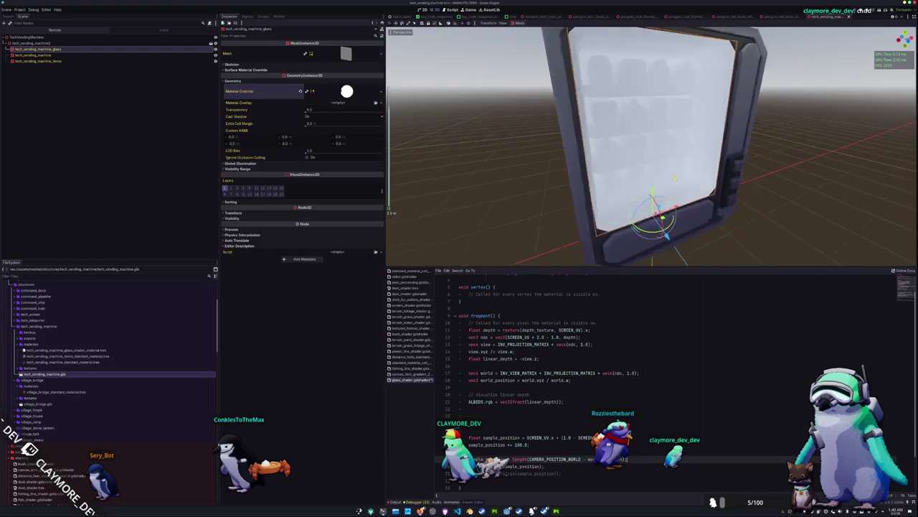
# Swap line 29's subtraction so it reads world_position minus CAMERA_POSITION_WORLD
pyautogui.scroll(5, 652, 146)
pyautogui.moveTo(652, 145)
pyautogui.mouseDown()
pyautogui.moveTo(617, 151)
pyautogui.moveTo(696, 146)
pyautogui.moveTo(668, 147)
pyautogui.mouseUp()
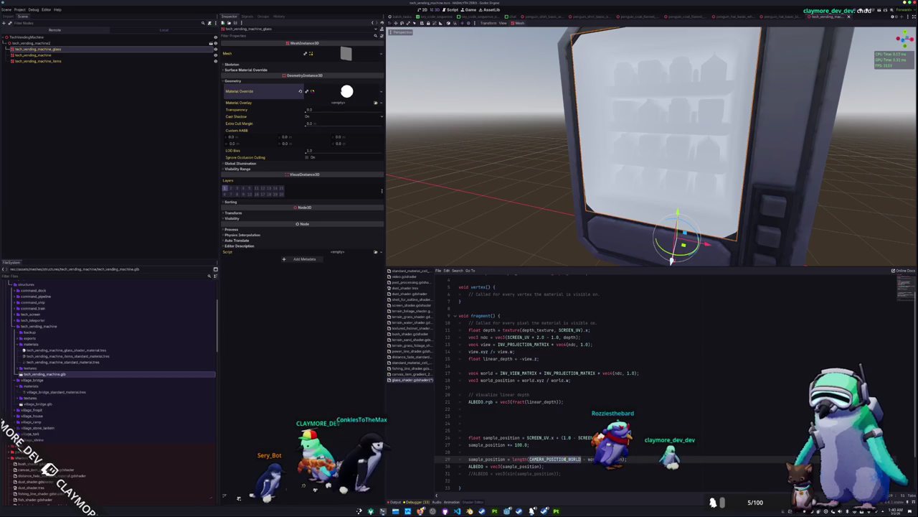
pyautogui.doubleClick(599, 458)
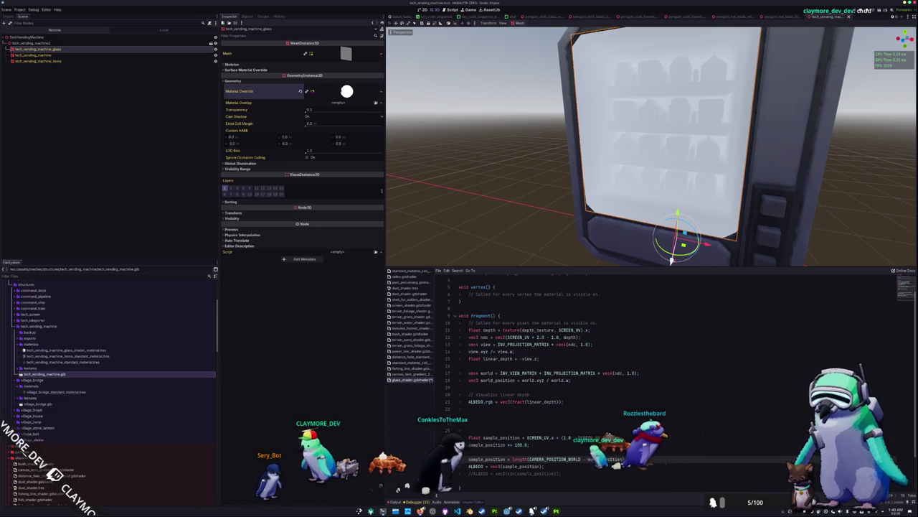
pyautogui.click(649, 463)
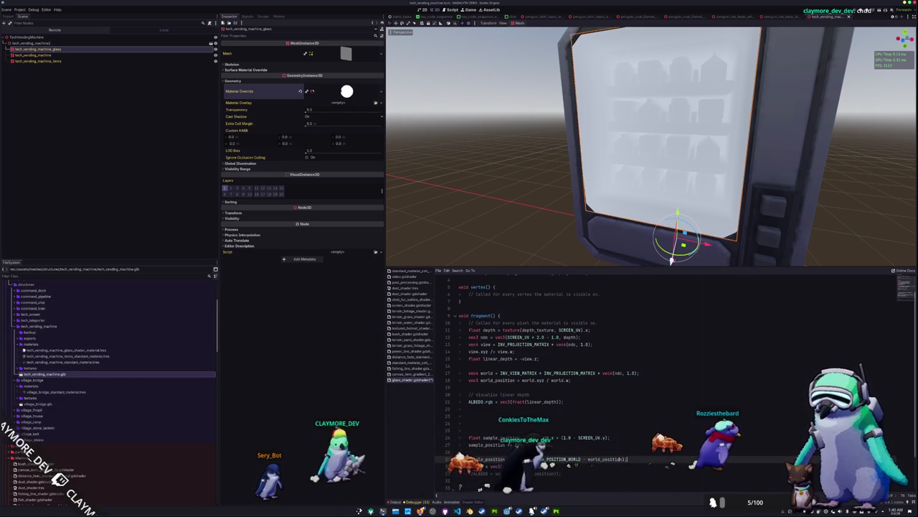
pyautogui.doubleClick(613, 459)
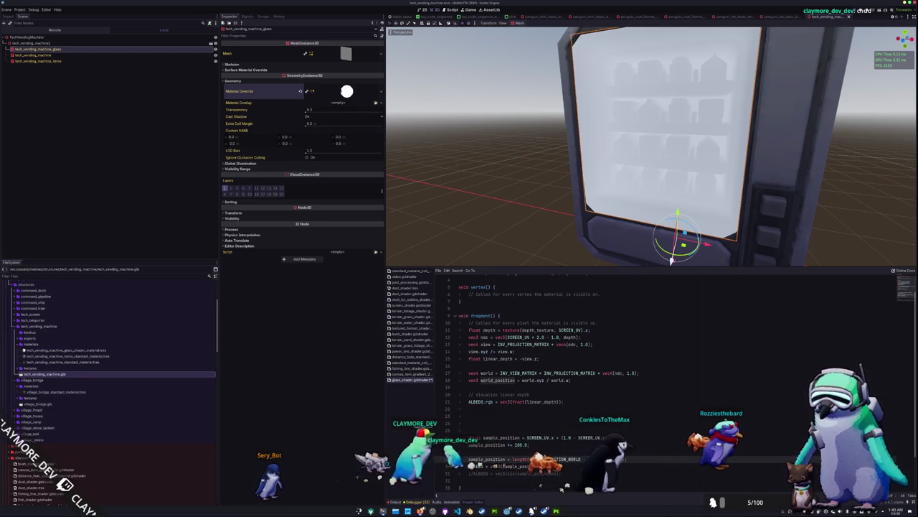
pyautogui.doubleClick(556, 458)
pyautogui.press('BackSpace')
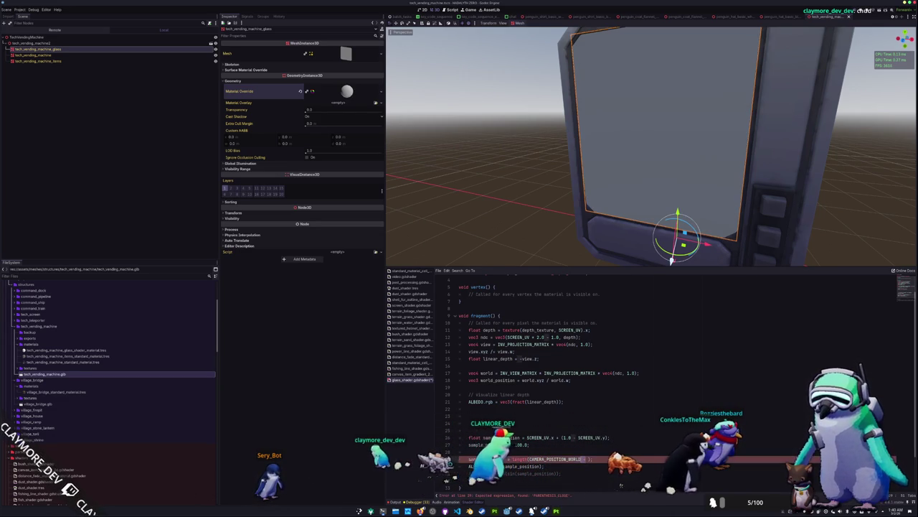
pyautogui.hotkey('ctrl', 'z')
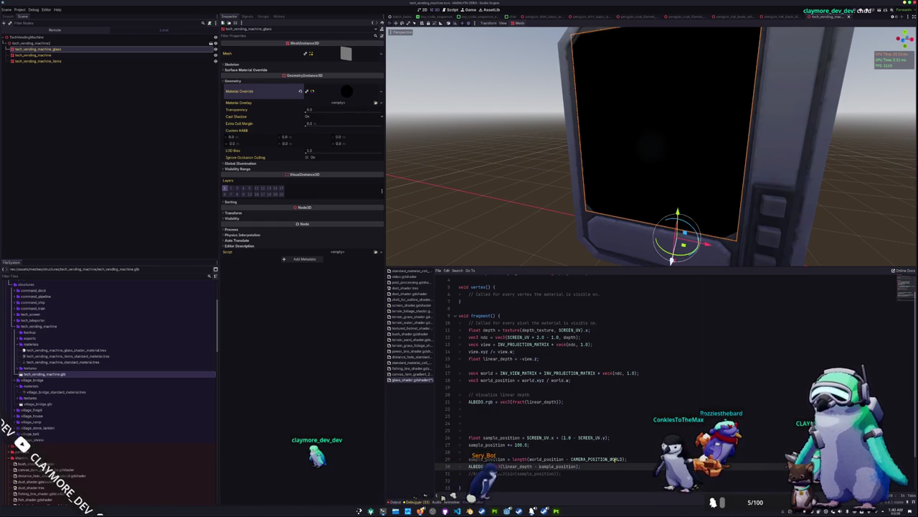
# Inspect the glass from a close side view and save the vending machine scene
pyautogui.moveTo(617, 237)
pyautogui.mouseDown()
pyautogui.moveTo(596, 230)
pyautogui.moveTo(669, 246)
pyautogui.mouseUp()
pyautogui.scroll(-8, 668, 246)
pyautogui.scroll(5, 646, 244)
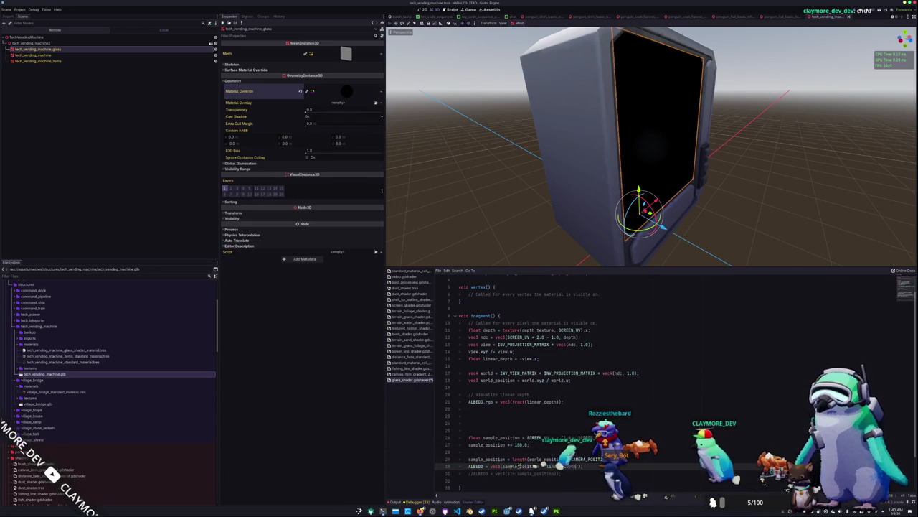
pyautogui.hotkey('ctrl', 's')
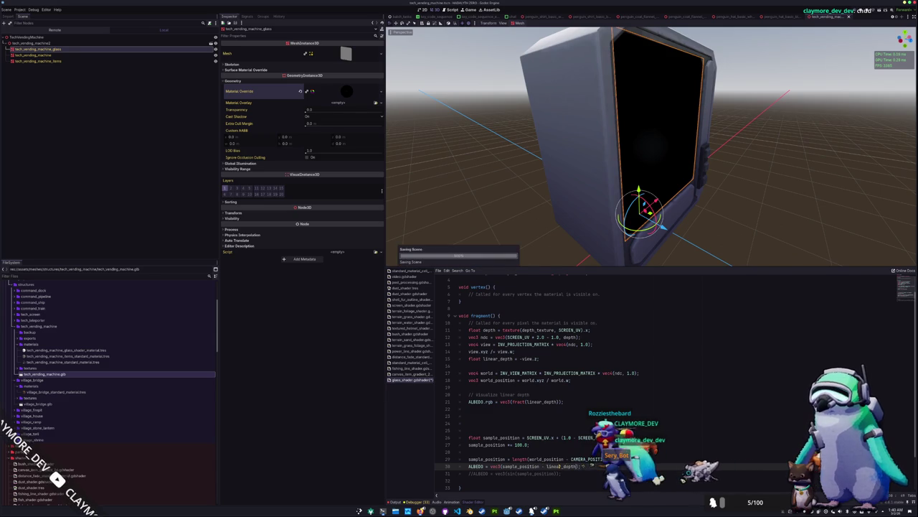
# Close in on the glass from the front-right and add a blank line below line 29
pyautogui.moveTo(605, 159)
pyautogui.mouseDown()
pyautogui.moveTo(533, 142)
pyautogui.moveTo(661, 142)
pyautogui.mouseUp()
pyautogui.scroll(3, 661, 143)
pyautogui.scroll(5, 661, 142)
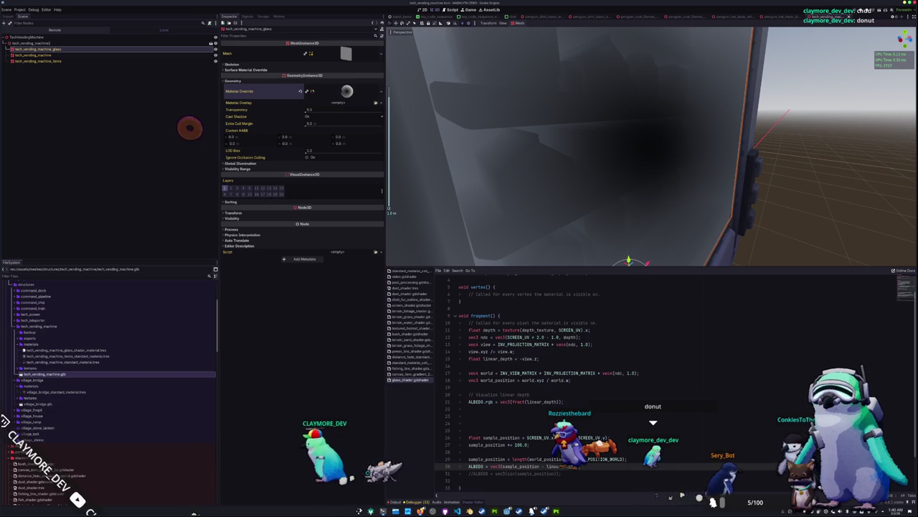
pyautogui.scroll(-5, 698, 201)
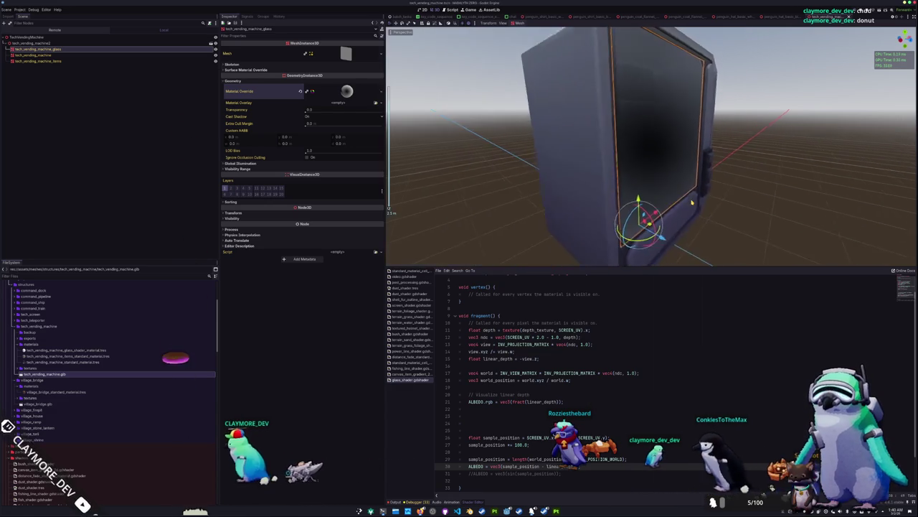
pyautogui.moveTo(697, 201)
pyautogui.mouseDown()
pyautogui.moveTo(624, 179)
pyautogui.moveTo(589, 204)
pyautogui.mouseUp()
pyautogui.scroll(4, 593, 170)
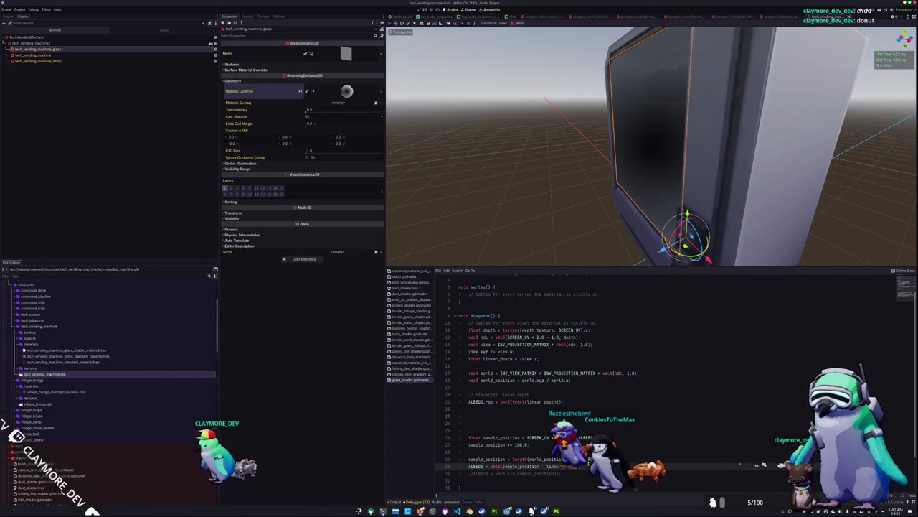
pyautogui.press('Return')
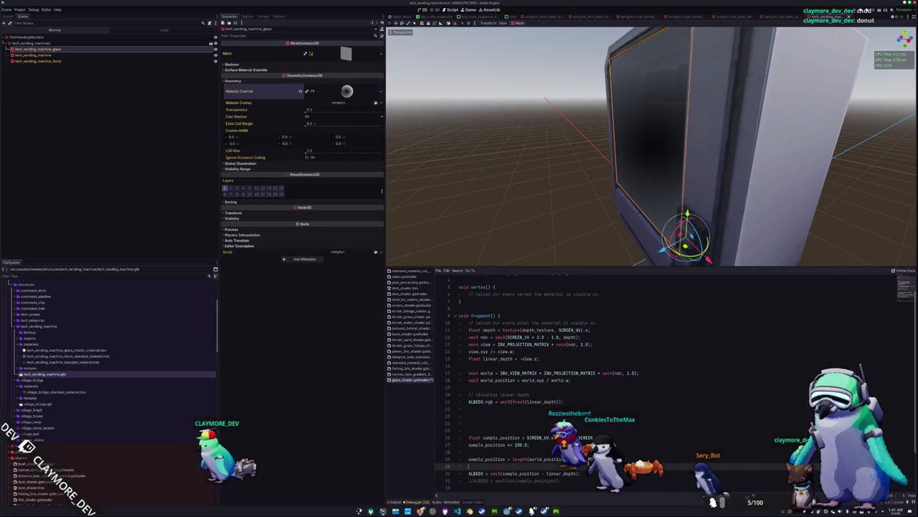
# Declare float depth_mask, subtract linear_depth from it, and begin a smoothstep(0.0, …) line
pyautogui.click(469, 459)
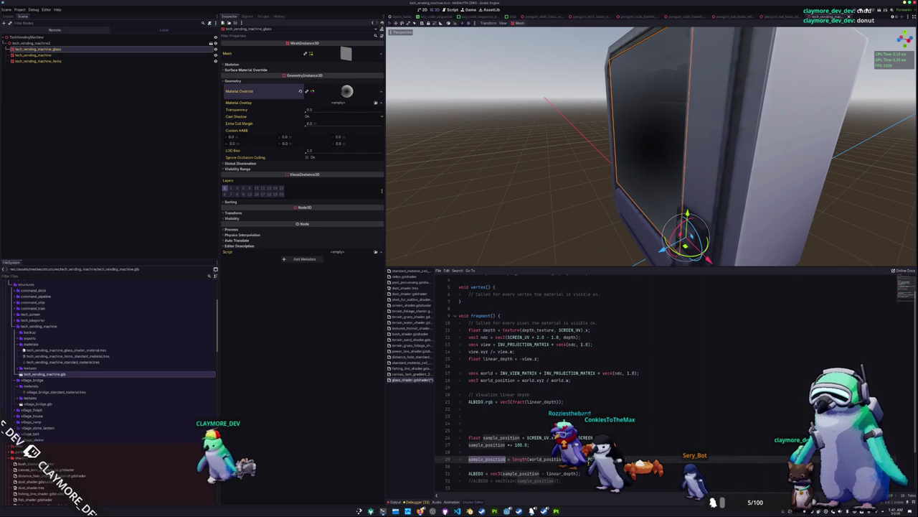
pyautogui.write('depth_mask')
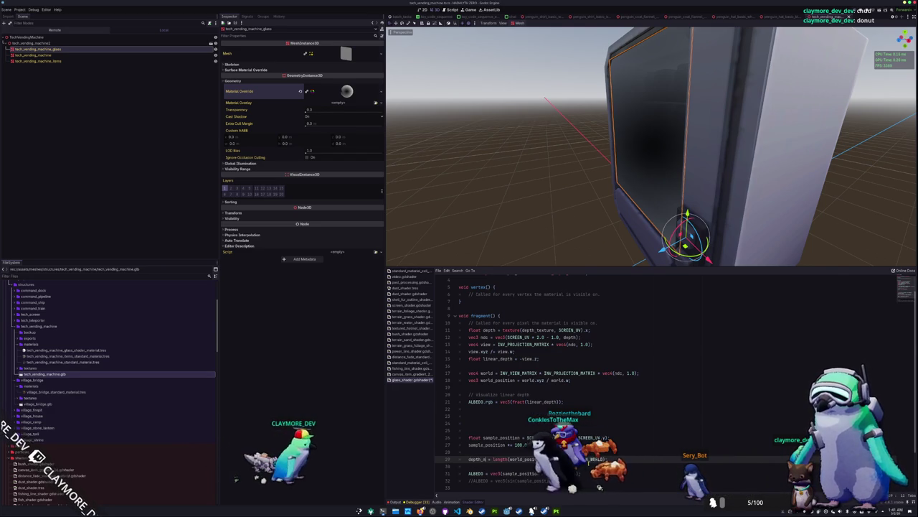
pyautogui.press('Home')
pyautogui.write('float ')
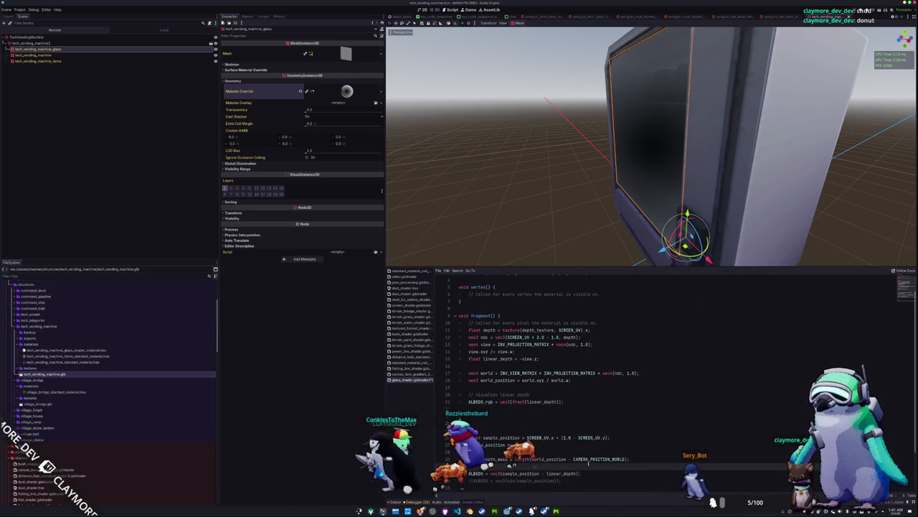
pyautogui.write('depth_ma')
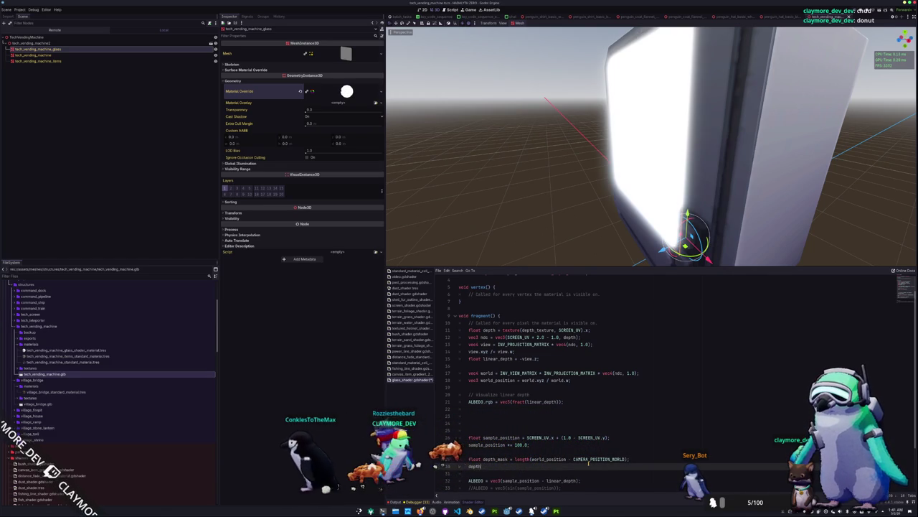
pyautogui.write('sk = sampl')
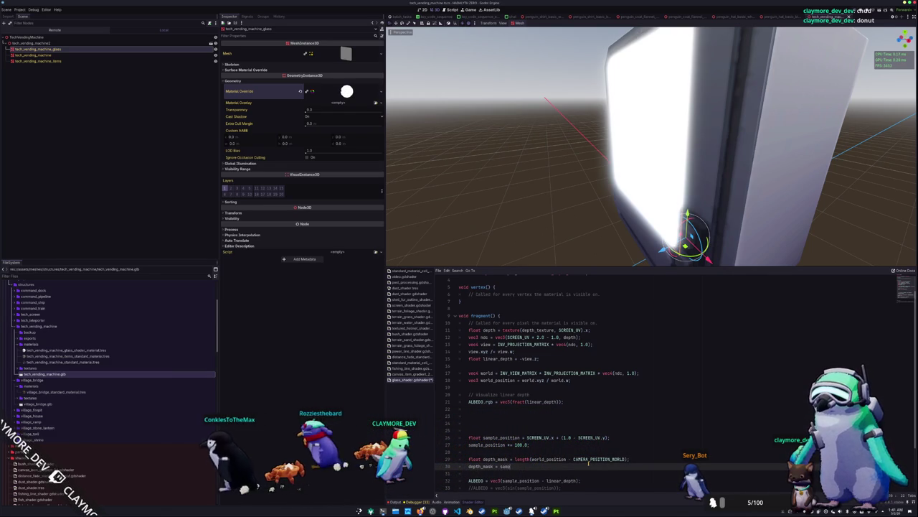
pyautogui.press('BackSpace')
pyautogui.press('BackSpace')
pyautogui.press('BackSpace')
pyautogui.write('depth')
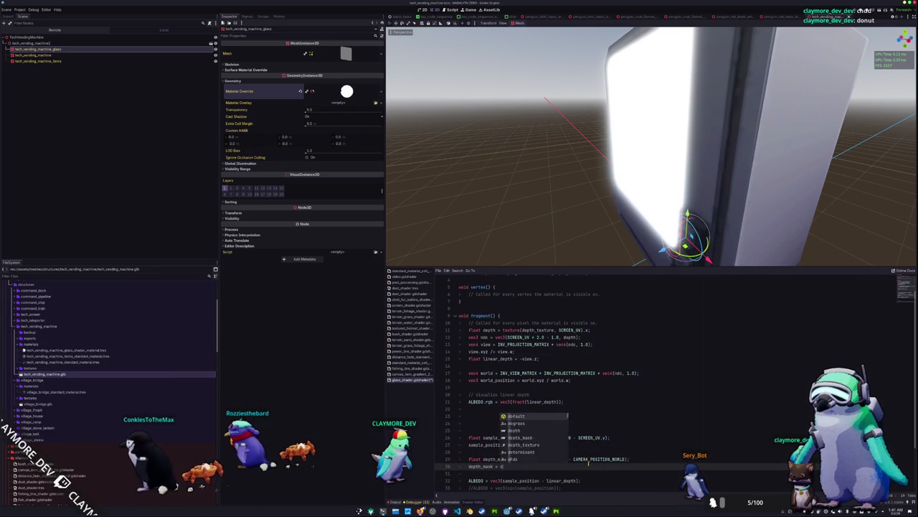
pyautogui.write('_mask * linear_depth;')
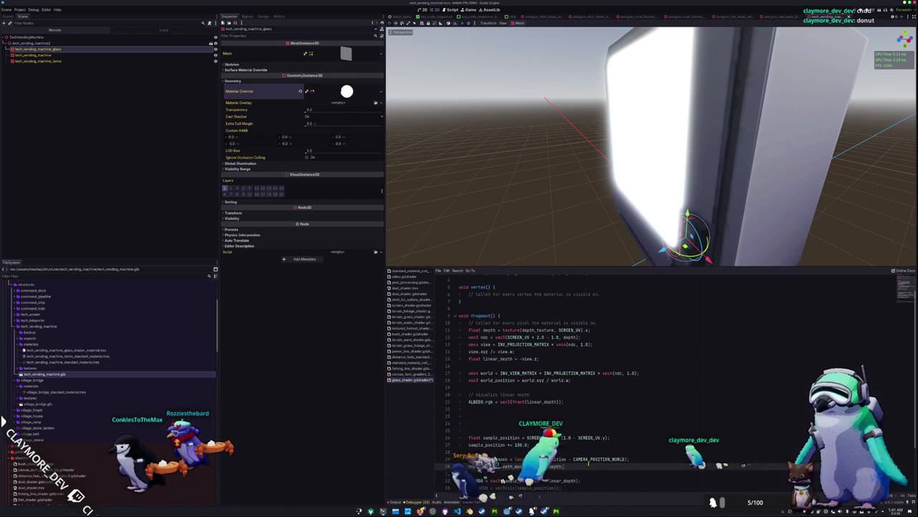
pyautogui.press('Return')
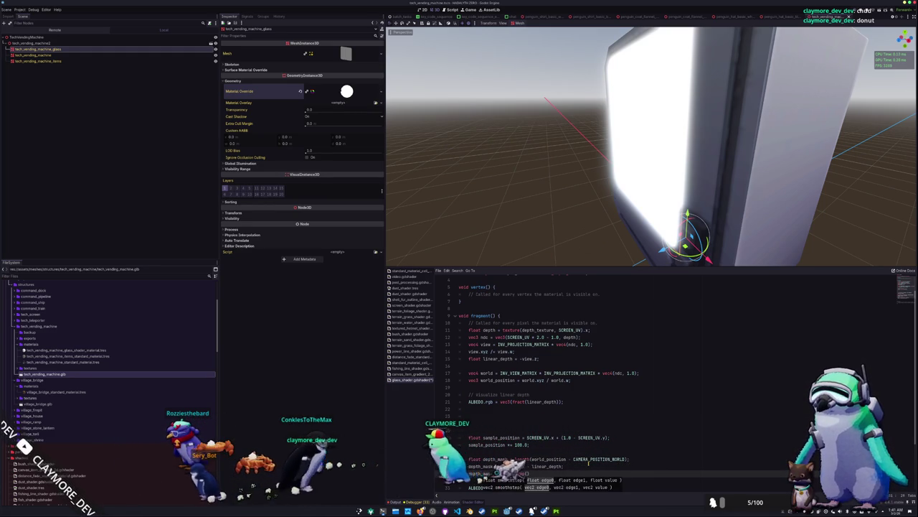
pyautogui.write('0.0,')
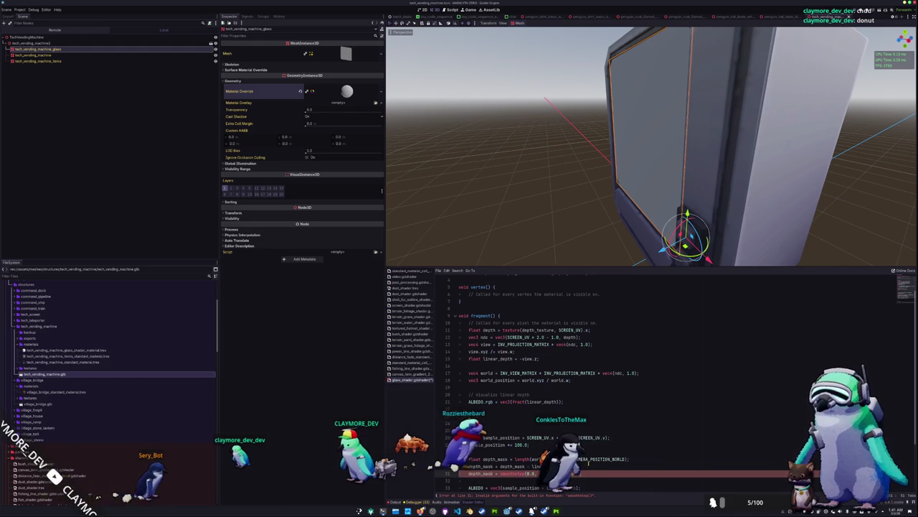
# Comment out the old ALBEDO line and output ALBEDO = vec3(depth_mask) instead
pyautogui.scroll(-3, 668, 381)
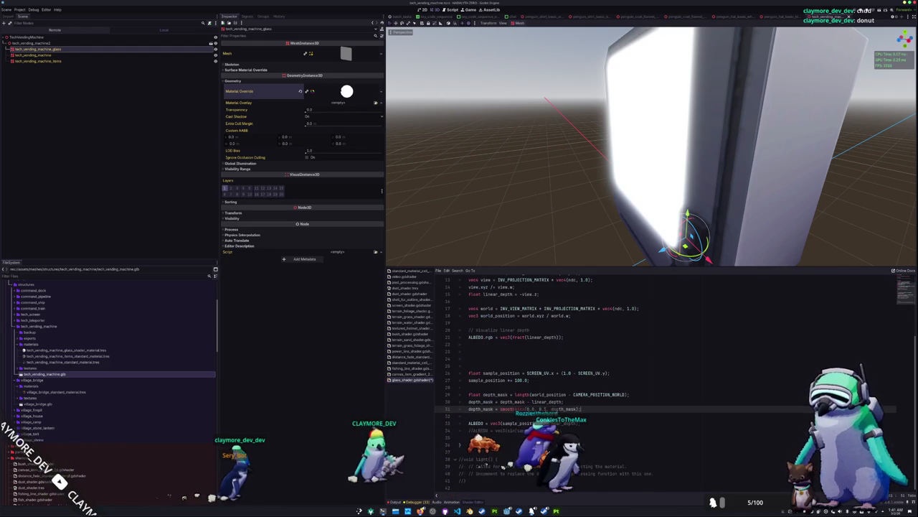
pyautogui.click(465, 424)
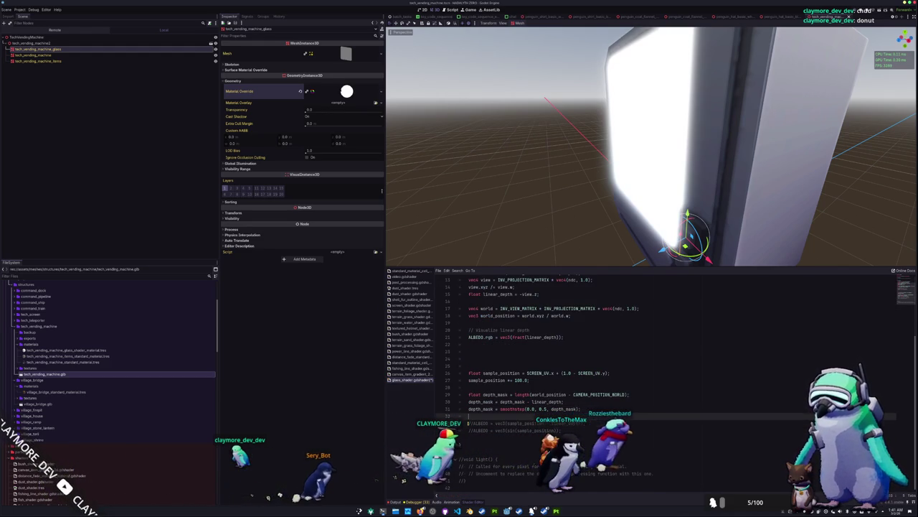
pyautogui.hotkey('ctrl', 'k')
pyautogui.hotkey('ctrl', 'shift', 'Return')
pyautogui.hotkey('ctrl', 'shift', 'Return')
pyautogui.write('ALBEDO')
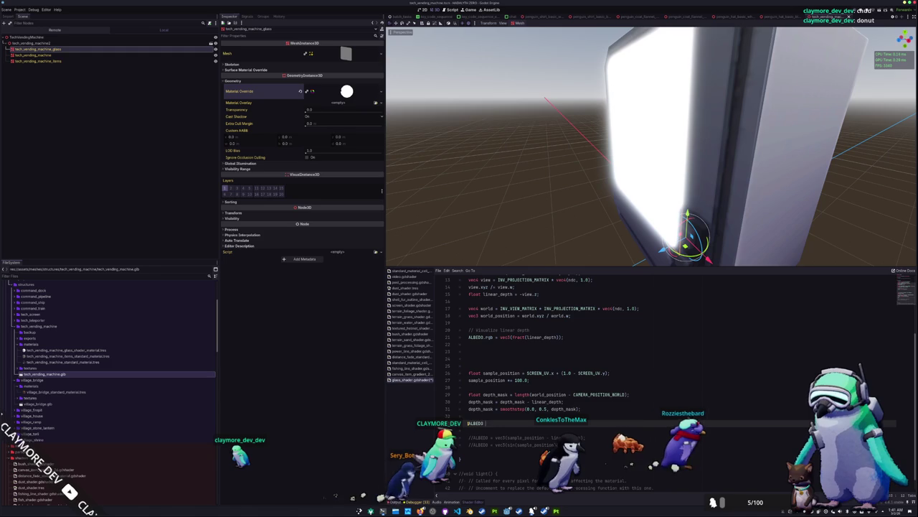
pyautogui.write(' = vec3(depth_mask);')
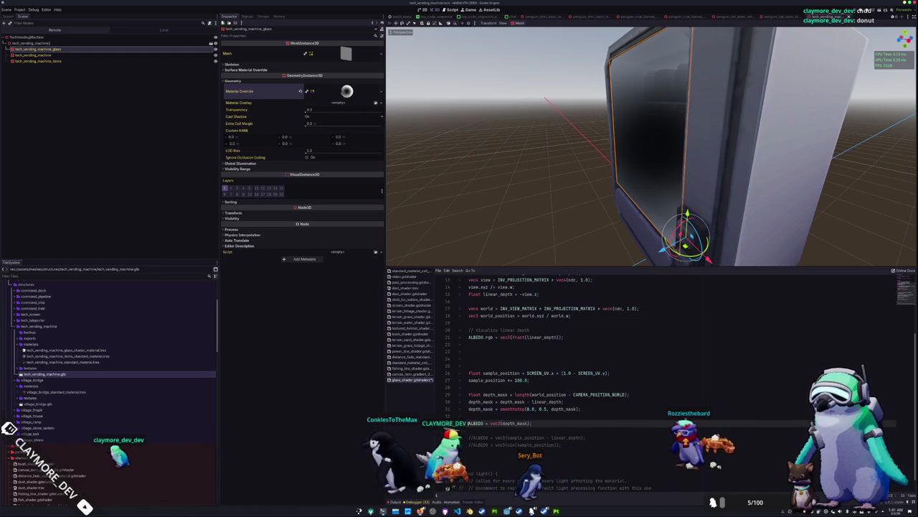
# Change the smoothstep upper edge to 0.05 and invert the mask with '1.0 -'
pyautogui.scroll(3, 558, 197)
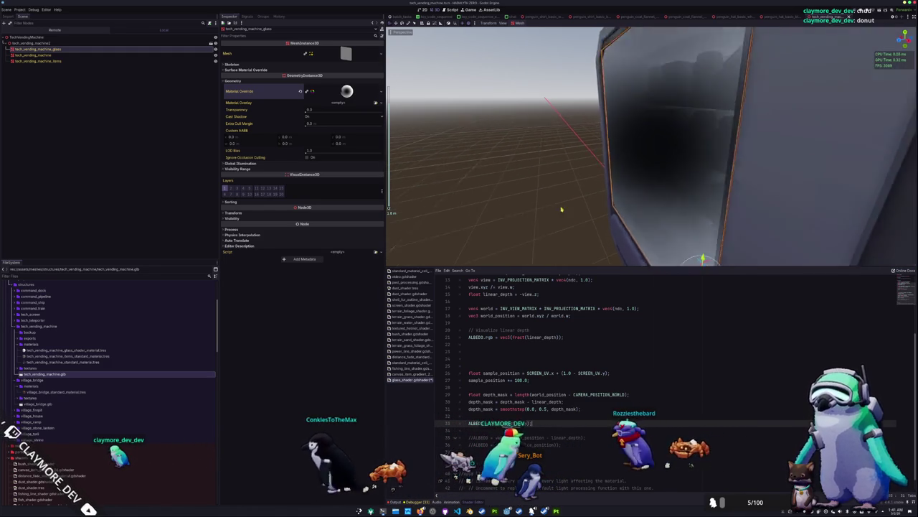
pyautogui.moveTo(562, 210)
pyautogui.mouseDown()
pyautogui.moveTo(555, 195)
pyautogui.moveTo(517, 197)
pyautogui.moveTo(560, 199)
pyautogui.moveTo(531, 190)
pyautogui.moveTo(538, 205)
pyautogui.mouseUp()
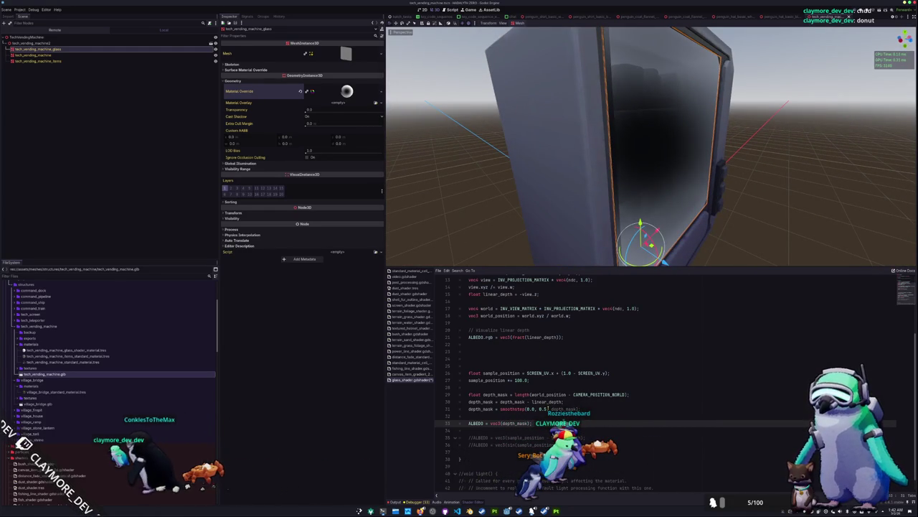
pyautogui.click(547, 409)
pyautogui.write('1')
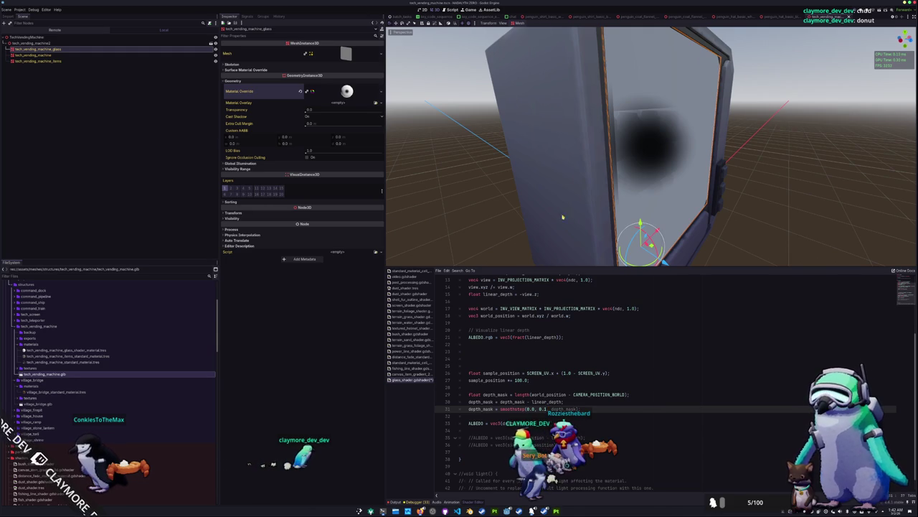
pyautogui.moveTo(563, 217)
pyautogui.mouseDown()
pyautogui.moveTo(473, 127)
pyautogui.moveTo(473, 143)
pyautogui.moveTo(545, 154)
pyautogui.moveTo(582, 174)
pyautogui.moveTo(557, 190)
pyautogui.moveTo(559, 163)
pyautogui.moveTo(496, 169)
pyautogui.mouseUp()
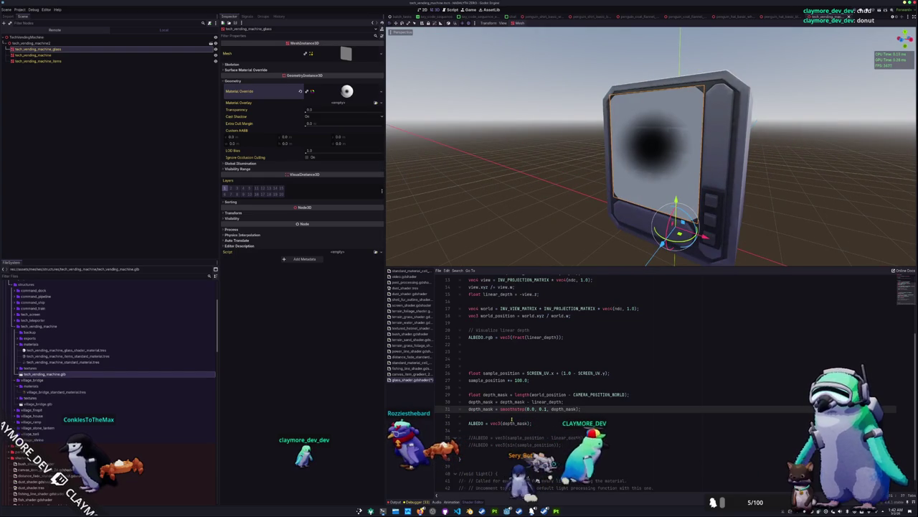
pyautogui.press('BackSpace')
pyautogui.write('0')
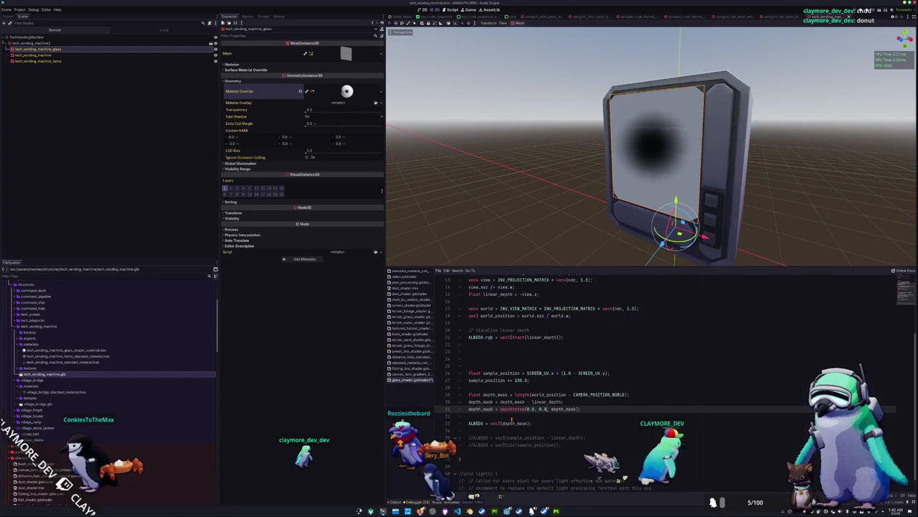
pyautogui.write('5')
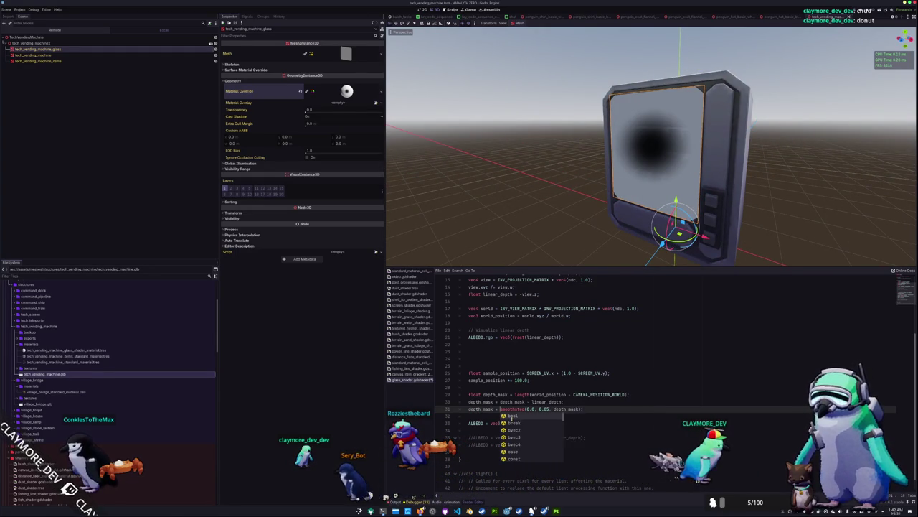
pyautogui.click(501, 409)
pyautogui.write('1.0 -')
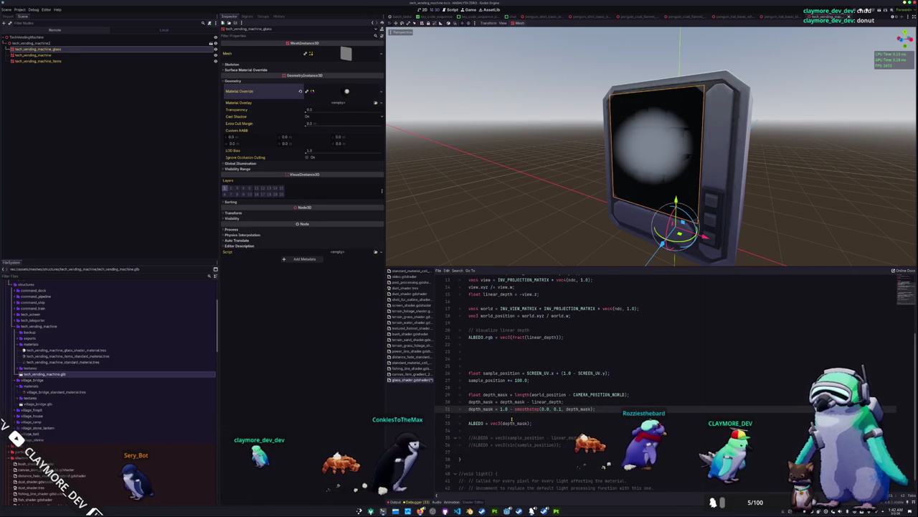
# Try smoothstep edge values of 0.05 and 0.2 on line 31
pyautogui.press('BackSpace')
pyautogui.write('05')
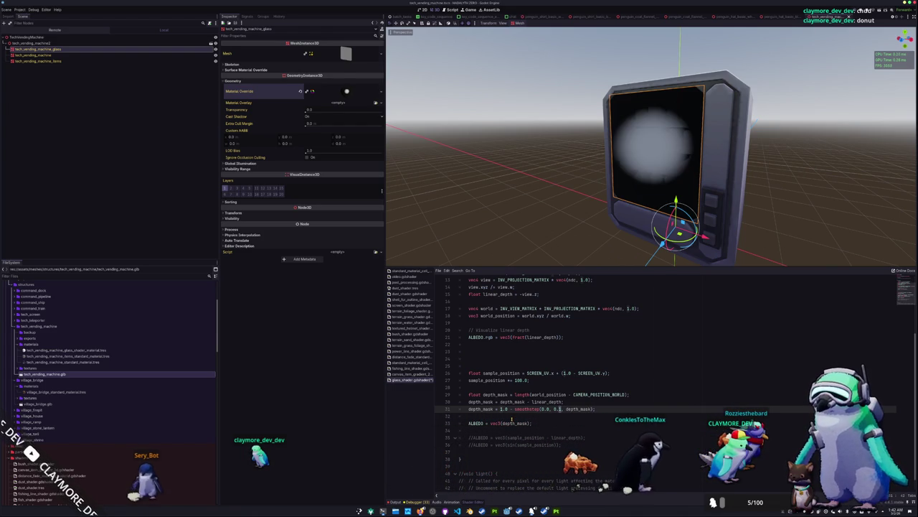
pyautogui.press('BackSpace')
pyautogui.write('2')
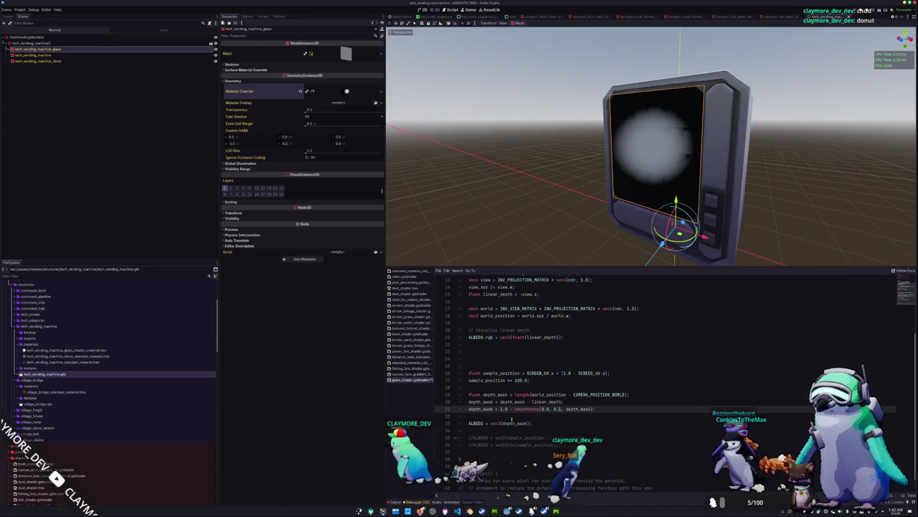
# Remove the '1.0 -' inversion, try edges 0.1 and 0.25, then use depth_edge_0 as edge
pyautogui.press('BackSpace')
pyautogui.press('BackSpace')
pyautogui.press('BackSpace')
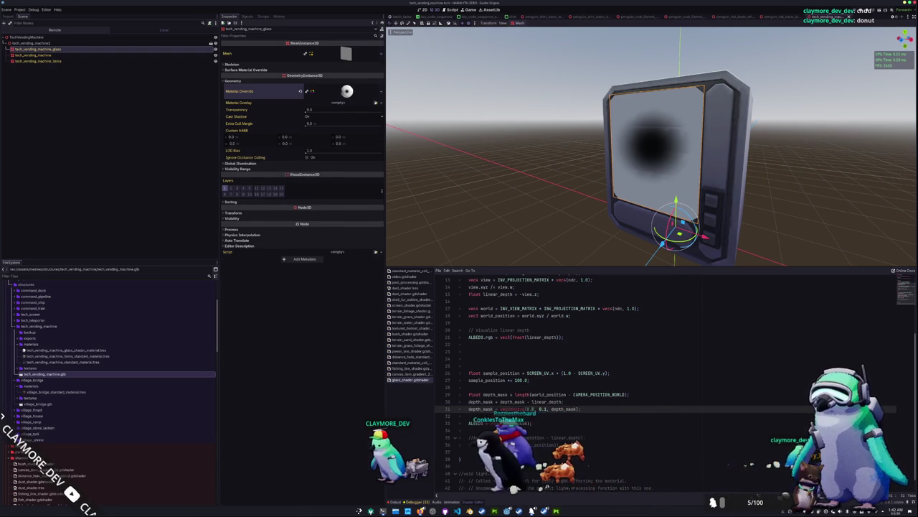
pyautogui.write('0.1')
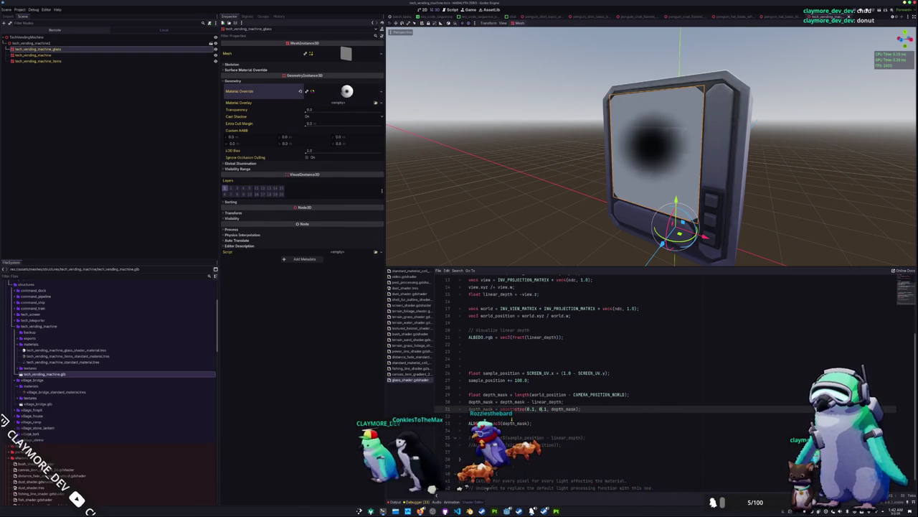
pyautogui.press('BackSpace')
pyautogui.write('25')
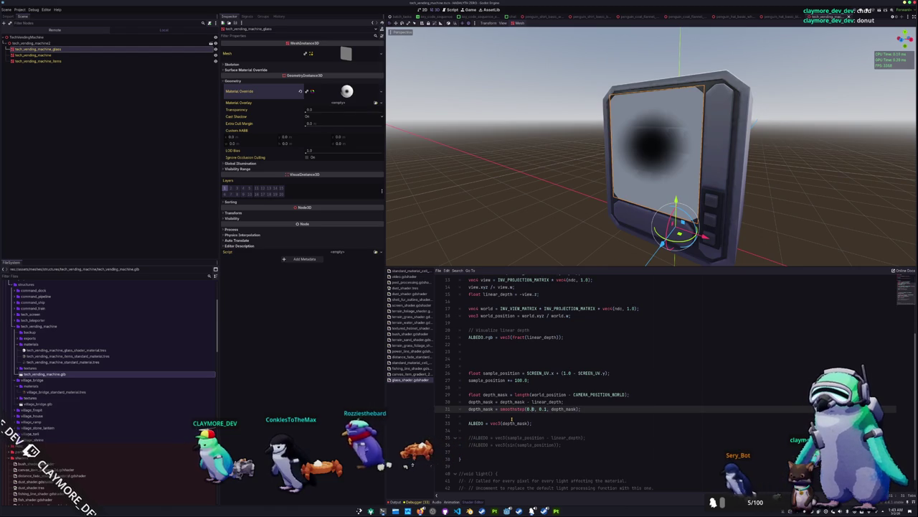
pyautogui.write('depth_d')
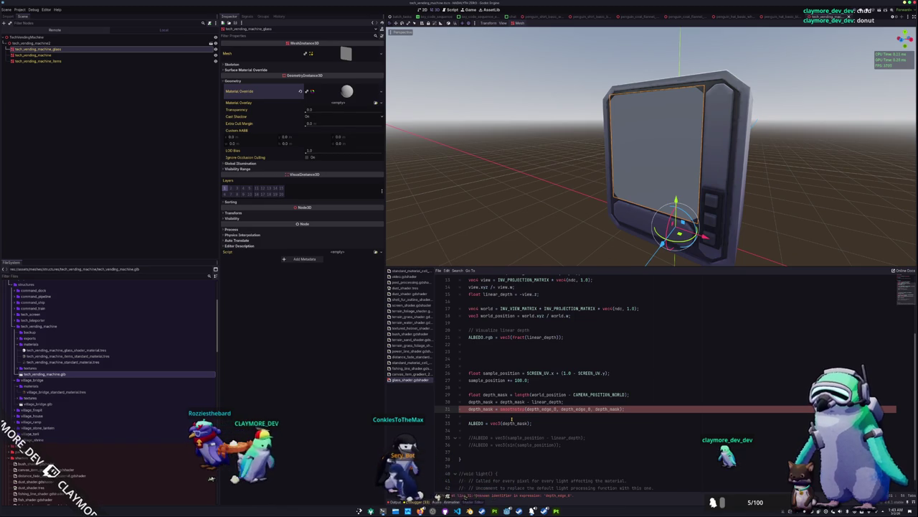
# Add uniform float depth_edge_0 = 0.0 and depth_edge_1 = 0.1 below the depth texture sampler
pyautogui.scroll(4, 508, 379)
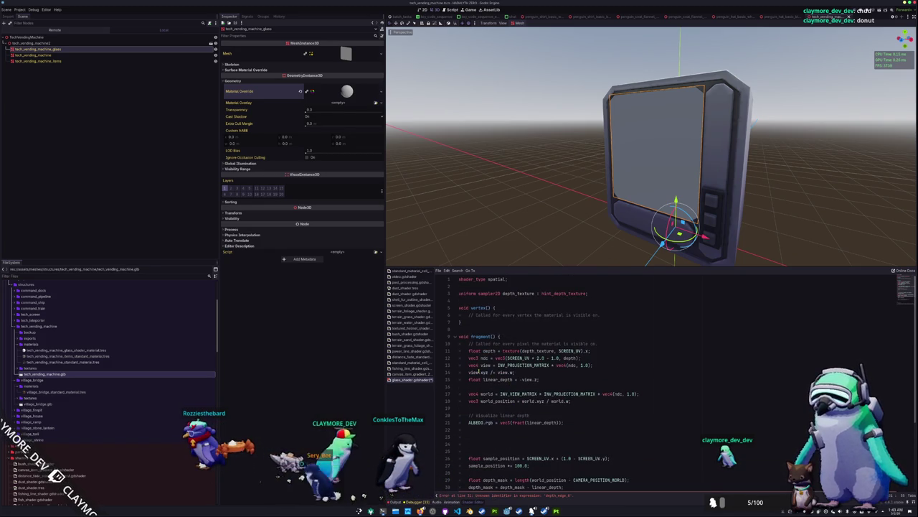
pyautogui.click(474, 322)
pyautogui.click(472, 300)
pyautogui.press('Return')
pyautogui.press('Return')
pyautogui.write('uniform float depth_edge_0')
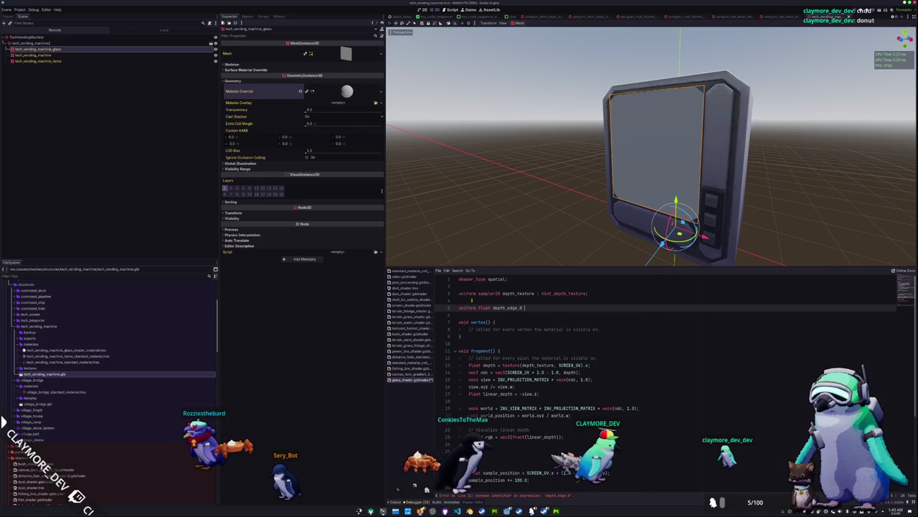
pyautogui.write('= 0.0;')
pyautogui.press('Return')
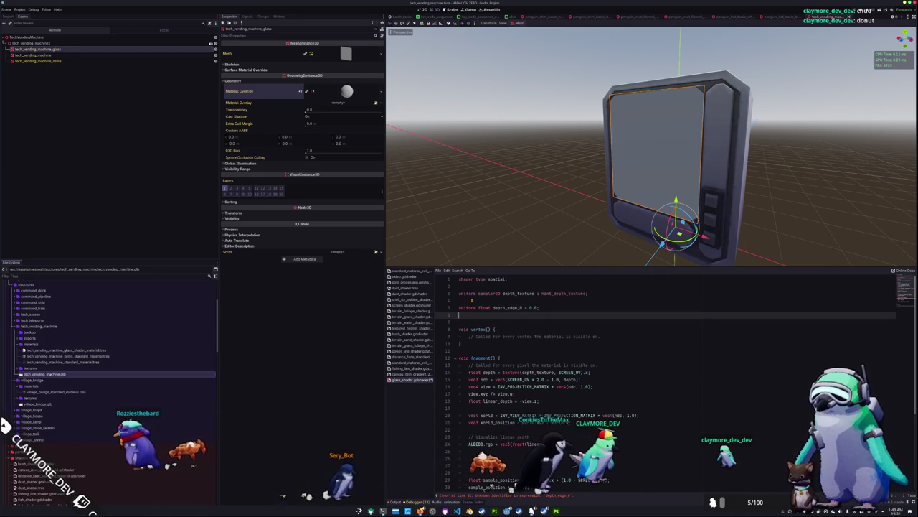
pyautogui.write('un')
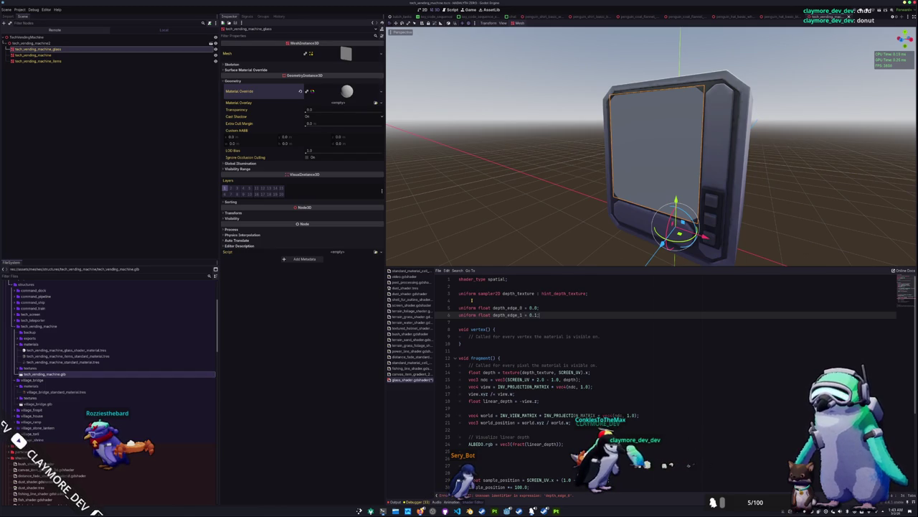
# Show the material override's shader parameters, test Depth Edge 1, and revert both edges
pyautogui.click(336, 94)
pyautogui.click(328, 146)
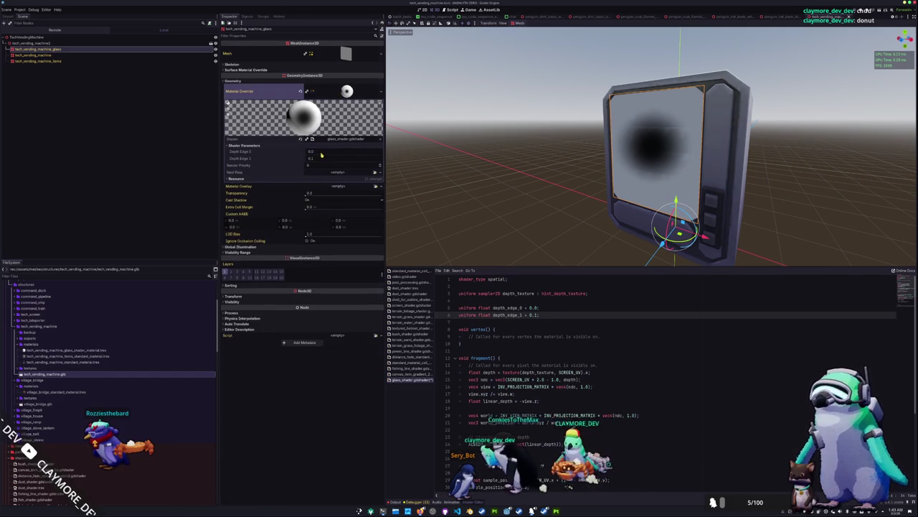
pyautogui.moveTo(312, 159)
pyautogui.mouseDown()
pyautogui.moveTo(330, 160)
pyautogui.moveTo(301, 160)
pyautogui.moveTo(323, 151)
pyautogui.moveTo(314, 158)
pyautogui.moveTo(323, 161)
pyautogui.mouseUp()
pyautogui.click(301, 159)
pyautogui.click(301, 151)
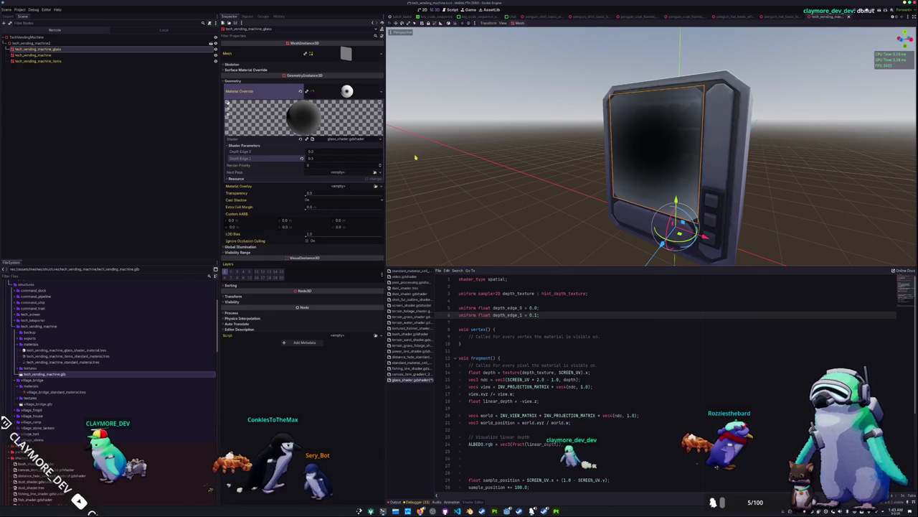
# Frame the glass, raise Depth Edge 0 to compare, and revert it to 0.0
pyautogui.press('f')
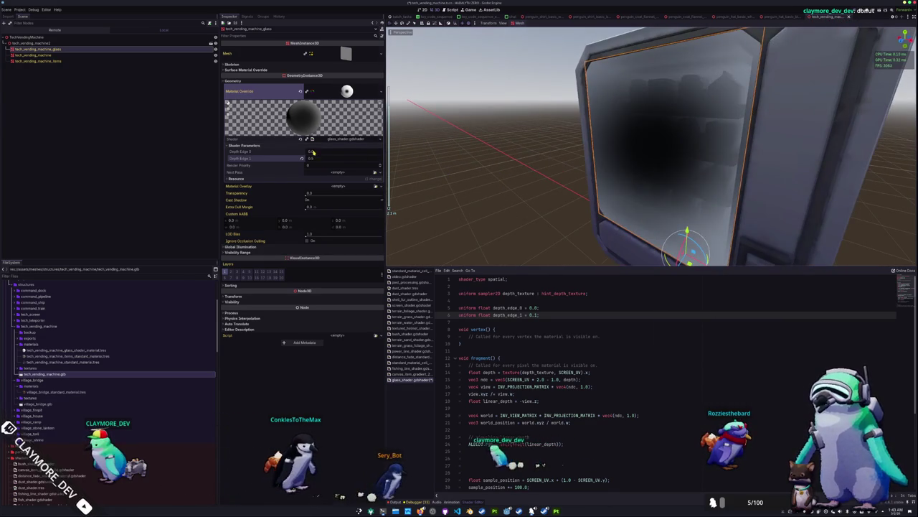
pyautogui.moveTo(313, 152); pyautogui.dragTo(330, 152)
pyautogui.click(302, 152)
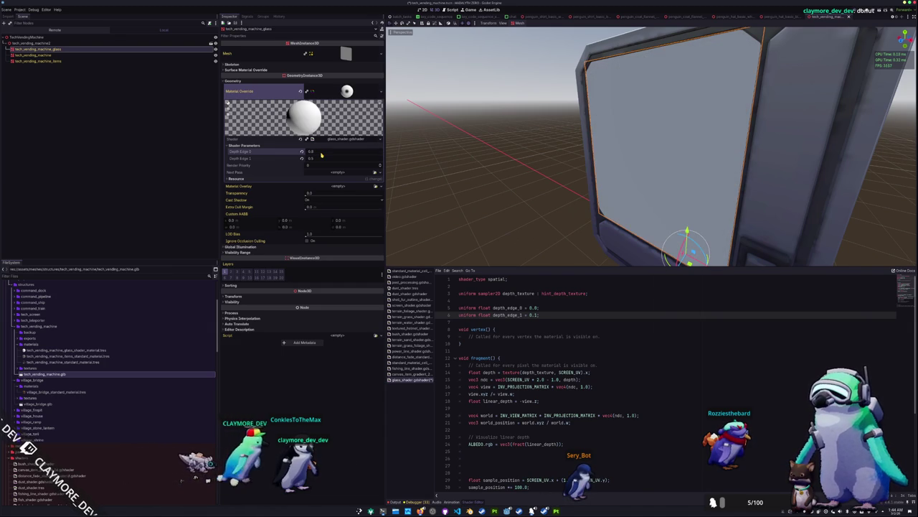
pyautogui.hotkey('ctrl', 'shift', 'z')
pyautogui.click(302, 152)
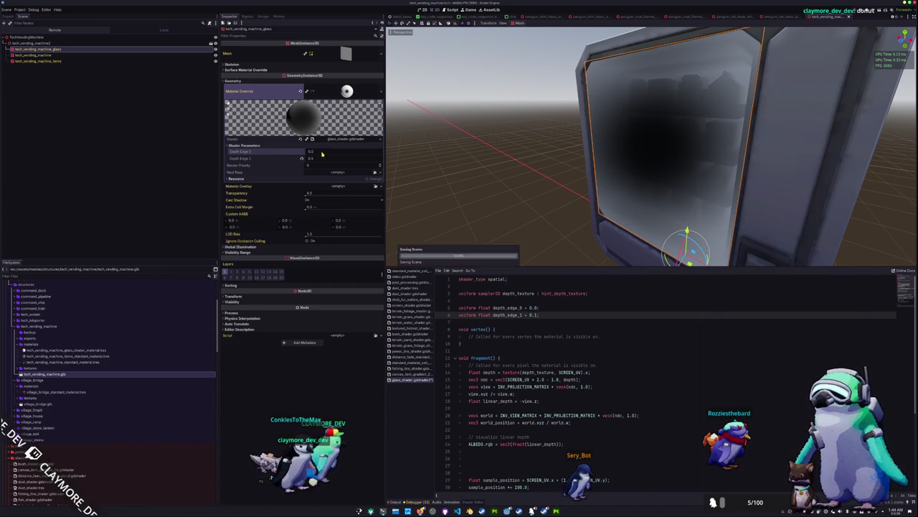
pyautogui.moveTo(459, 186)
pyautogui.mouseDown()
pyautogui.moveTo(498, 182)
pyautogui.moveTo(478, 201)
pyautogui.mouseUp()
pyautogui.scroll(-3, 478, 200)
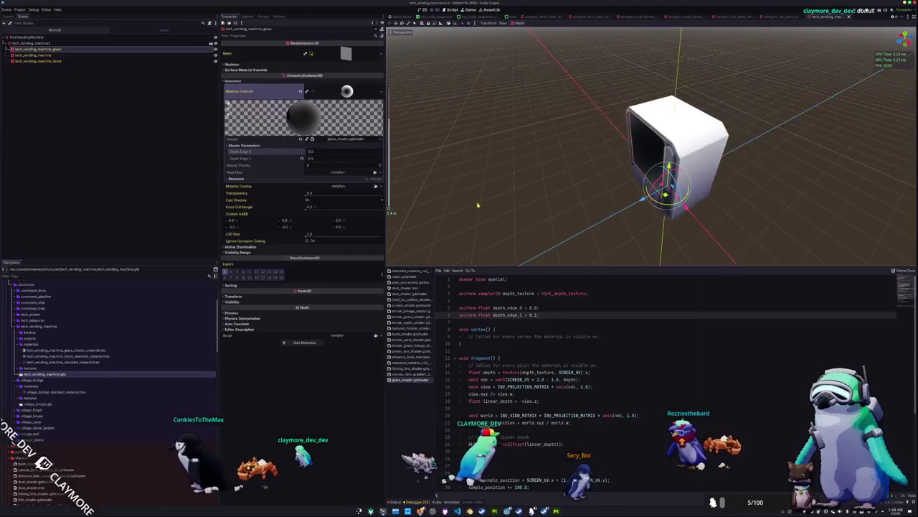
pyautogui.scroll(2, 478, 203)
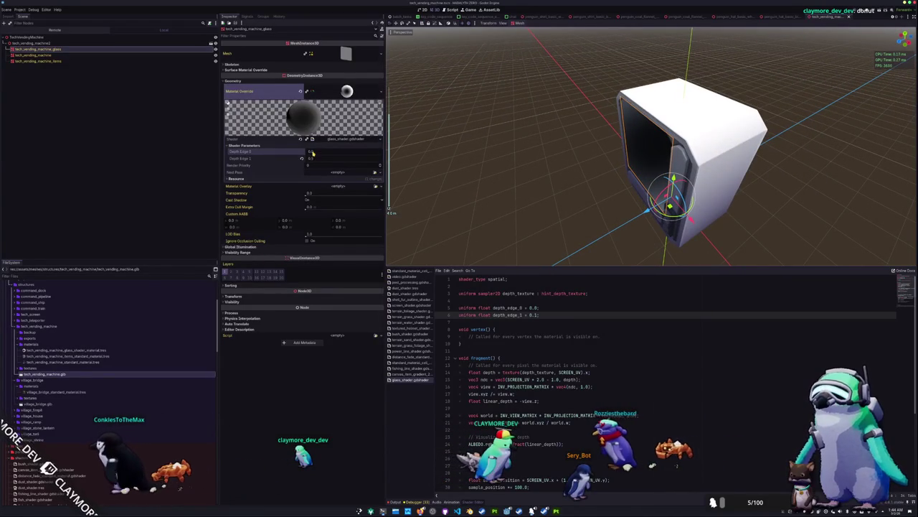
# Test a negative Depth Edge 0, then change line 33 to depth_mask = linear_depth - depth_mask
pyautogui.moveTo(337, 151)
pyautogui.mouseDown()
pyautogui.moveTo(320, 152)
pyautogui.moveTo(335, 155)
pyautogui.moveTo(327, 155)
pyautogui.mouseUp()
pyautogui.scroll(-5, 535, 363)
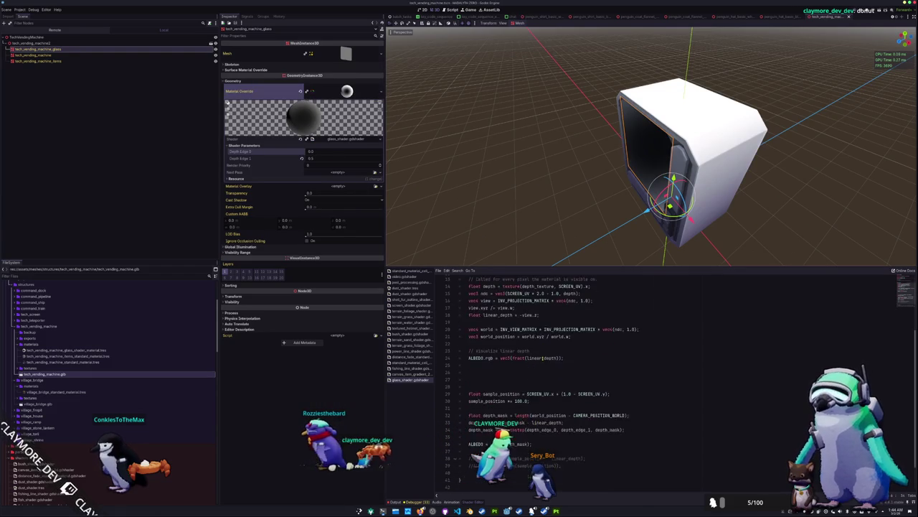
pyautogui.click(543, 380)
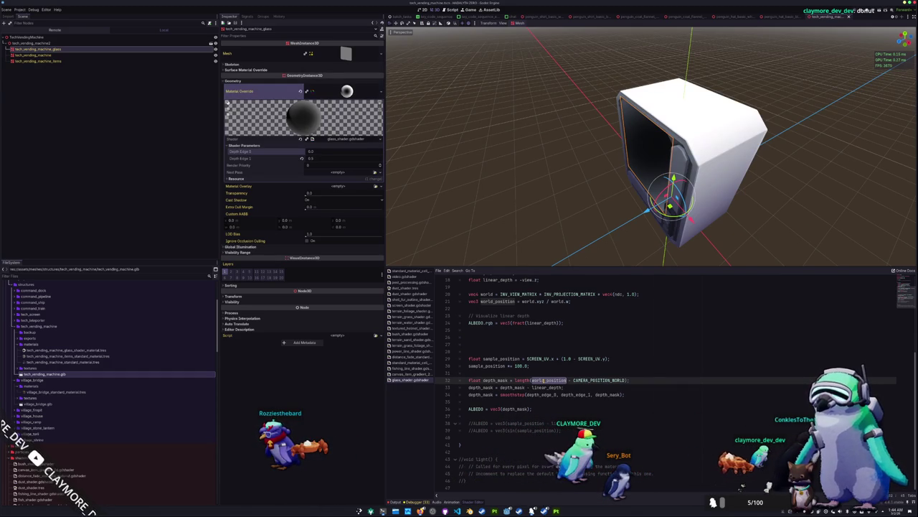
pyautogui.press('Down')
pyautogui.press('End')
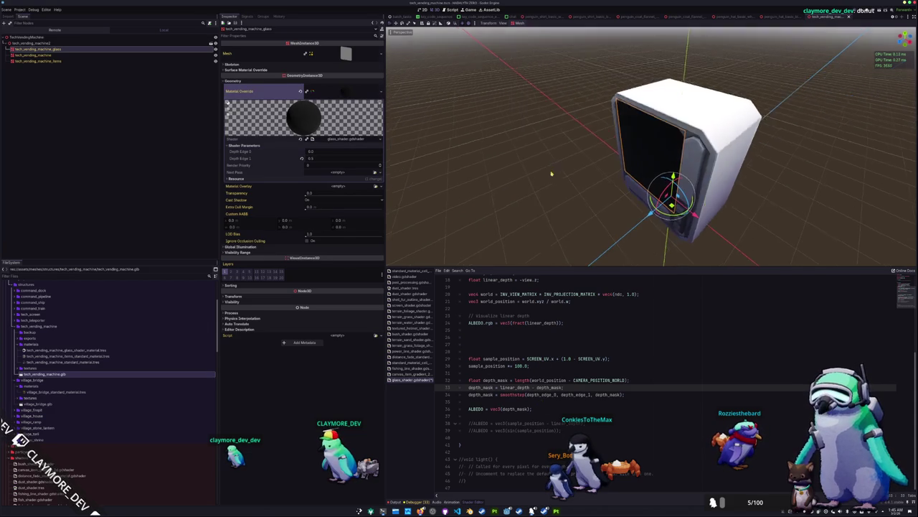
# Set Depth Edge 0 to -0.25 and Depth Edge 1 to about 0.13 while checking the glass
pyautogui.scroll(5, 550, 176)
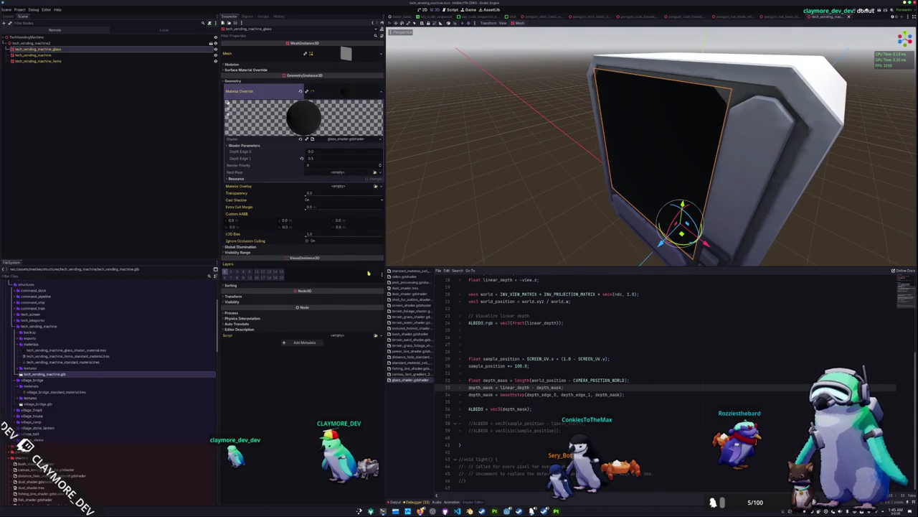
pyautogui.moveTo(310, 151); pyautogui.dragTo(321, 152)
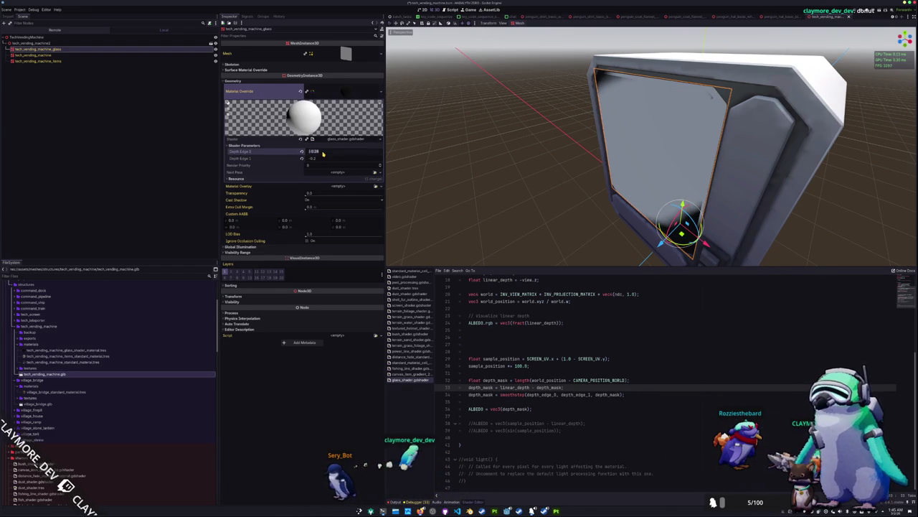
pyautogui.moveTo(322, 154); pyautogui.dragTo(326, 154)
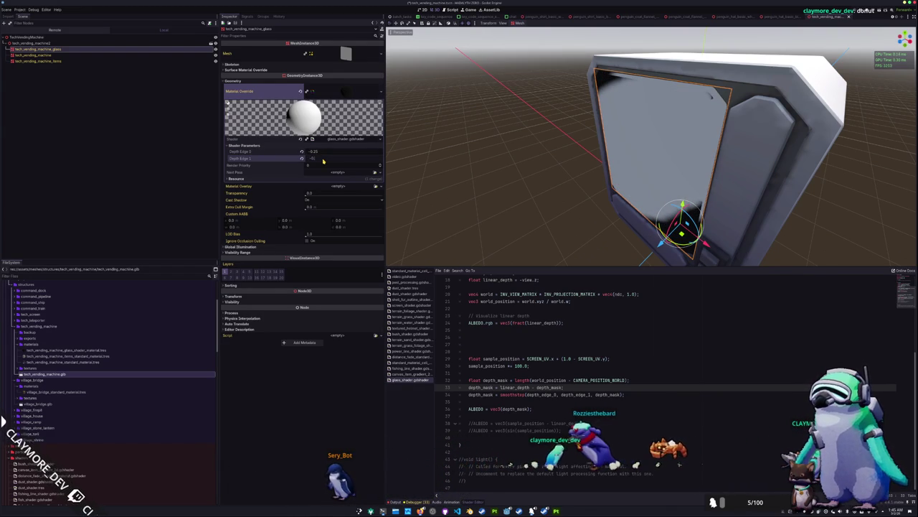
pyautogui.moveTo(527, 185)
pyautogui.mouseDown()
pyautogui.moveTo(537, 195)
pyautogui.moveTo(592, 187)
pyautogui.mouseUp()
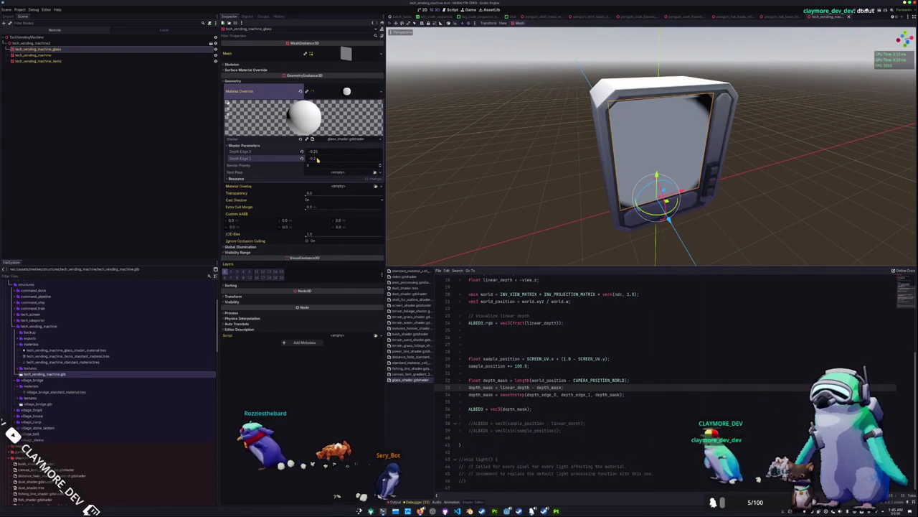
pyautogui.moveTo(318, 160)
pyautogui.mouseDown()
pyautogui.moveTo(291, 160)
pyautogui.moveTo(317, 159)
pyautogui.mouseUp()
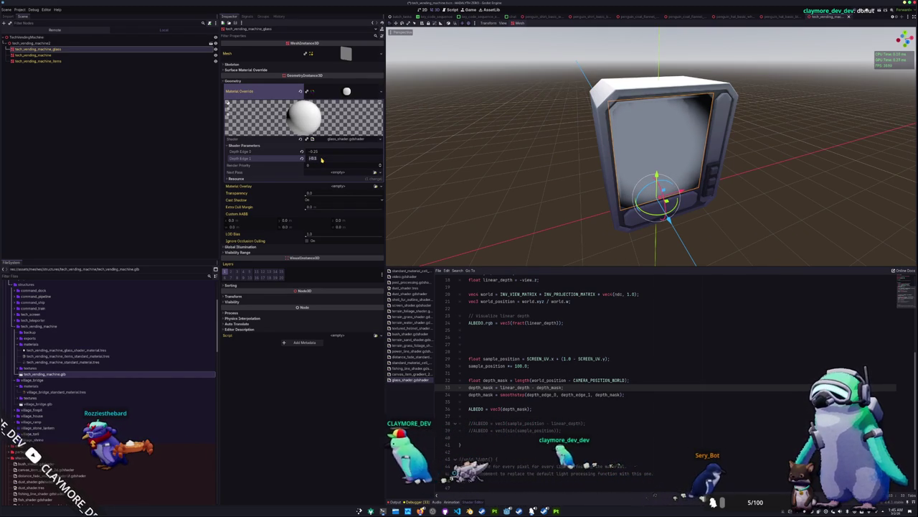
pyautogui.moveTo(322, 159)
pyautogui.mouseDown()
pyautogui.moveTo(309, 160)
pyautogui.moveTo(321, 159)
pyautogui.mouseUp()
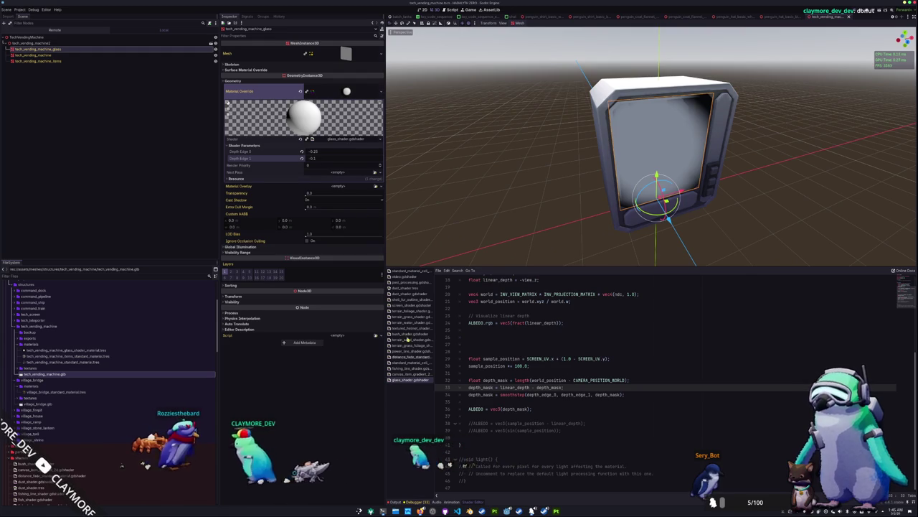
# Invert the smoothstep with '1.0 -' and cut the ALBEDO depth_mask output line
pyautogui.click(501, 394)
pyautogui.write('1.0 ')
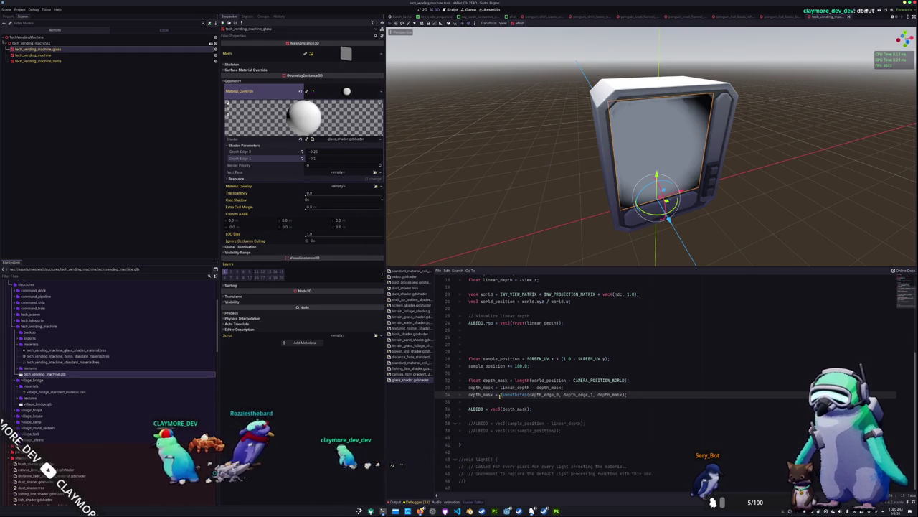
pyautogui.write('-')
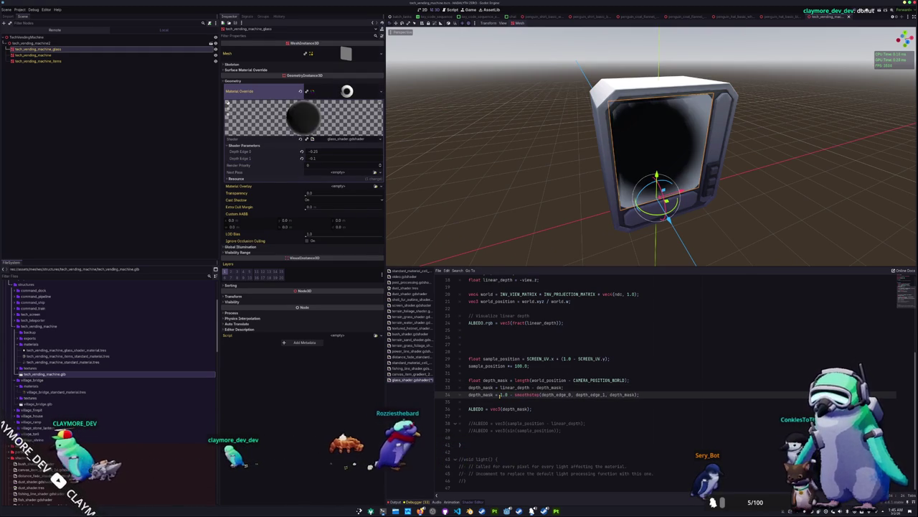
pyautogui.moveTo(547, 219)
pyautogui.mouseDown()
pyautogui.moveTo(469, 208)
pyautogui.moveTo(473, 192)
pyautogui.moveTo(509, 205)
pyautogui.mouseUp()
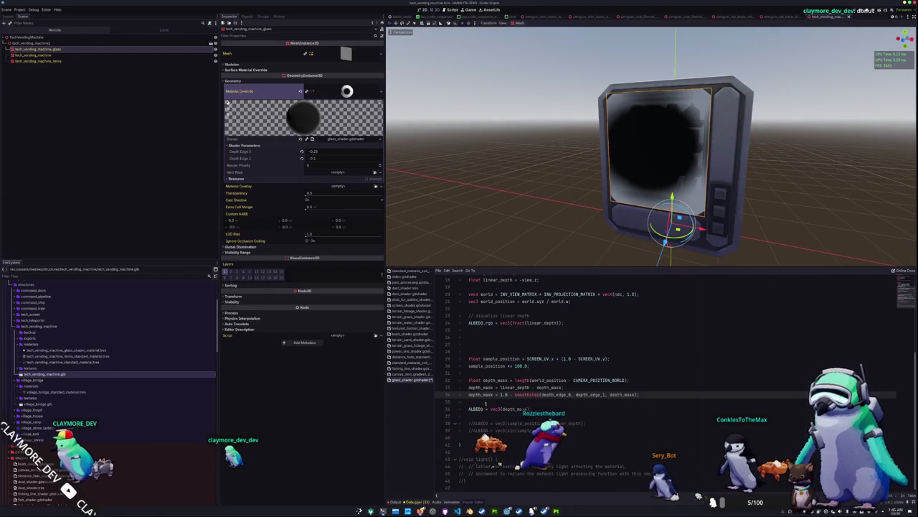
pyautogui.click(470, 409)
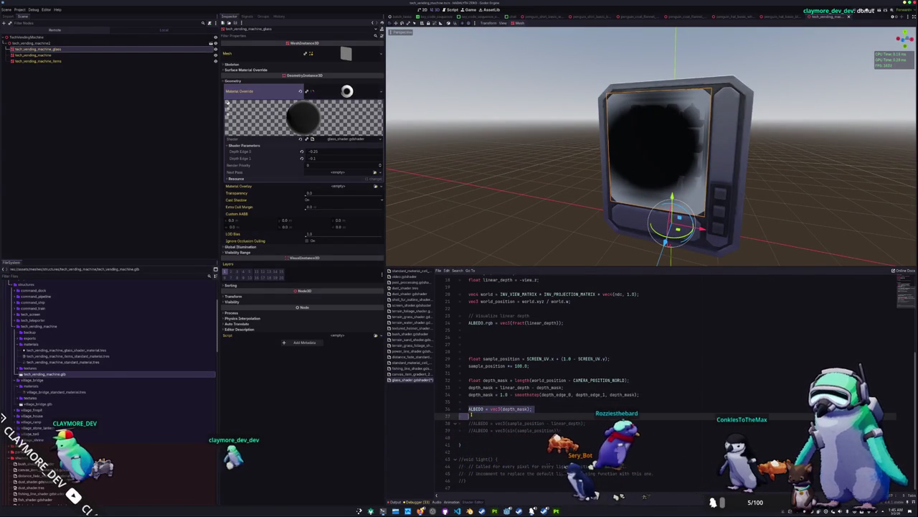
pyautogui.hotkey('ctrl', 'x')
# Add a 'float wave = sin(sample_position);' line above the depth mask
pyautogui.press('Return')
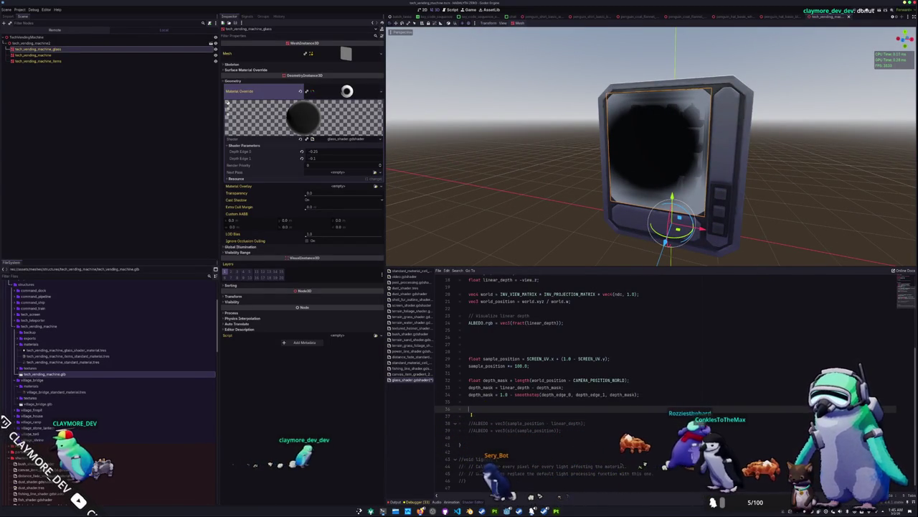
pyautogui.press('Up')
pyautogui.press('Up')
pyautogui.press('Up')
pyautogui.press('Return')
pyautogui.press('Up')
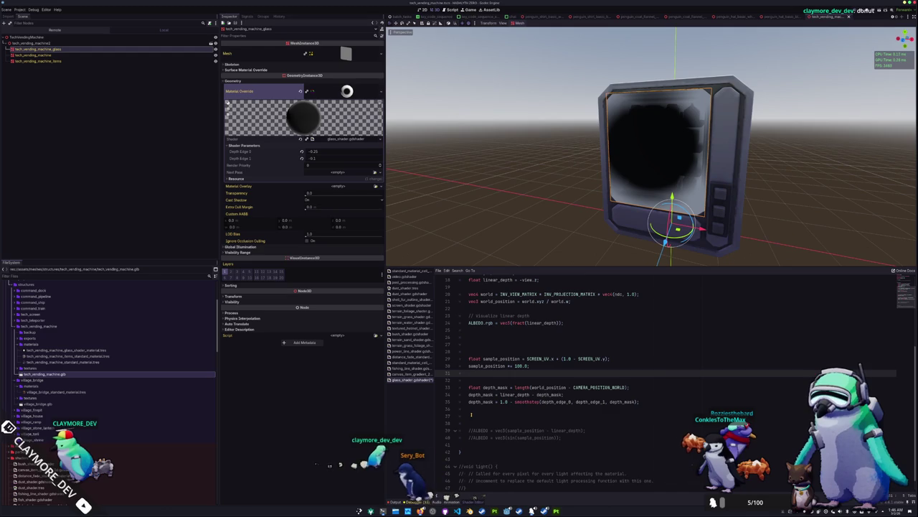
pyautogui.write('float wave_sam')
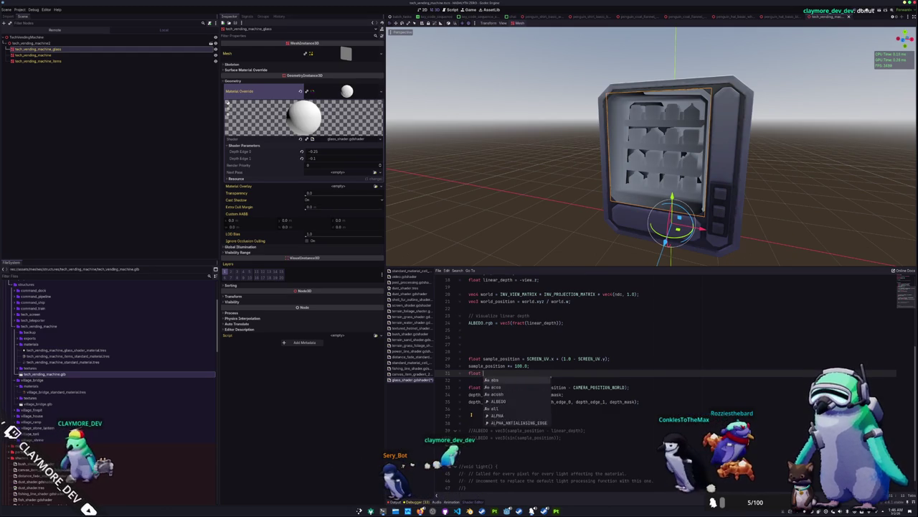
pyautogui.press('BackSpace')
pyautogui.press('BackSpace')
pyautogui.press('BackSpace')
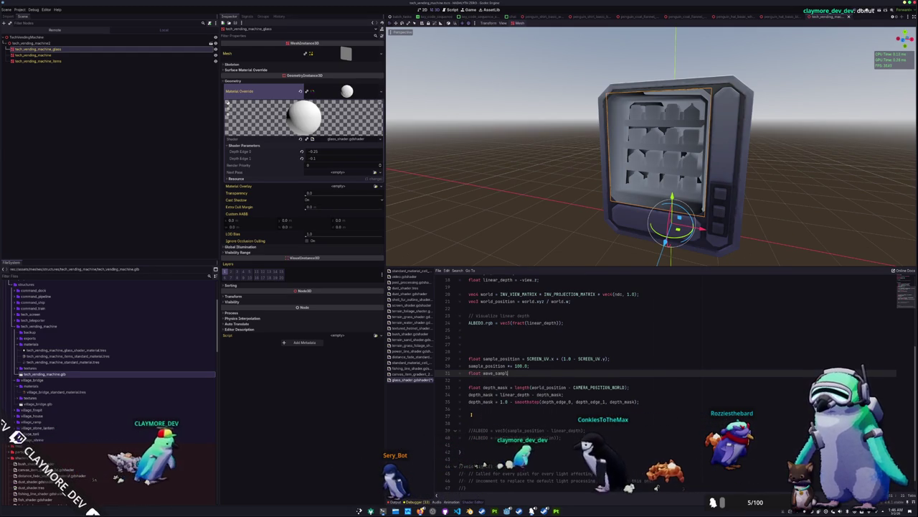
pyautogui.write('= sin(')
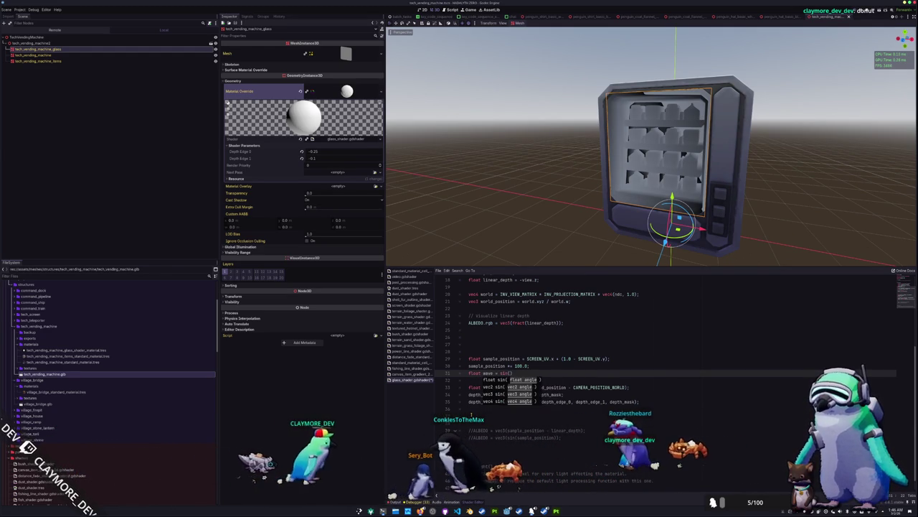
pyautogui.write('sample_position')
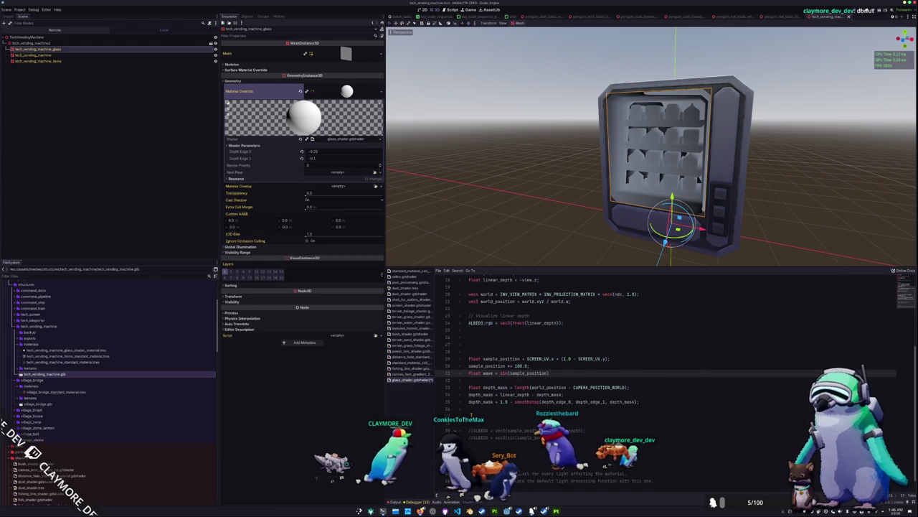
pyautogui.press('Down')
pyautogui.press('Down')
pyautogui.press('Down')
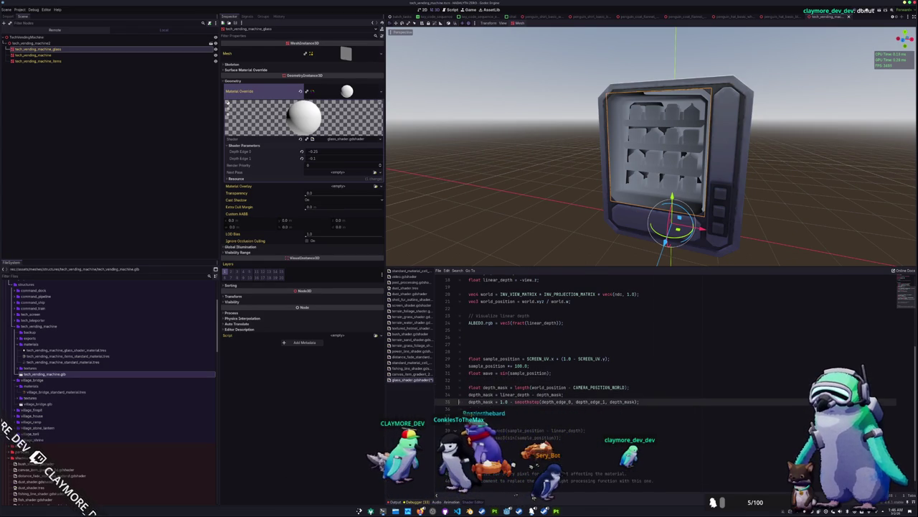
pyautogui.press('Down')
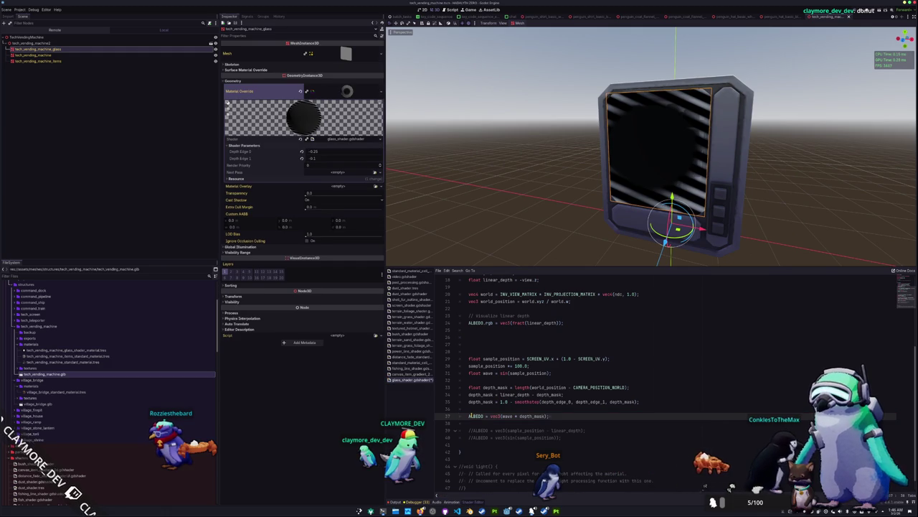
# Reset and drag both depth edge values, leaving Depth Edge 1 at -0.25
pyautogui.moveTo(646, 216)
pyautogui.mouseDown()
pyautogui.moveTo(549, 222)
pyautogui.moveTo(558, 219)
pyautogui.moveTo(508, 203)
pyautogui.mouseUp()
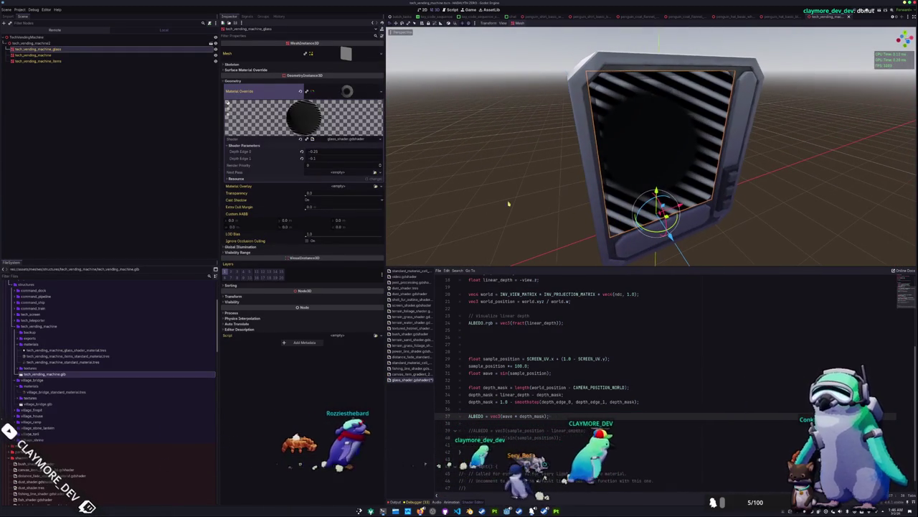
pyautogui.click(301, 160)
pyautogui.moveTo(318, 160)
pyautogui.mouseDown()
pyautogui.moveTo(303, 161)
pyautogui.moveTo(330, 160)
pyautogui.mouseUp()
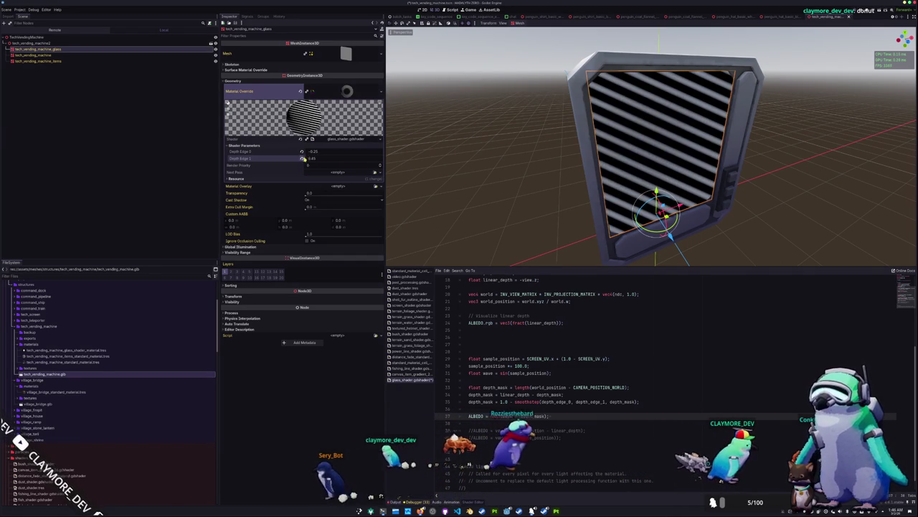
pyautogui.click(302, 159)
pyautogui.click(301, 152)
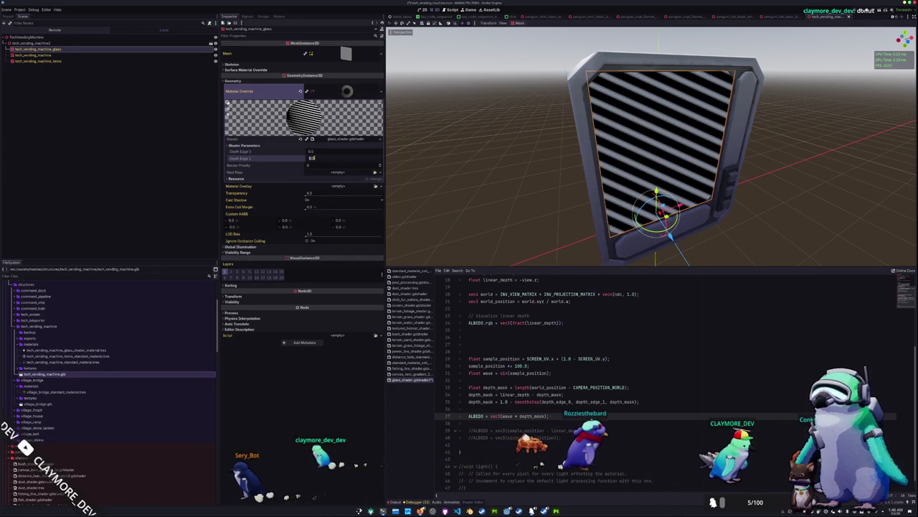
pyautogui.moveTo(316, 151); pyautogui.dragTo(305, 152)
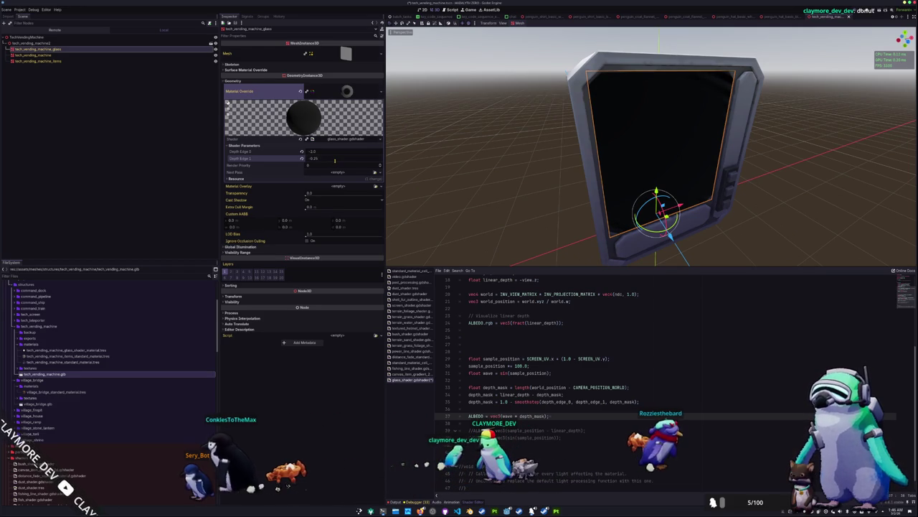
pyautogui.moveTo(553, 201)
pyautogui.mouseDown()
pyautogui.moveTo(476, 201)
pyautogui.moveTo(527, 204)
pyautogui.moveTo(574, 180)
pyautogui.moveTo(466, 220)
pyautogui.moveTo(568, 206)
pyautogui.moveTo(463, 201)
pyautogui.moveTo(584, 205)
pyautogui.moveTo(523, 203)
pyautogui.mouseUp()
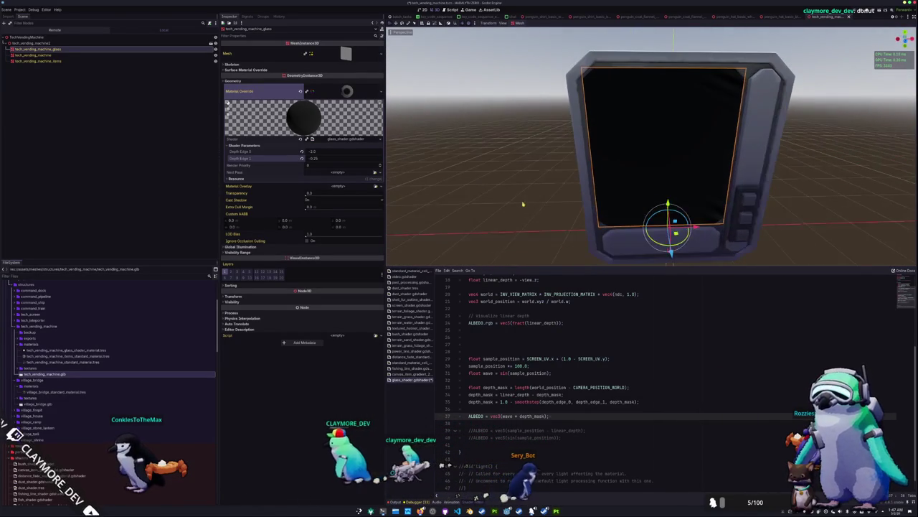
pyautogui.click(483, 425)
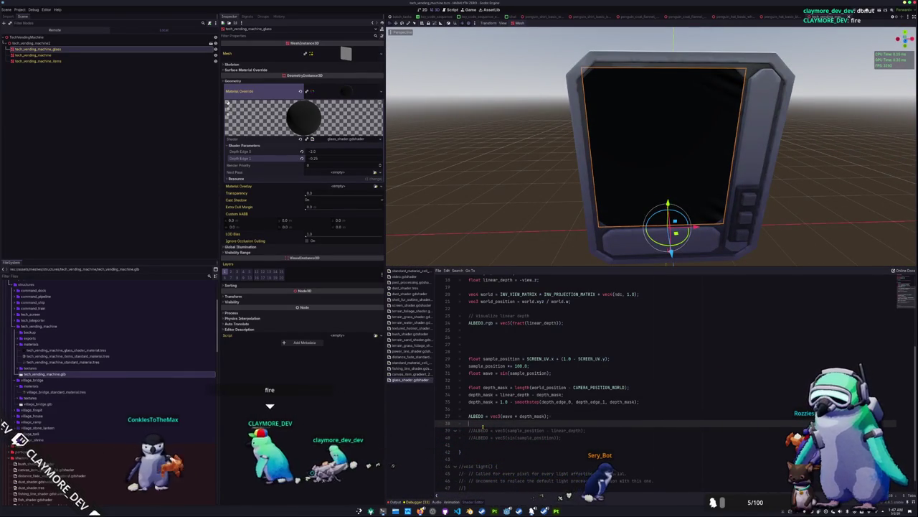
# Add 'ALPHA = ALBEDO.r;' below the ALBEDO line in the glass shader
pyautogui.press('Return')
pyautogui.press('Return')
pyautogui.write('ALPHA = ALBEDO')
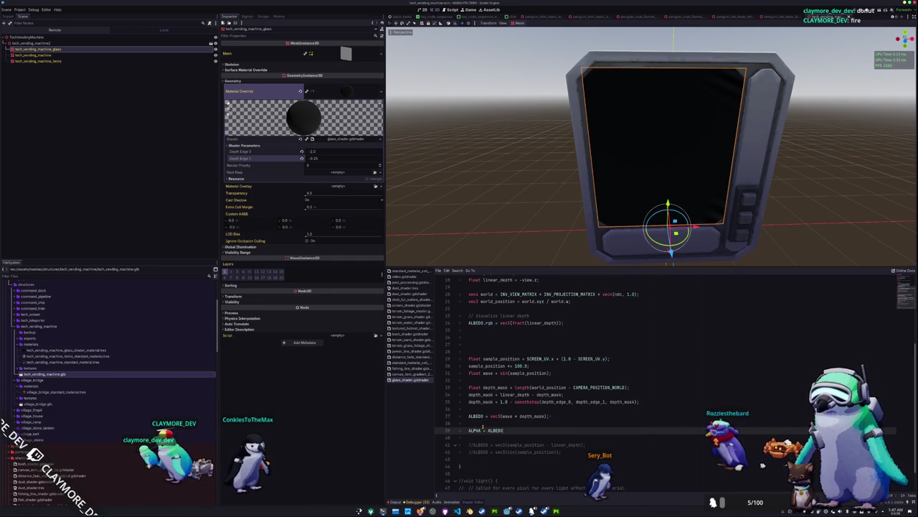
pyautogui.write('.r;')
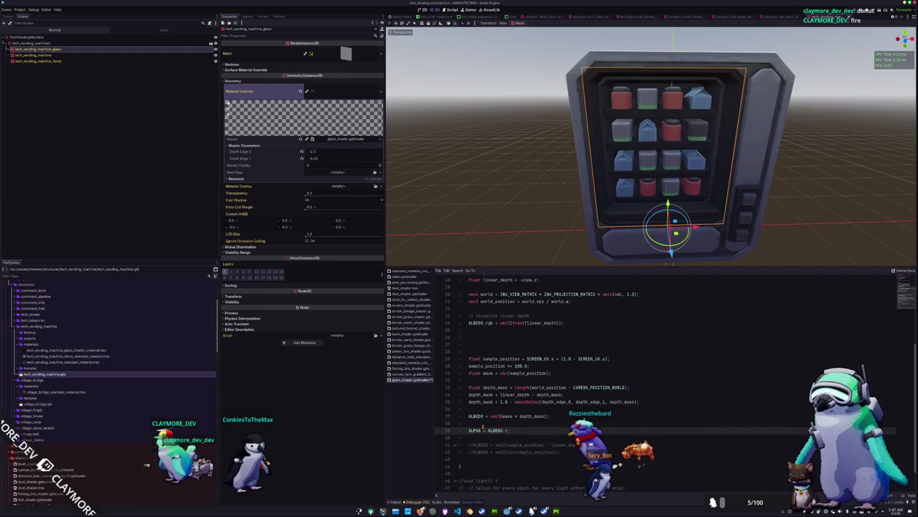
pyautogui.moveTo(546, 172); pyautogui.dragTo(584, 190)
# Set the glass material's Depth Edge 0 to 0.25
pyautogui.click(302, 152)
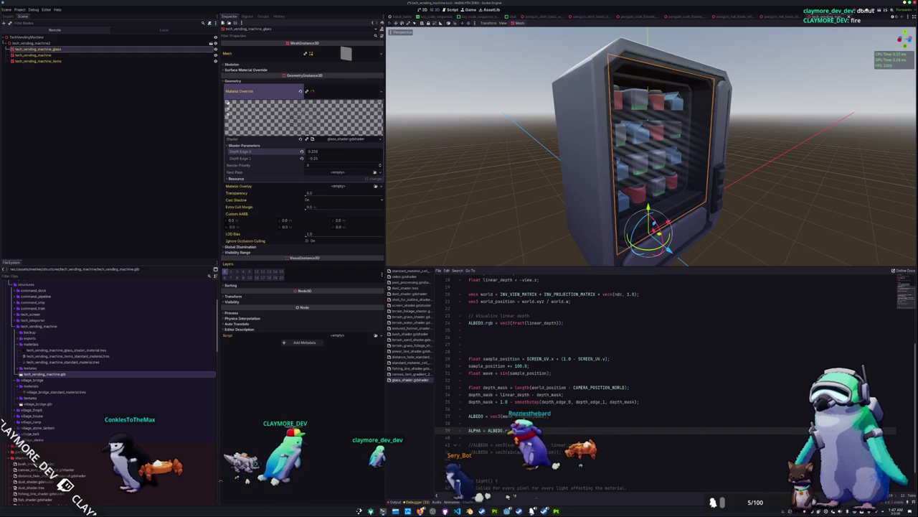
pyautogui.moveTo(584, 190)
pyautogui.mouseDown()
pyautogui.moveTo(523, 176)
pyautogui.moveTo(467, 198)
pyautogui.moveTo(466, 175)
pyautogui.moveTo(488, 172)
pyautogui.moveTo(467, 158)
pyautogui.moveTo(468, 144)
pyautogui.moveTo(459, 176)
pyautogui.moveTo(537, 184)
pyautogui.moveTo(592, 175)
pyautogui.moveTo(462, 194)
pyautogui.moveTo(475, 196)
pyautogui.moveTo(493, 172)
pyautogui.moveTo(484, 202)
pyautogui.moveTo(474, 155)
pyautogui.moveTo(488, 168)
pyautogui.moveTo(504, 144)
pyautogui.moveTo(595, 148)
pyautogui.moveTo(603, 184)
pyautogui.moveTo(452, 172)
pyautogui.mouseUp()
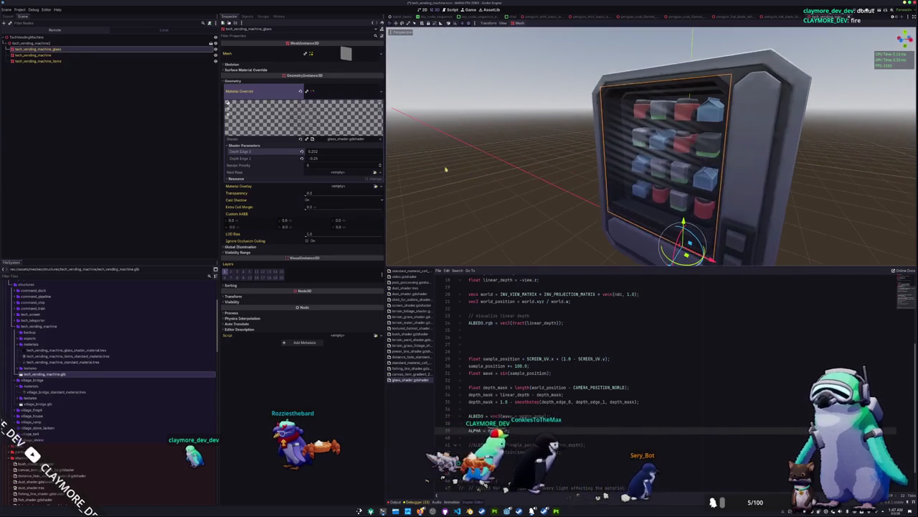
pyautogui.click(320, 153)
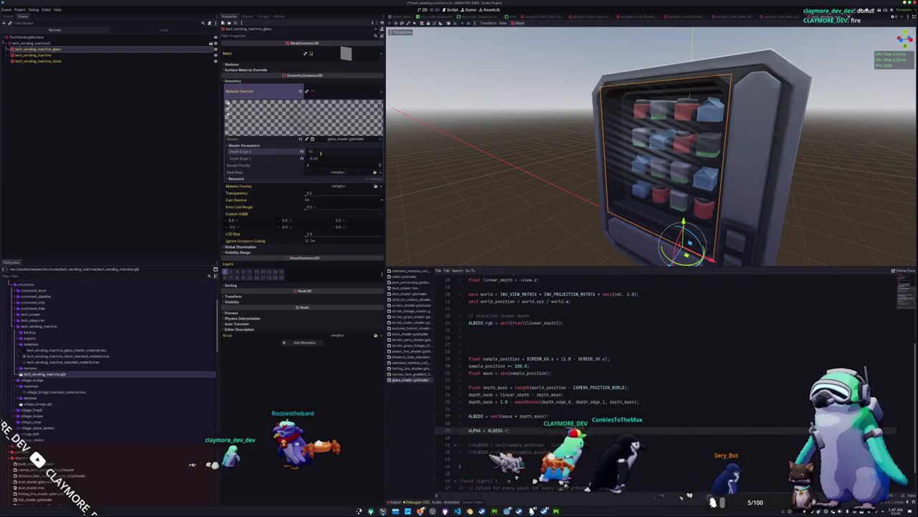
pyautogui.write('0.25')
pyautogui.press('Return')
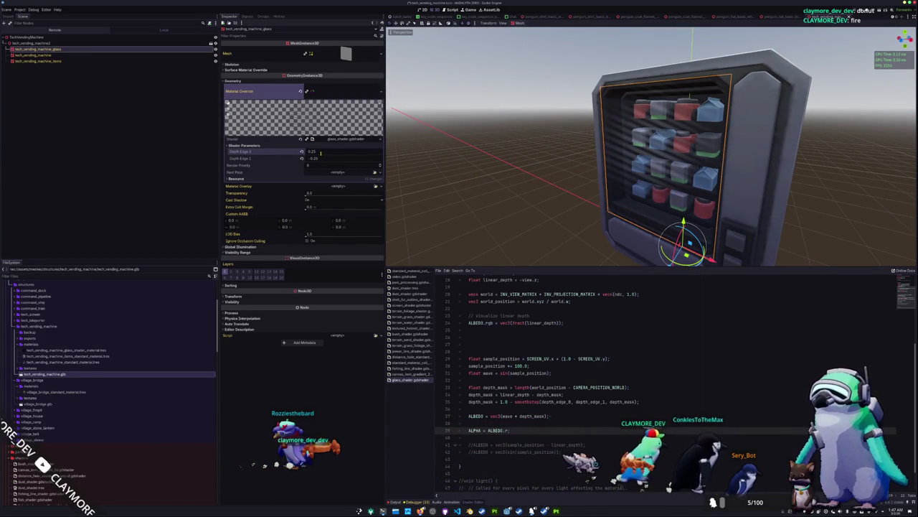
# Invert the depth mask by prefixing smoothstep with '1.0 -' on line 35
pyautogui.click(513, 401)
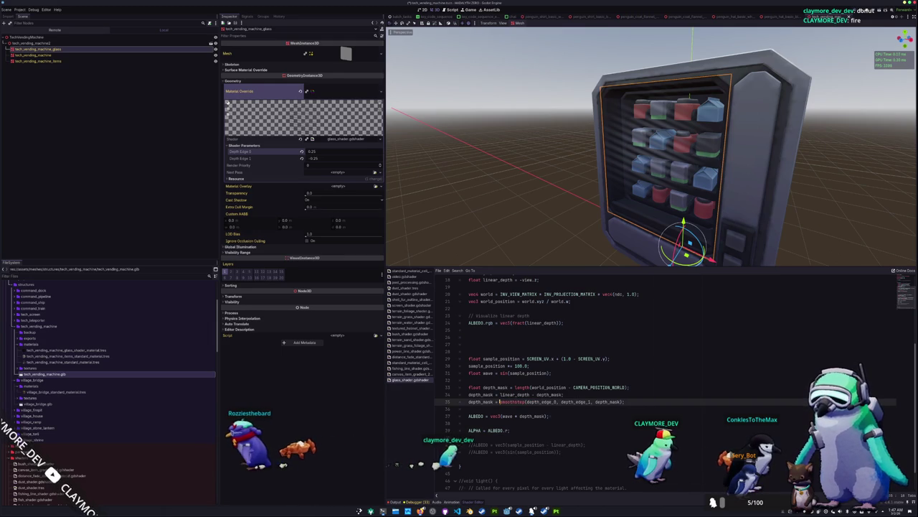
pyautogui.write('1.0 -')
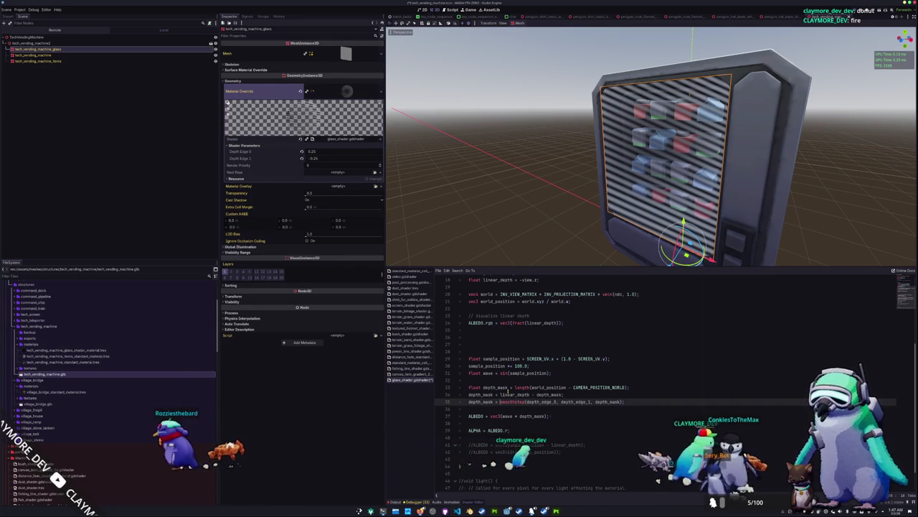
pyautogui.moveTo(554, 198)
pyautogui.mouseDown()
pyautogui.moveTo(567, 215)
pyautogui.moveTo(648, 198)
pyautogui.moveTo(507, 194)
pyautogui.moveTo(528, 191)
pyautogui.moveTo(534, 238)
pyautogui.moveTo(550, 198)
pyautogui.moveTo(650, 188)
pyautogui.moveTo(508, 199)
pyautogui.moveTo(500, 218)
pyautogui.moveTo(514, 199)
pyautogui.moveTo(529, 199)
pyautogui.mouseUp()
# Add a StaticBody3D child under the TechVendingMachine root node
pyautogui.click(548, 197)
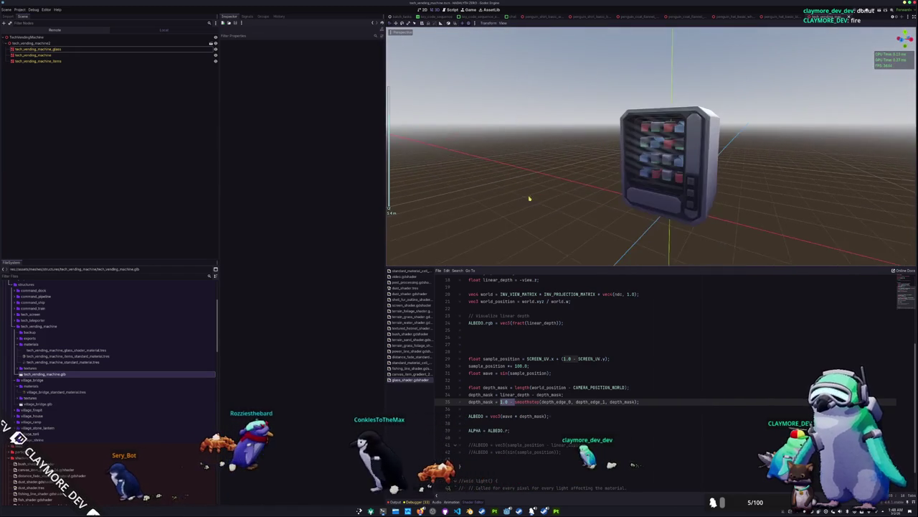
pyautogui.click(71, 37)
pyautogui.rightClick(71, 37)
pyautogui.click(75, 42)
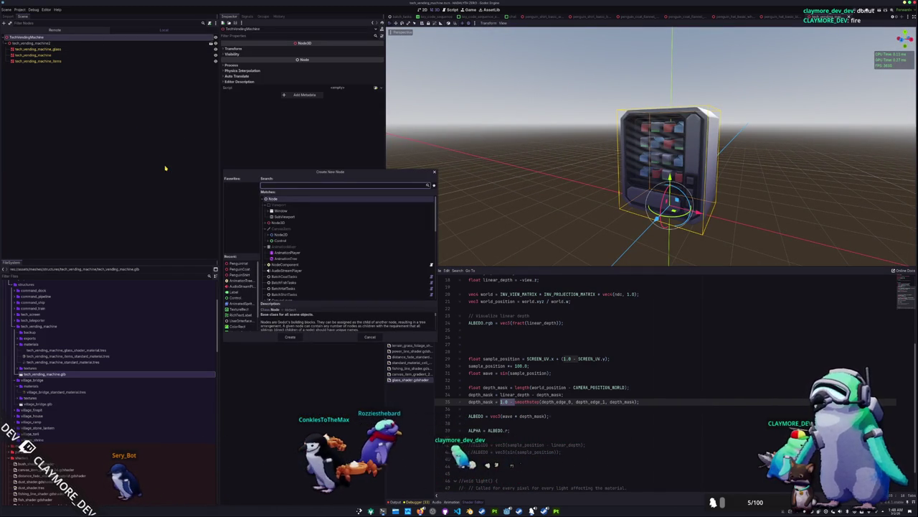
pyautogui.write('collision')
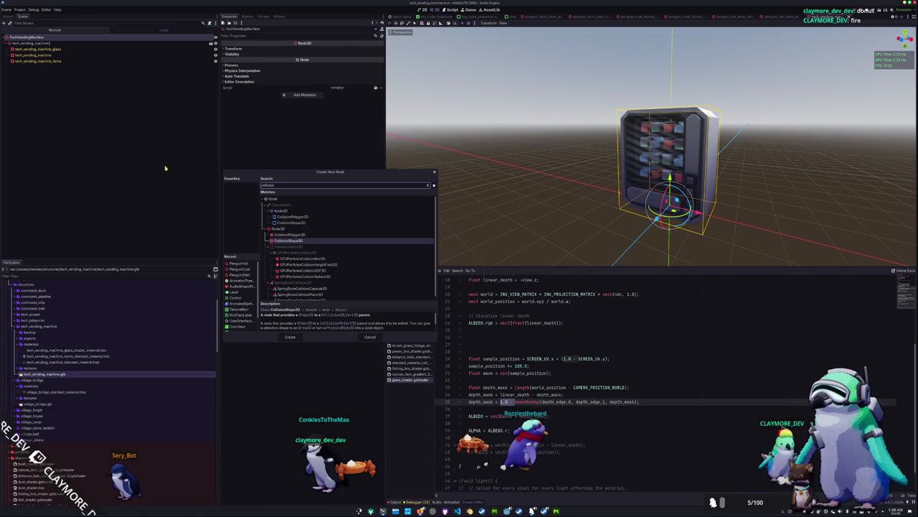
pyautogui.press('Return')
pyautogui.hotkey('ctrl', 'z')
pyautogui.hotkey('ctrl', 'a')
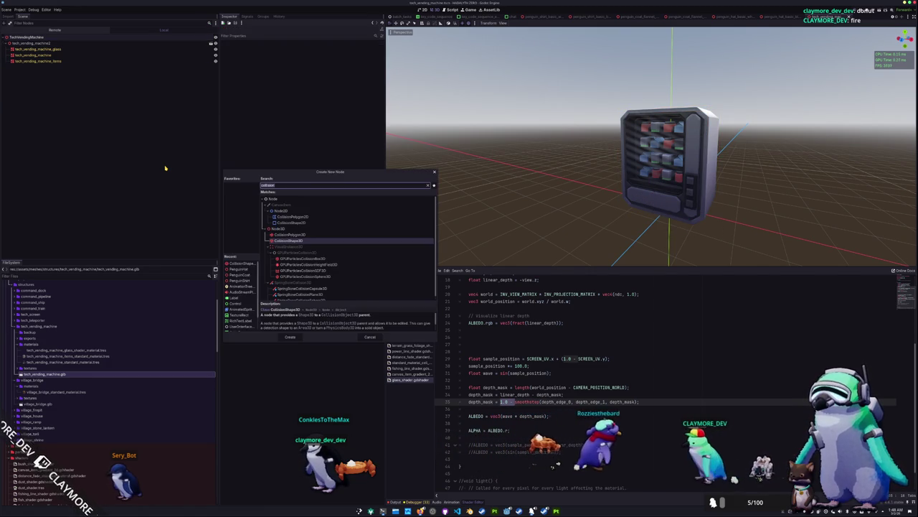
pyautogui.write('staticbod')
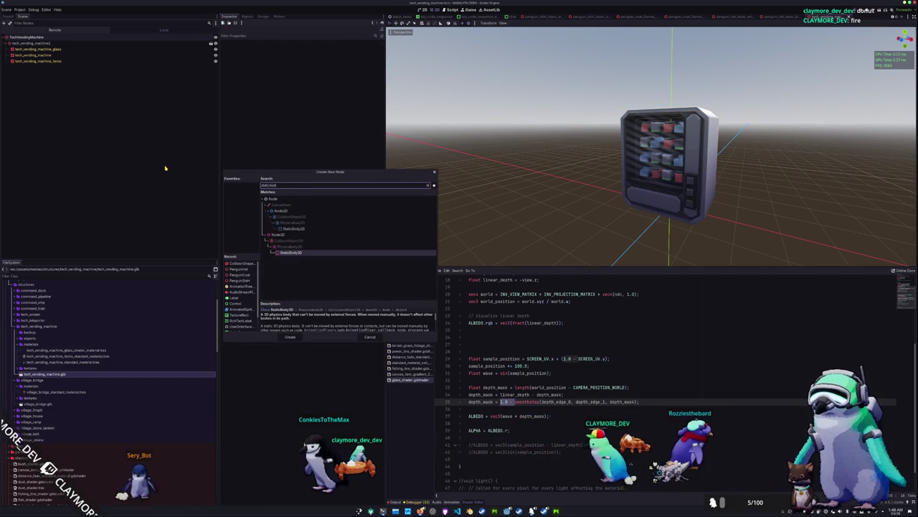
pyautogui.press('Return')
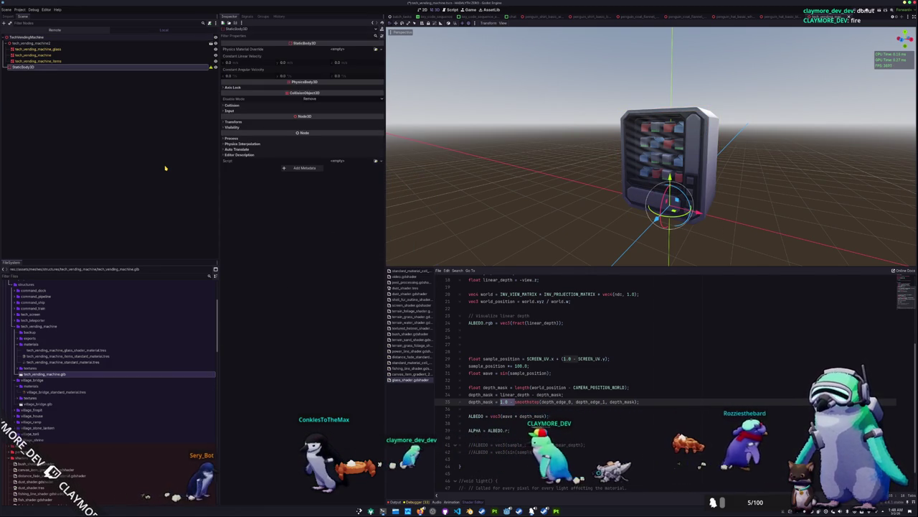
# Add a CollisionShape3D under StaticBody3D and give it a BoxShape3D
pyautogui.hotkey('ctrl', 'a')
pyautogui.write('collision')
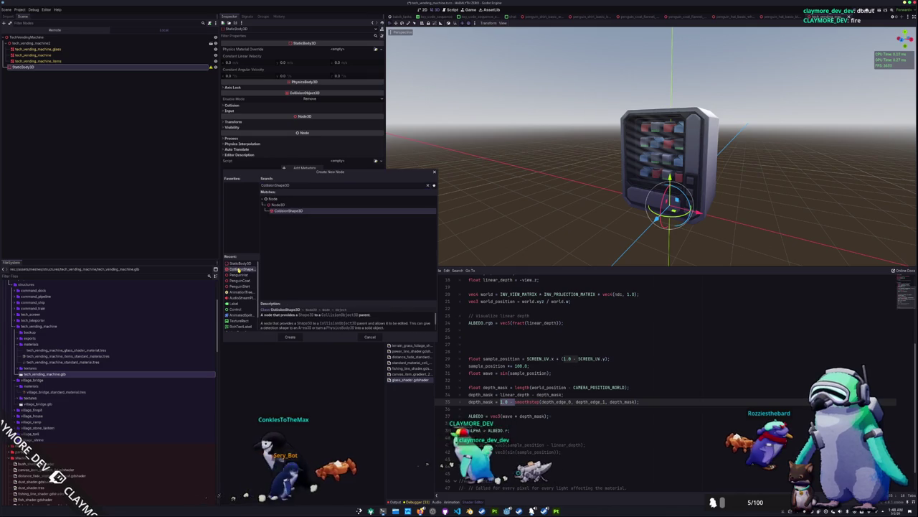
pyautogui.press('Return')
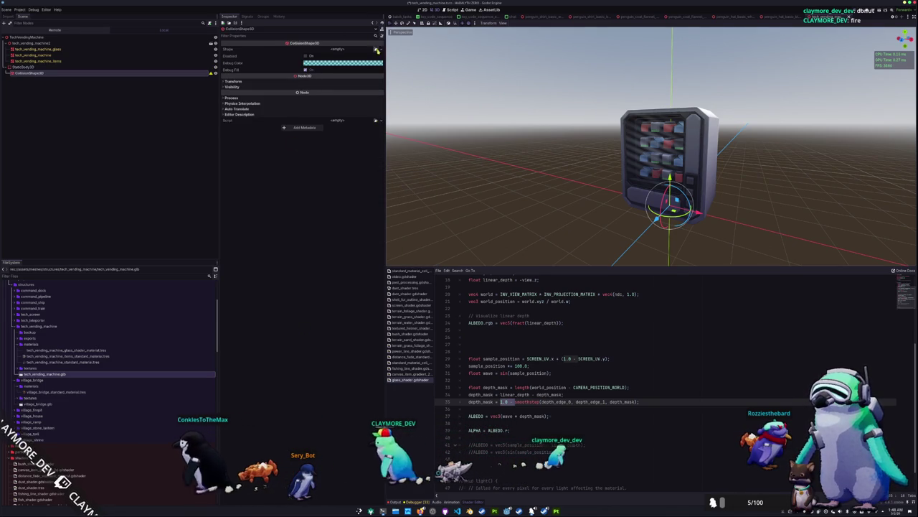
pyautogui.click(357, 50)
pyautogui.click(357, 73)
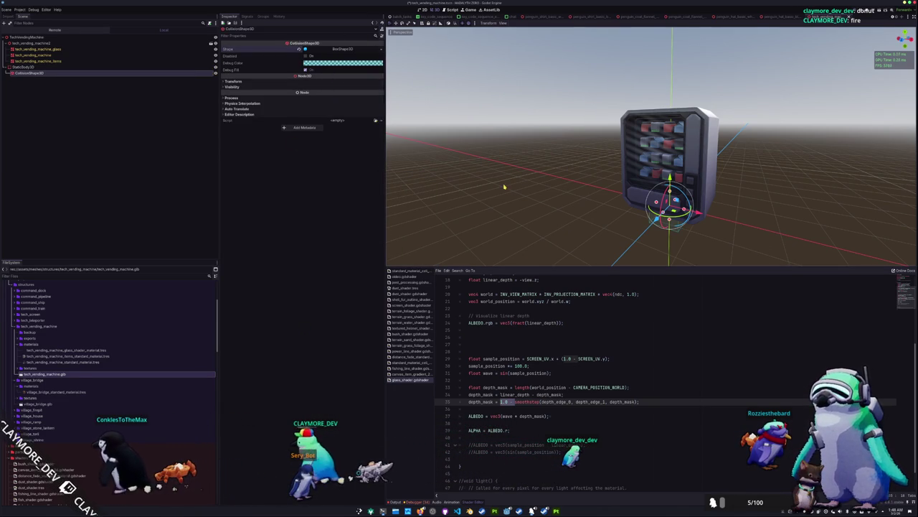
# Raise and widen the collision box in side and front views to fit the cabinet
pyautogui.press('KP_3')
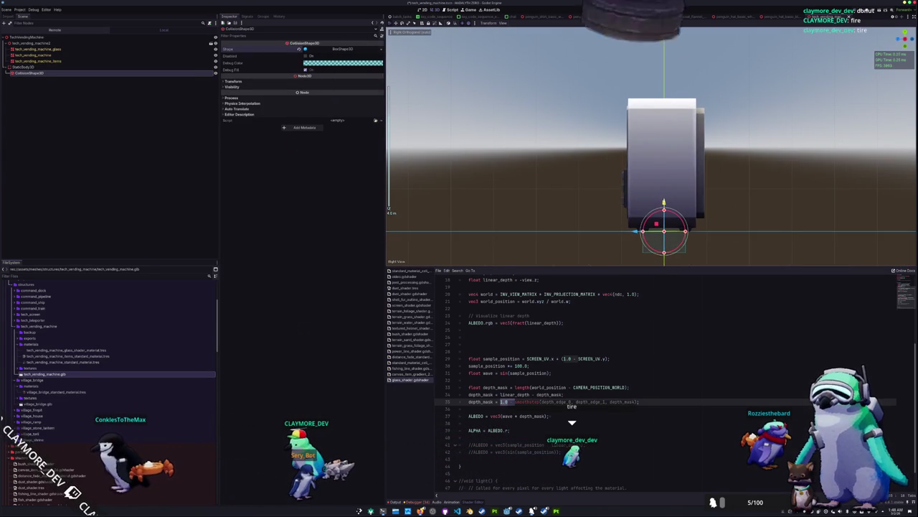
pyautogui.moveTo(664, 203); pyautogui.dragTo(664, 182)
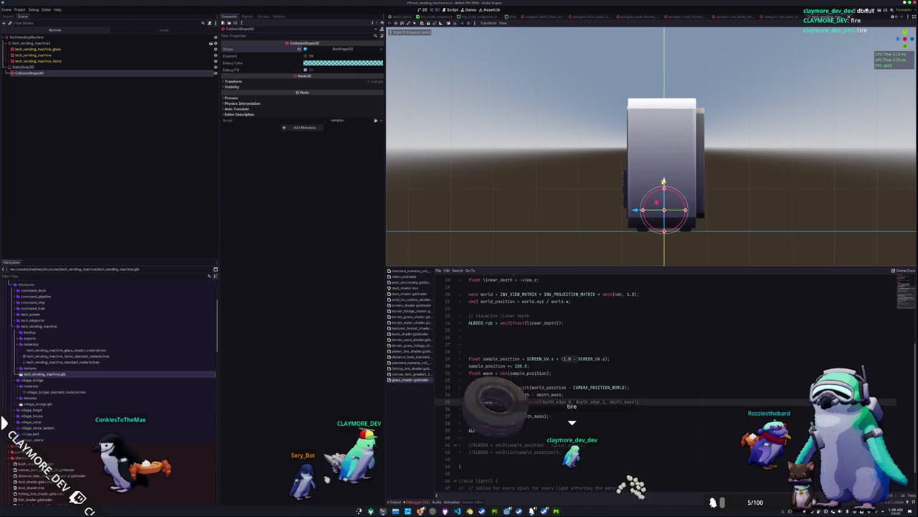
pyautogui.moveTo(686, 210)
pyautogui.mouseDown()
pyautogui.moveTo(704, 211)
pyautogui.moveTo(656, 100)
pyautogui.mouseUp()
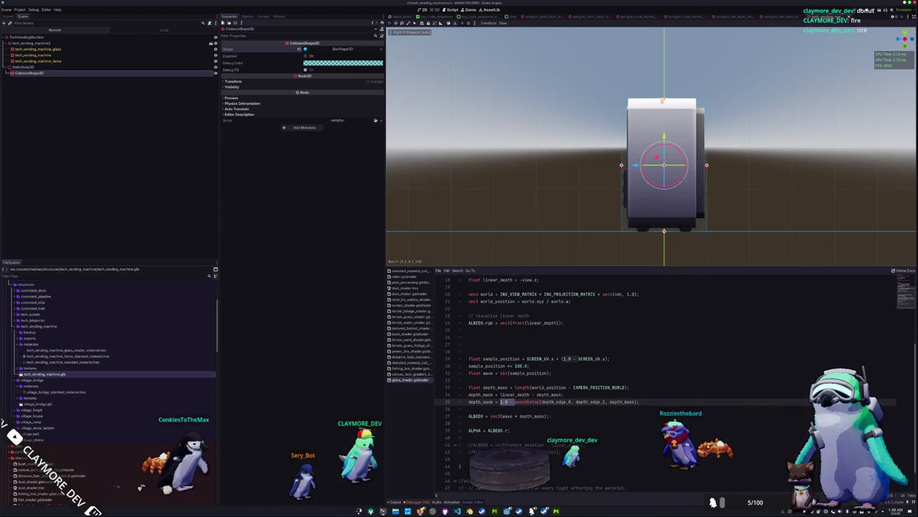
pyautogui.moveTo(581, 154)
pyautogui.mouseDown()
pyautogui.moveTo(595, 151)
pyautogui.moveTo(609, 175)
pyautogui.mouseUp()
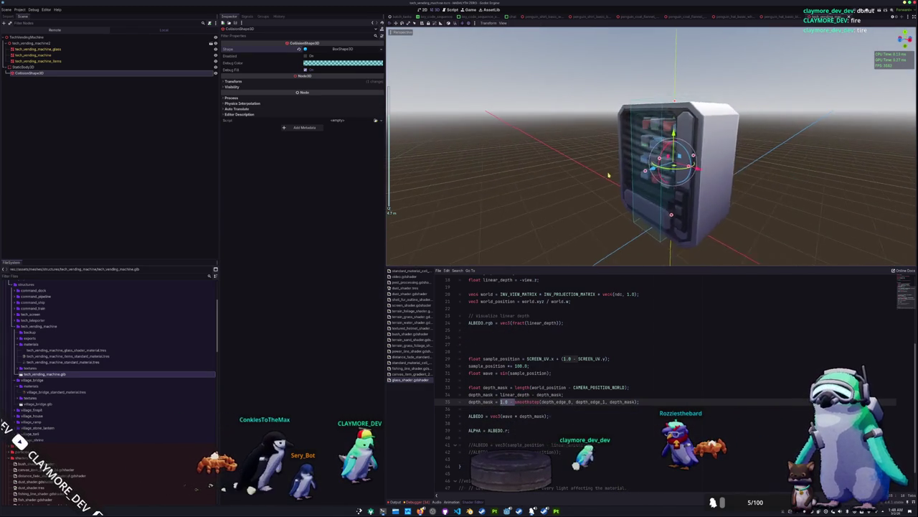
pyautogui.press('KP_1')
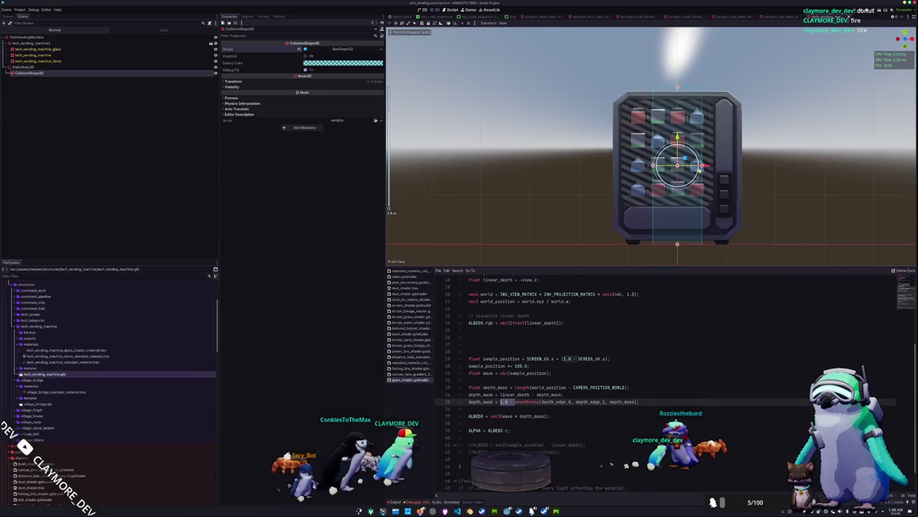
pyautogui.moveTo(702, 165)
pyautogui.mouseDown()
pyautogui.moveTo(744, 170)
pyautogui.moveTo(716, 200)
pyautogui.mouseUp()
# Capture a region screenshot of the machine, then select the vending machine items mesh
pyautogui.click(758, 170)
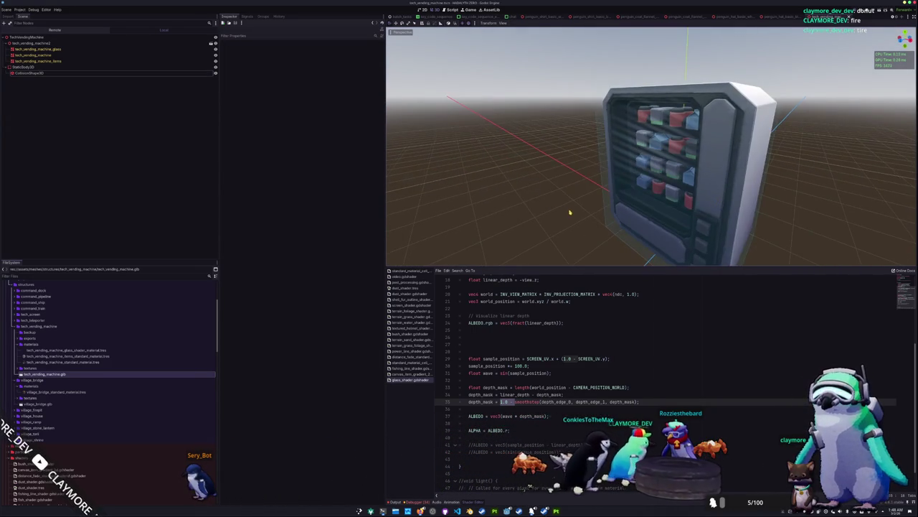
pyautogui.scroll(-3, 574, 210)
pyautogui.click(628, 204)
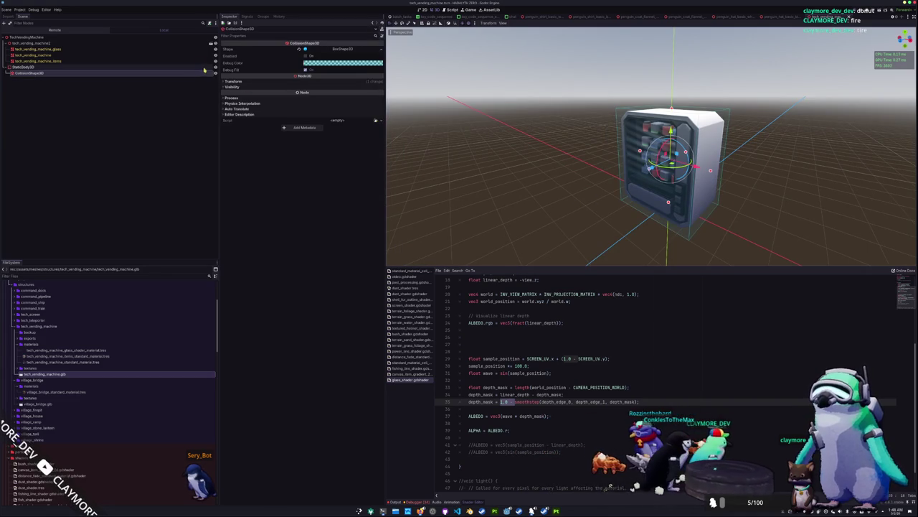
pyautogui.click(522, 201)
pyautogui.moveTo(522, 202)
pyautogui.mouseDown()
pyautogui.moveTo(502, 205)
pyautogui.moveTo(503, 224)
pyautogui.mouseUp()
pyautogui.press('super+shift+Print')
pyautogui.moveTo(593, 88); pyautogui.dragTo(881, 256)
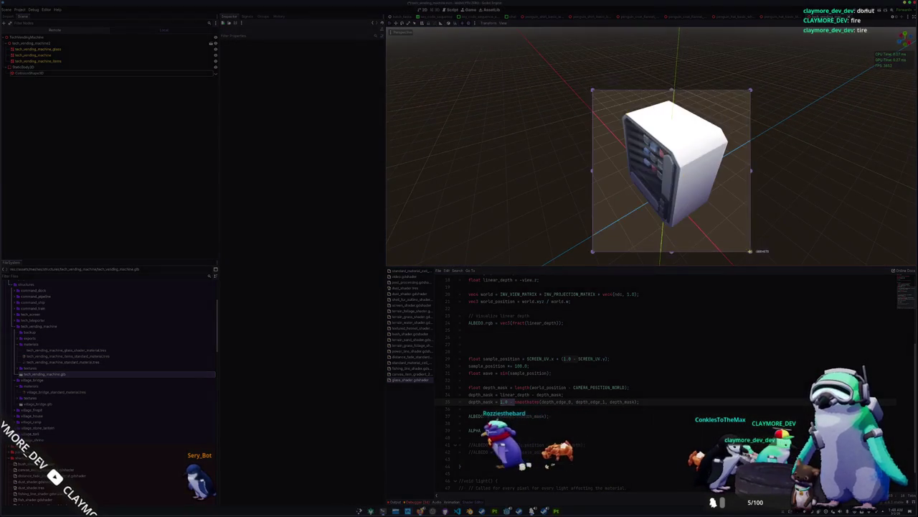
pyautogui.press('Return')
pyautogui.moveTo(560, 115)
pyautogui.mouseDown()
pyautogui.moveTo(529, 158)
pyautogui.moveTo(646, 119)
pyautogui.moveTo(564, 123)
pyautogui.mouseUp()
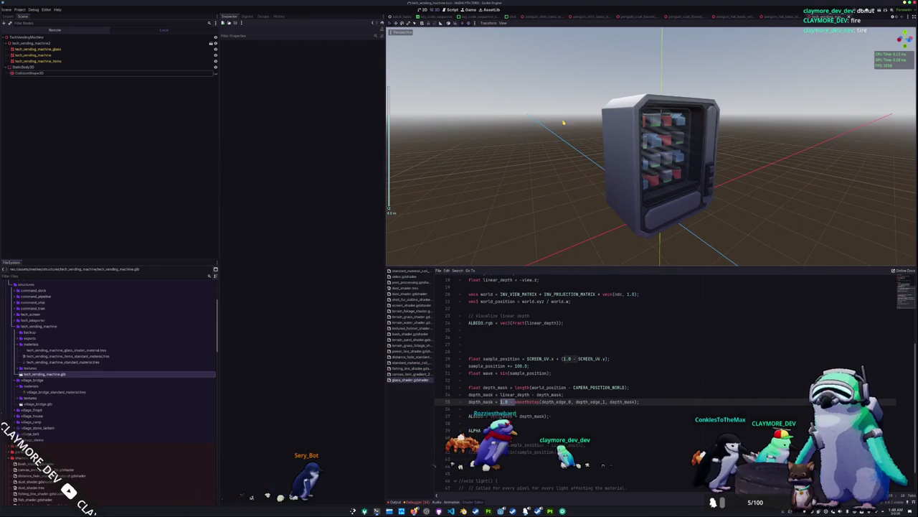
pyautogui.click(96, 61)
# Select the glass mesh and try different Depth Edge 0 values on its shader material
pyautogui.click(132, 48)
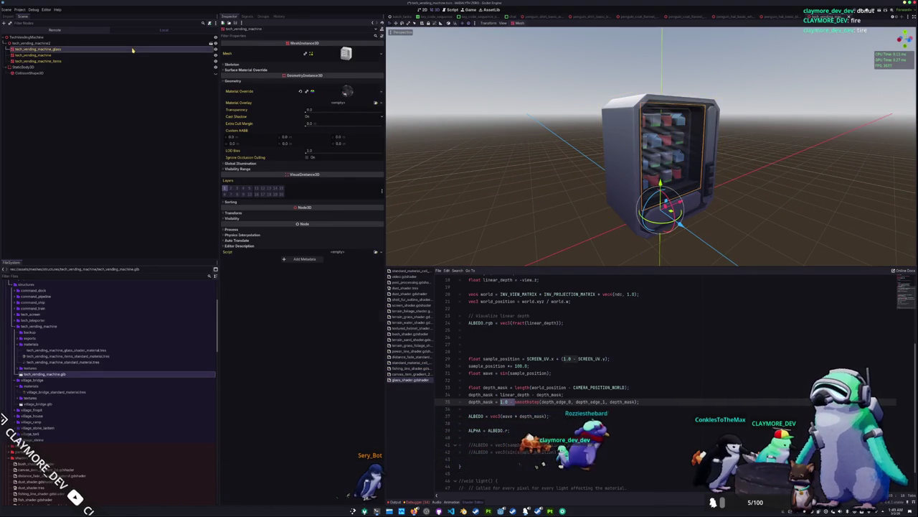
pyautogui.click(348, 92)
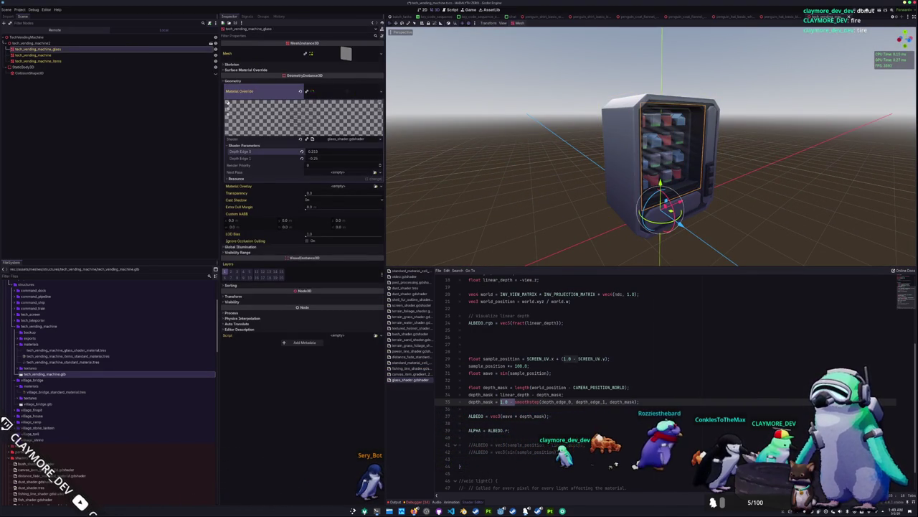
pyautogui.moveTo(313, 152); pyautogui.dragTo(291, 151)
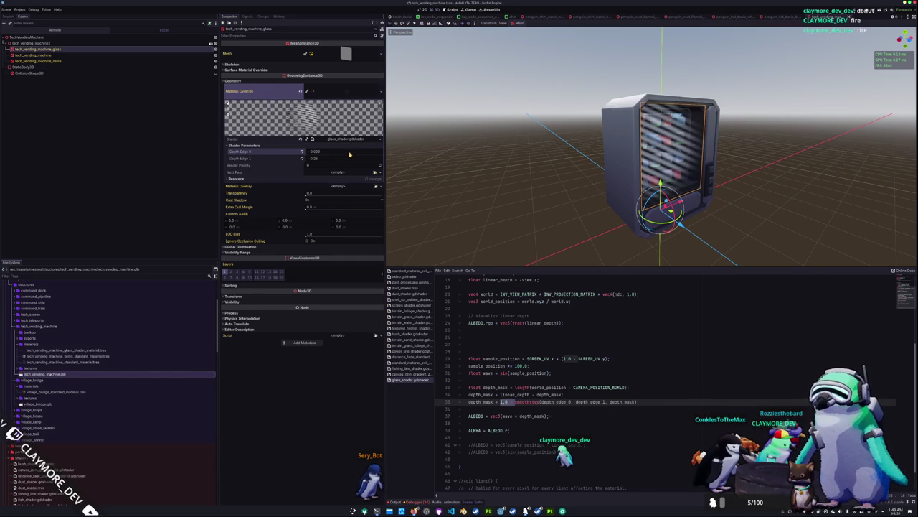
pyautogui.moveTo(349, 153); pyautogui.dragTo(321, 159)
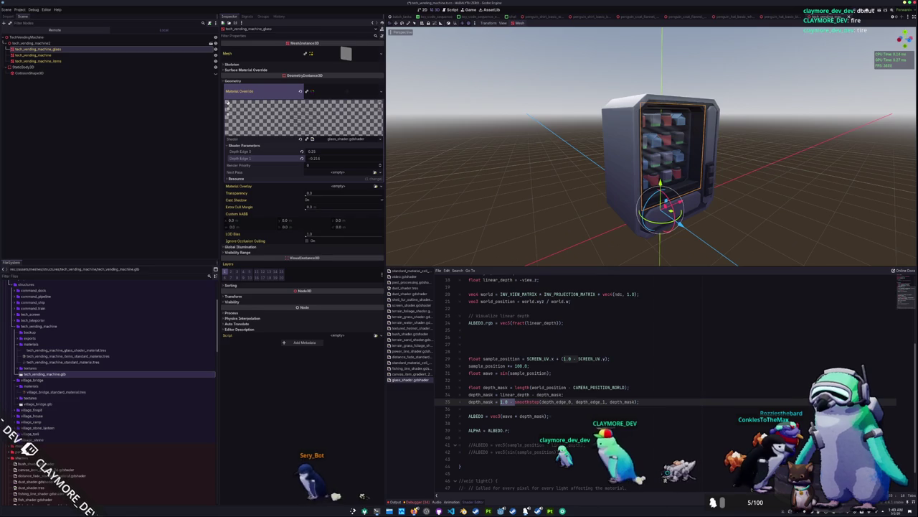
pyautogui.scroll(2, 607, 169)
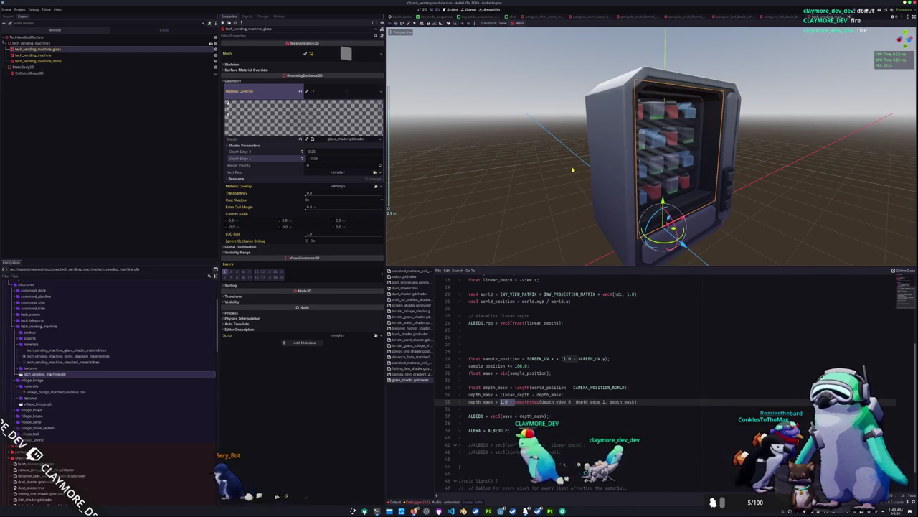
pyautogui.scroll(3, 567, 162)
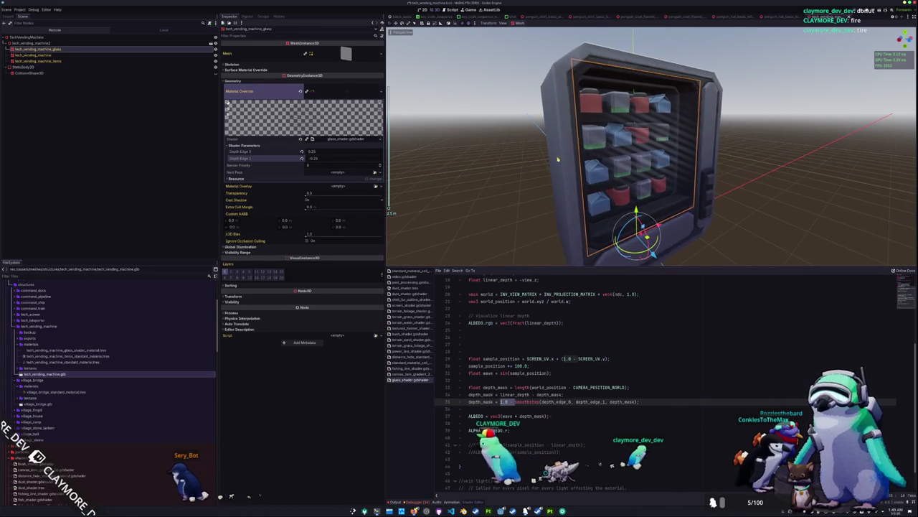
pyautogui.moveTo(557, 159); pyautogui.dragTo(570, 156)
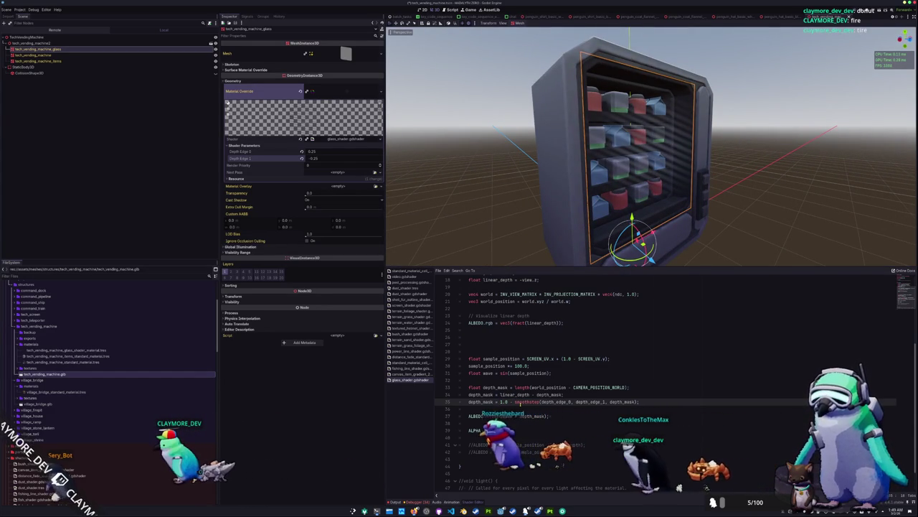
# Delete the '1.0 -' depth-mask inversion and lower Depth Edge 0 to -0.125
pyautogui.moveTo(500, 401); pyautogui.dragTo(517, 403)
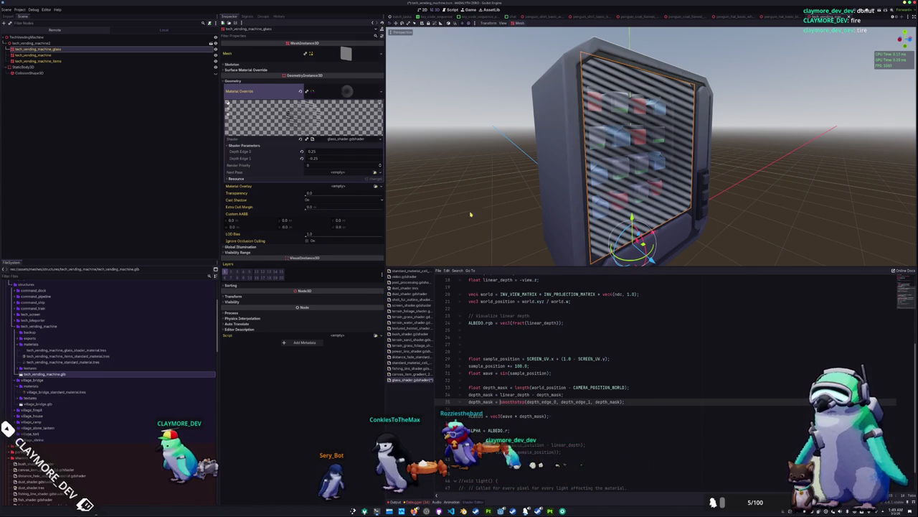
pyautogui.moveTo(314, 153)
pyautogui.mouseDown()
pyautogui.moveTo(323, 153)
pyautogui.moveTo(287, 153)
pyautogui.mouseUp()
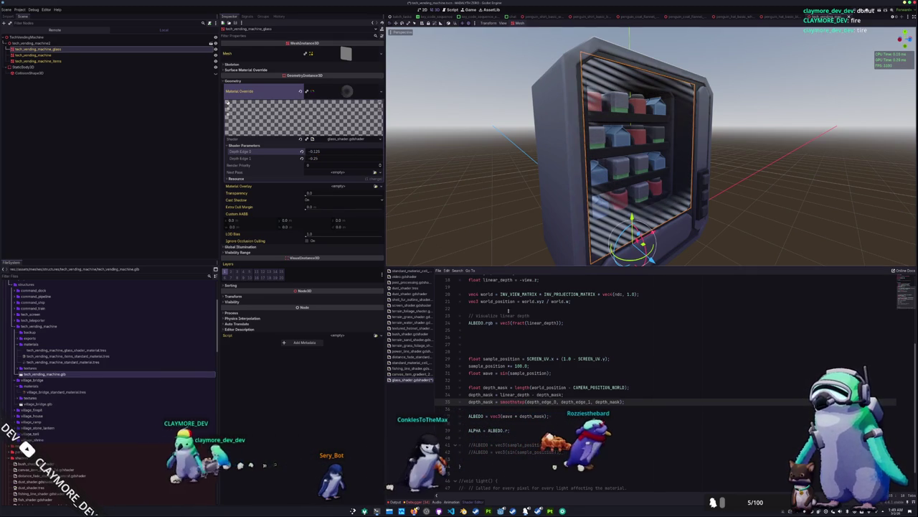
pyautogui.click(516, 424)
pyautogui.write('* 0.5')
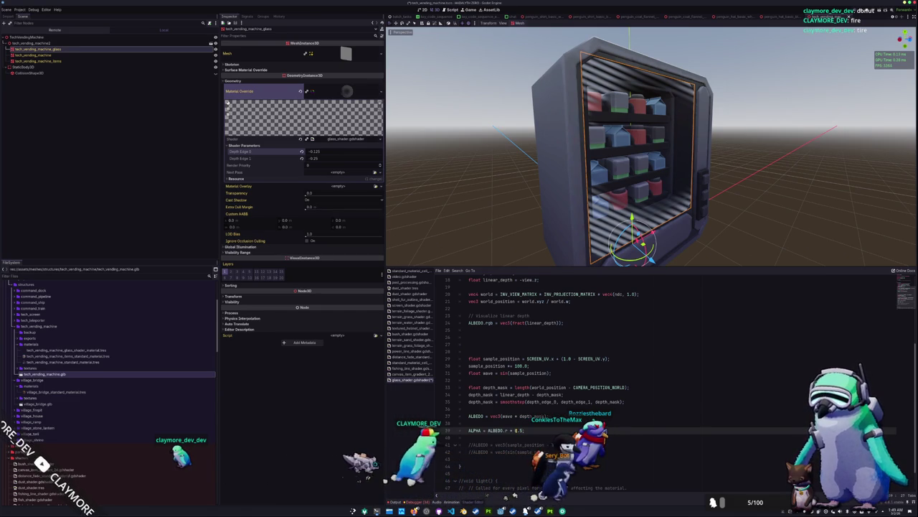
# Orbit and zoom around the machine to inspect the fainter glass with ALPHA at 0.125
pyautogui.moveTo(545, 215)
pyautogui.mouseDown()
pyautogui.moveTo(556, 213)
pyautogui.moveTo(540, 210)
pyautogui.mouseUp()
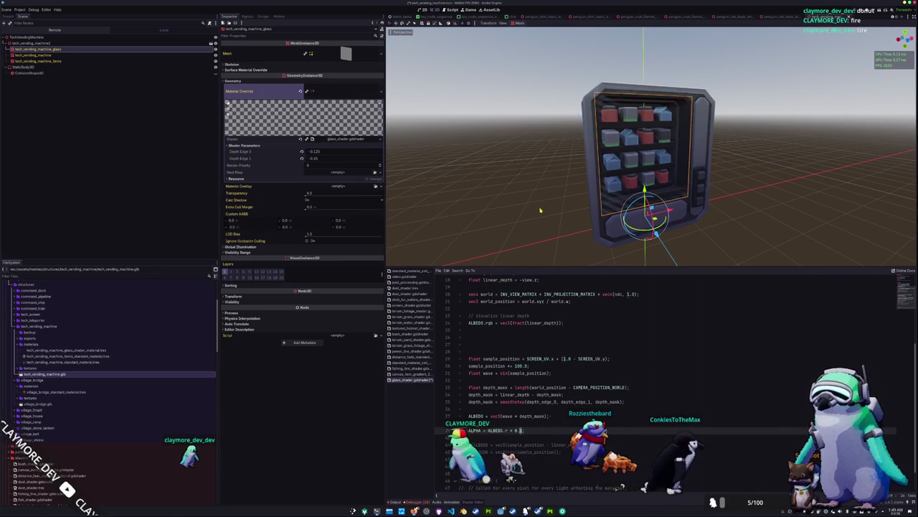
pyautogui.scroll(2, 531, 208)
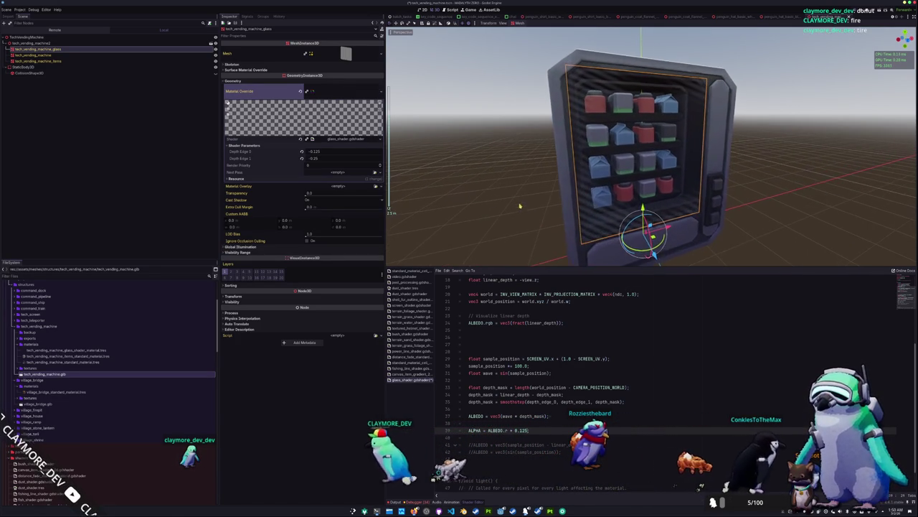
pyautogui.moveTo(534, 205); pyautogui.dragTo(501, 201)
pyautogui.scroll(5, 508, 201)
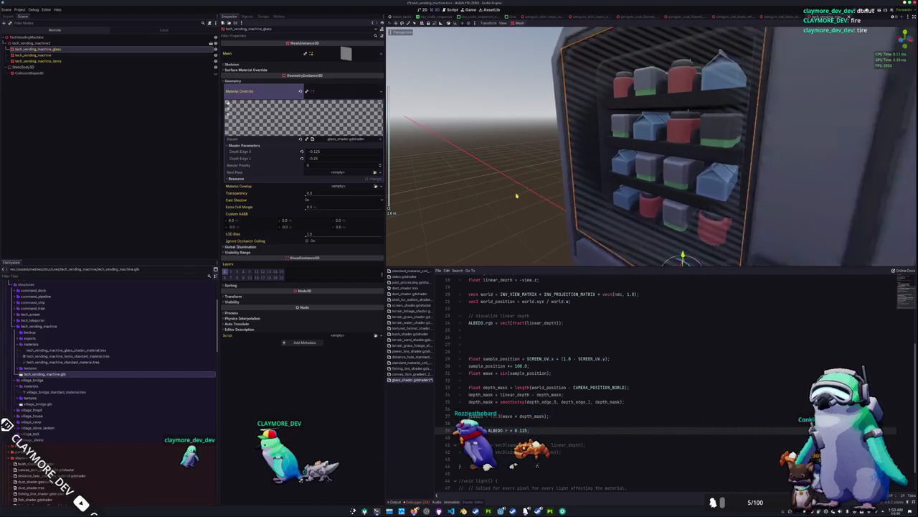
pyautogui.scroll(-3, 516, 195)
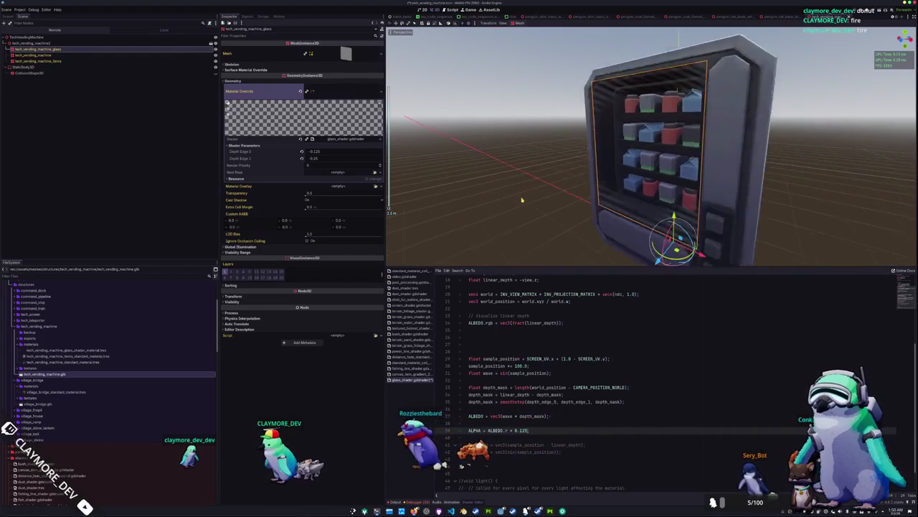
pyautogui.scroll(3, 523, 200)
pyautogui.scroll(-3, 526, 199)
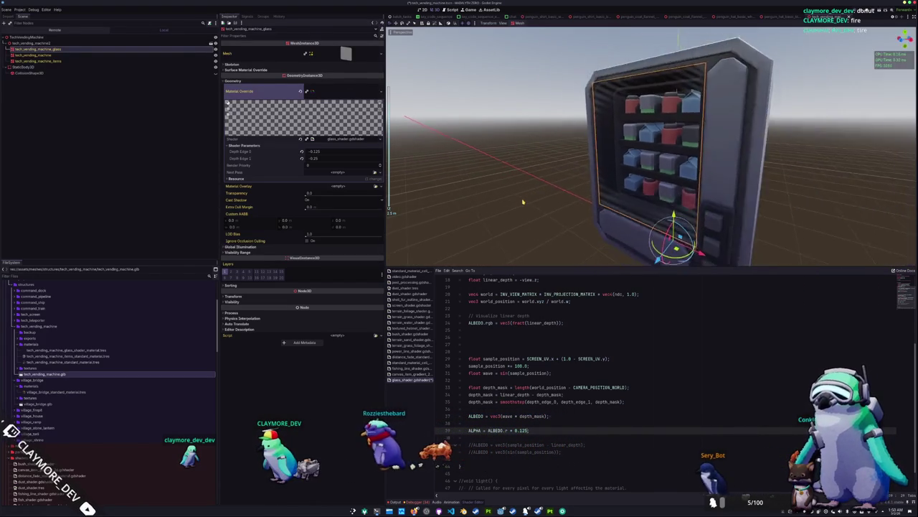
pyautogui.scroll(4, 526, 199)
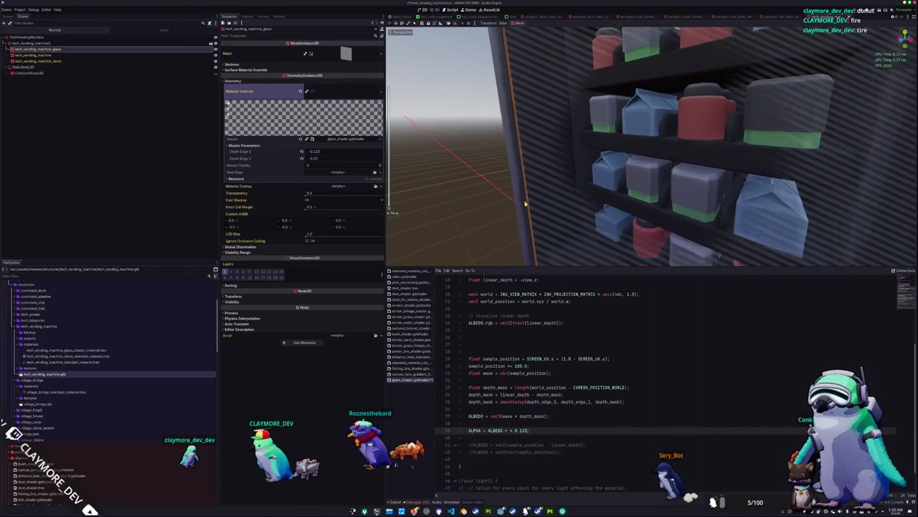
pyautogui.scroll(5, 528, 205)
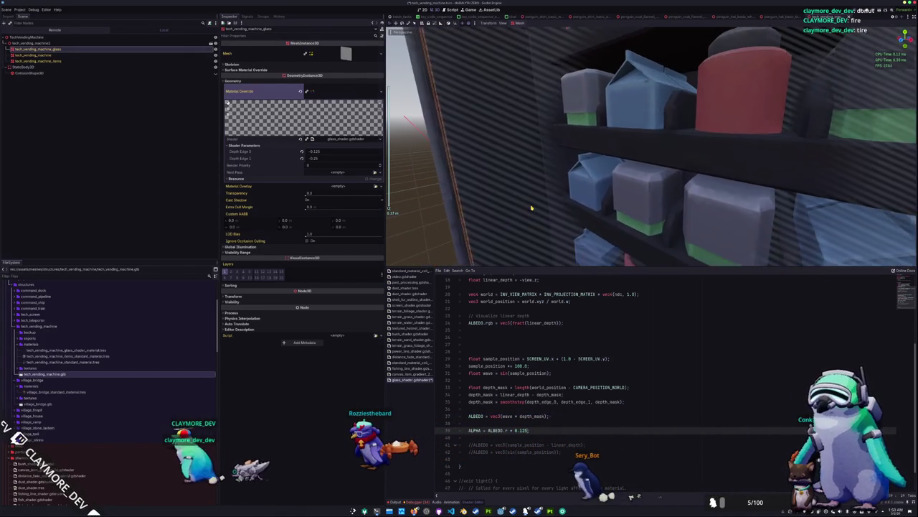
pyautogui.scroll(-6, 531, 208)
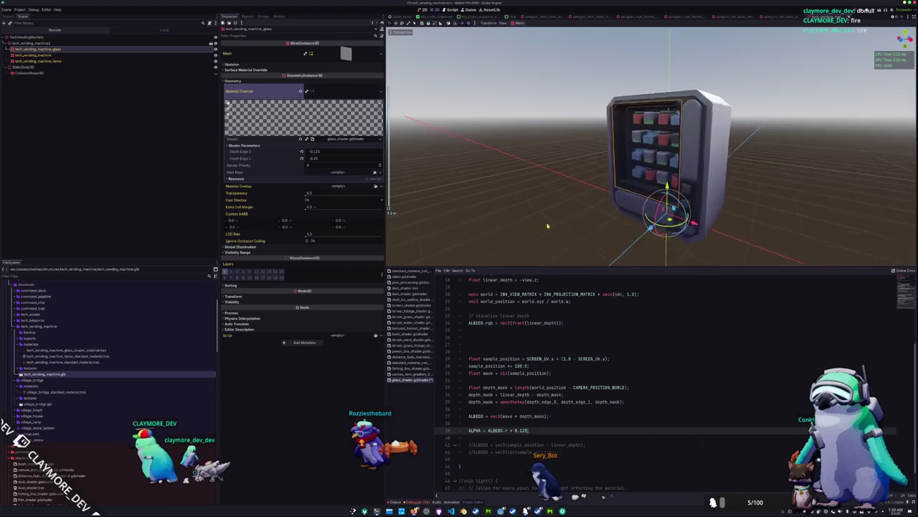
pyautogui.scroll(2, 545, 244)
pyautogui.click(560, 374)
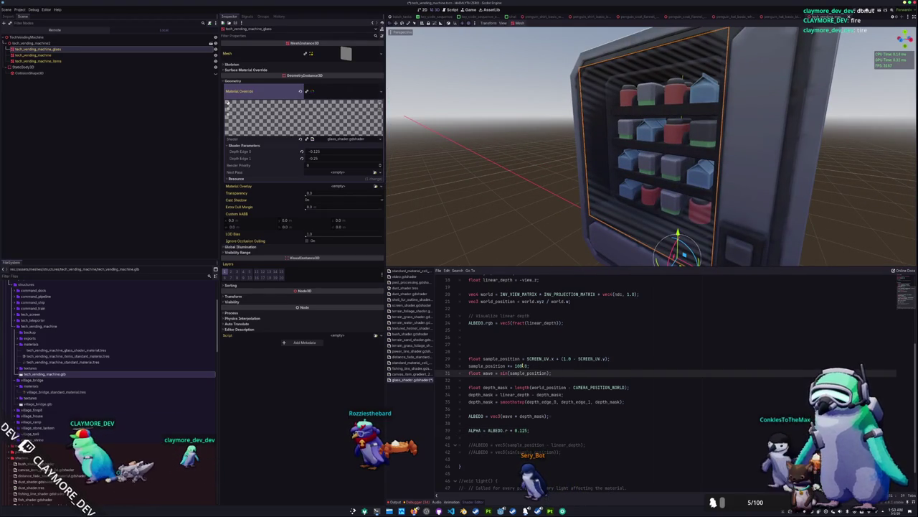
# Change the sample_position constant from 100.0 to 50.0 and review the glass
pyautogui.doubleClick(519, 365)
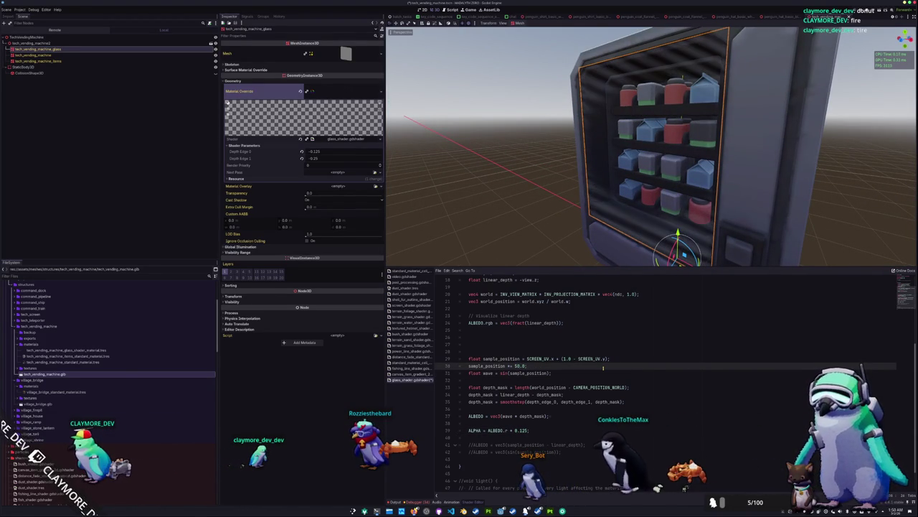
pyautogui.moveTo(567, 173)
pyautogui.mouseDown()
pyautogui.moveTo(526, 167)
pyautogui.moveTo(476, 191)
pyautogui.moveTo(550, 170)
pyautogui.moveTo(636, 199)
pyautogui.moveTo(612, 176)
pyautogui.mouseUp()
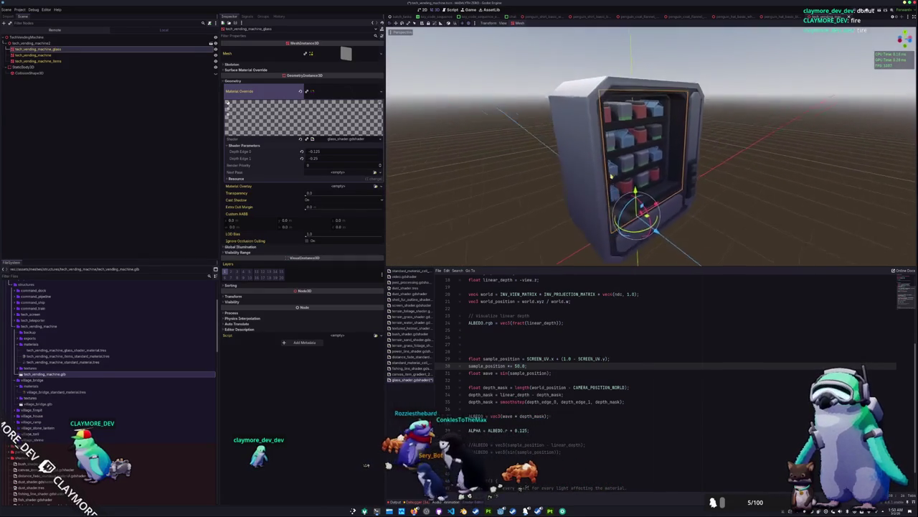
pyautogui.scroll(5, 519, 226)
pyautogui.click(519, 226)
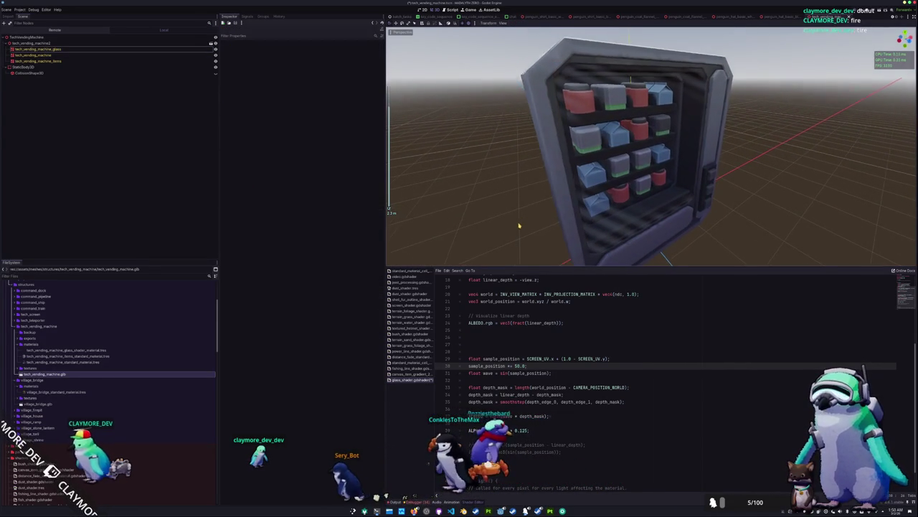
pyautogui.moveTo(519, 226); pyautogui.dragTo(583, 229)
pyautogui.click(596, 230)
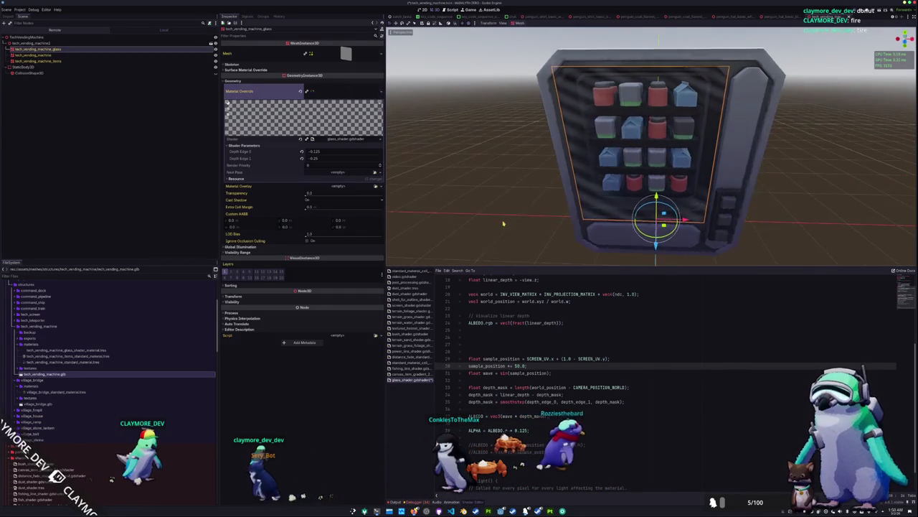
pyautogui.scroll(-5, 594, 228)
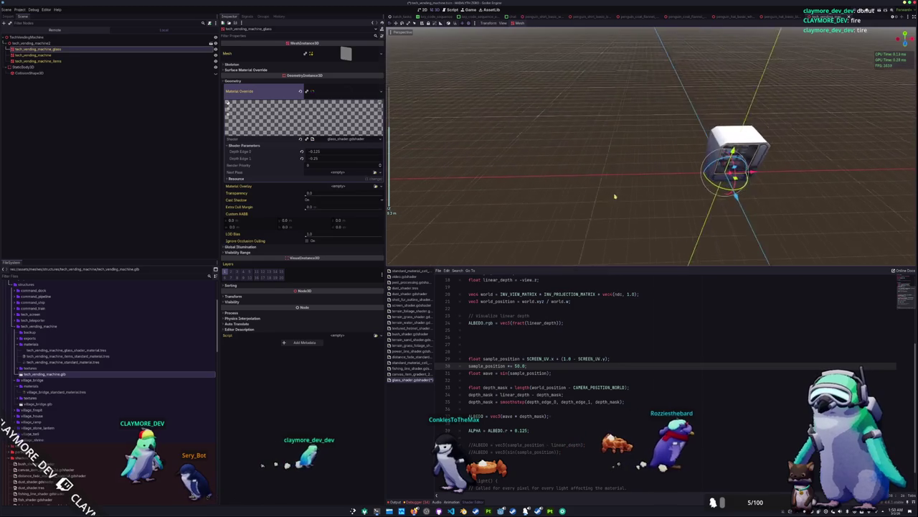
pyautogui.moveTo(615, 196)
pyautogui.mouseDown()
pyautogui.moveTo(539, 196)
pyautogui.moveTo(482, 170)
pyautogui.moveTo(498, 174)
pyautogui.moveTo(505, 196)
pyautogui.moveTo(554, 175)
pyautogui.mouseUp()
pyautogui.scroll(4, 481, 170)
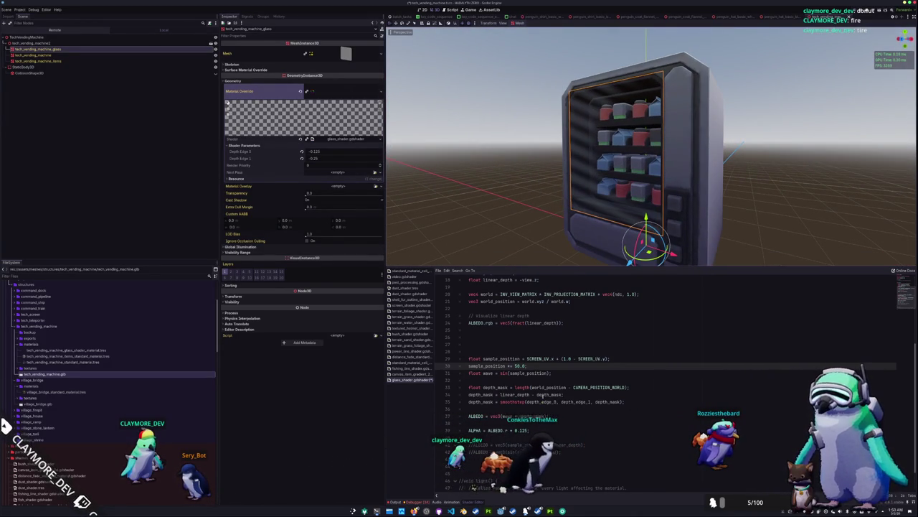
# Replace SCREEN_UV with UV on the sample_position line and check the stripes
pyautogui.click(528, 358)
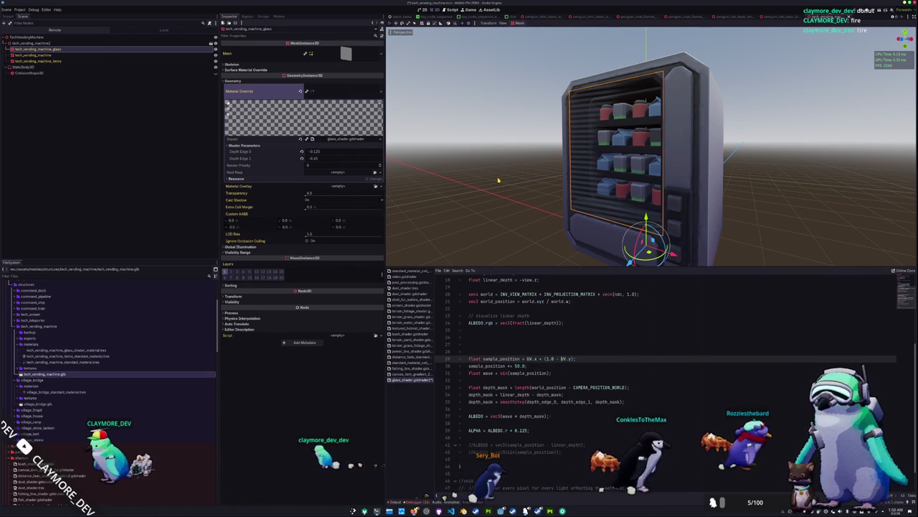
pyautogui.scroll(5, 498, 180)
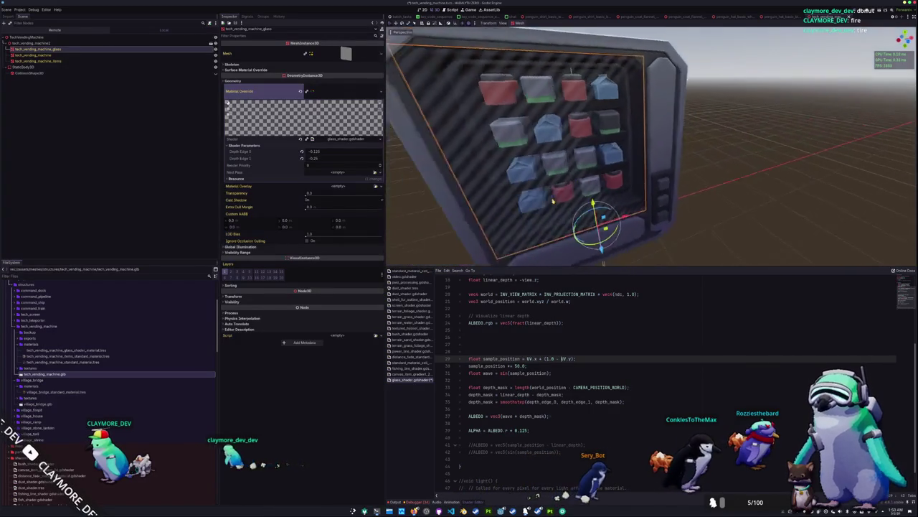
pyautogui.scroll(-3, 553, 202)
pyautogui.moveTo(606, 183)
pyautogui.mouseDown()
pyautogui.moveTo(552, 180)
pyautogui.moveTo(617, 113)
pyautogui.moveTo(622, 143)
pyautogui.moveTo(578, 164)
pyautogui.moveTo(582, 149)
pyautogui.moveTo(635, 159)
pyautogui.moveTo(605, 164)
pyautogui.moveTo(576, 199)
pyautogui.mouseUp()
pyautogui.click(533, 350)
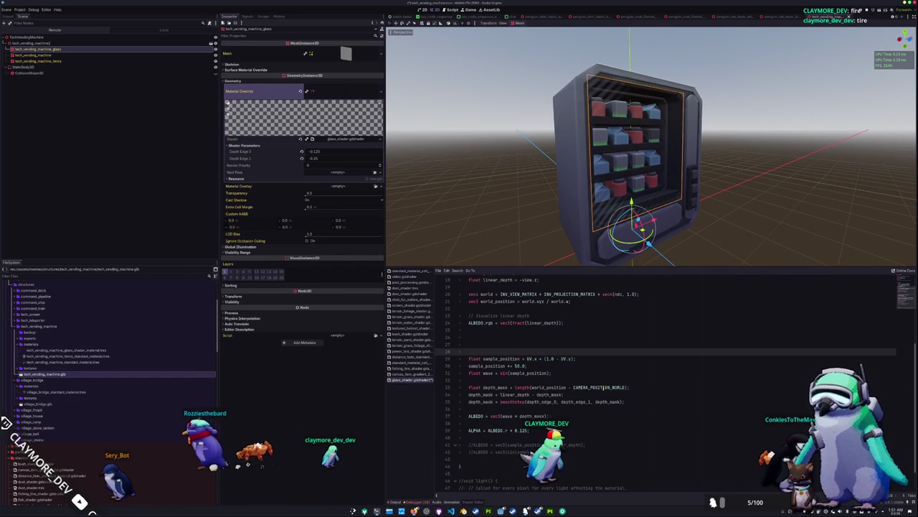
pyautogui.doubleClick(552, 387)
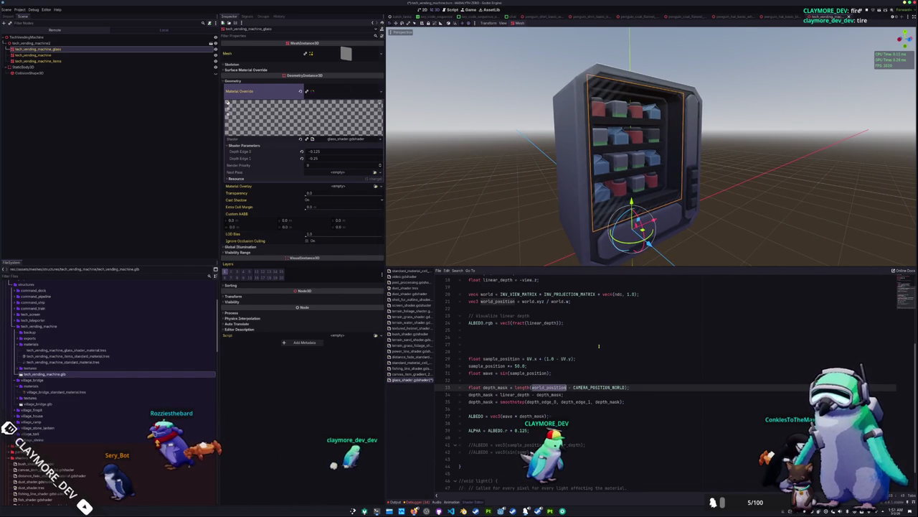
pyautogui.scroll(1, 599, 347)
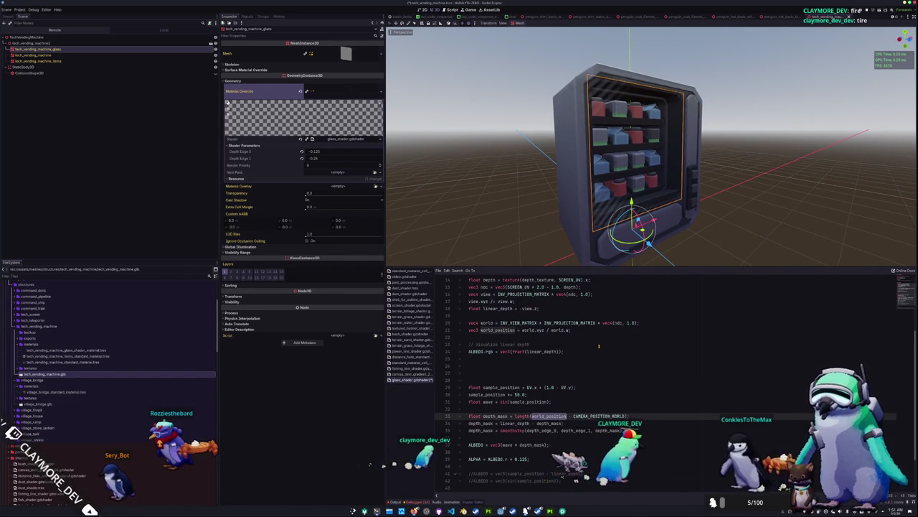
pyautogui.scroll(-1, 590, 378)
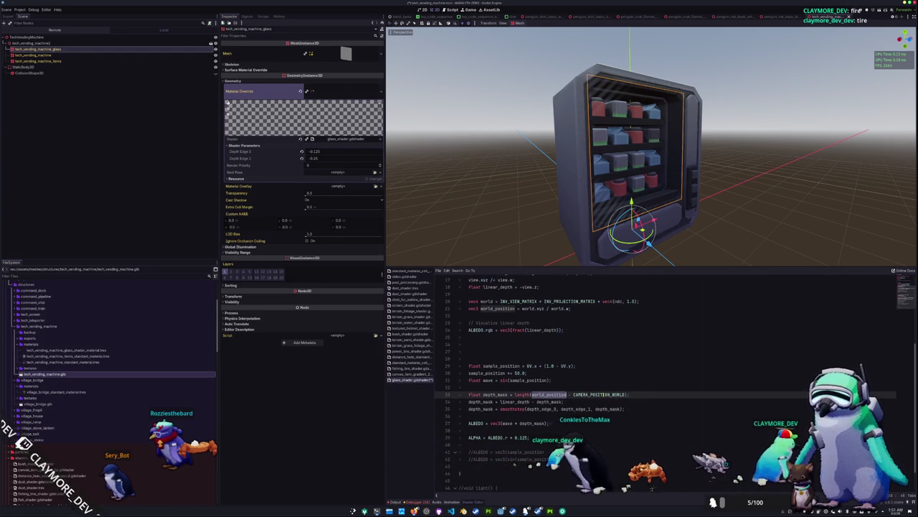
pyautogui.scroll(2, 602, 393)
pyautogui.scroll(1, 603, 394)
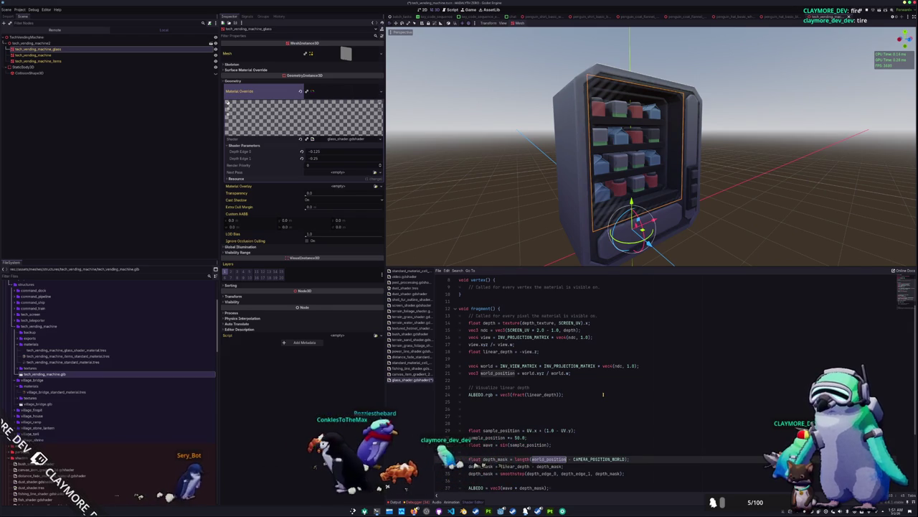
pyautogui.scroll(-3, 600, 394)
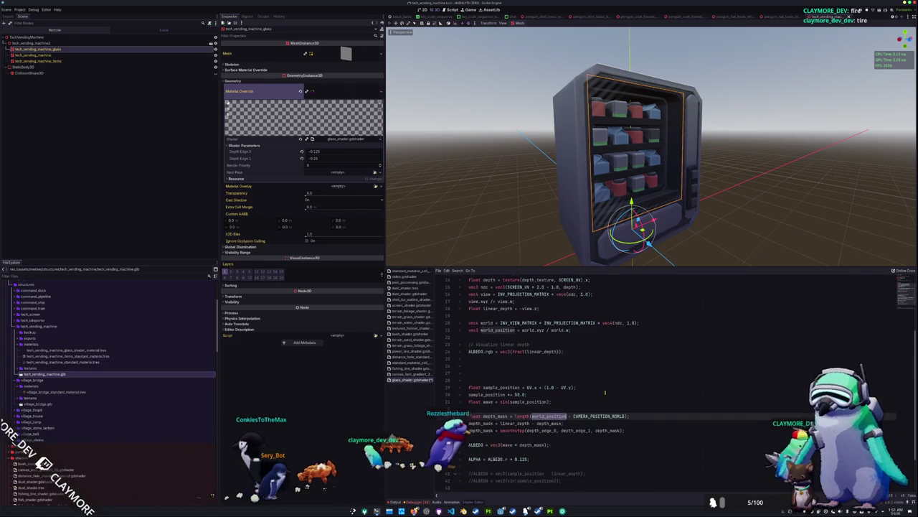
pyautogui.doubleClick(605, 394)
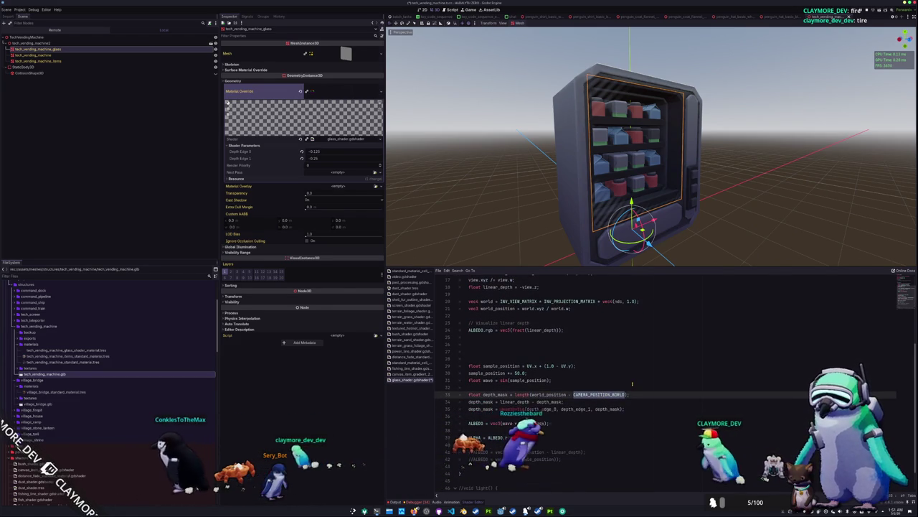
pyautogui.moveTo(686, 256)
pyautogui.mouseDown()
pyautogui.moveTo(598, 250)
pyautogui.moveTo(727, 249)
pyautogui.moveTo(709, 246)
pyautogui.moveTo(683, 217)
pyautogui.moveTo(696, 258)
pyautogui.mouseUp()
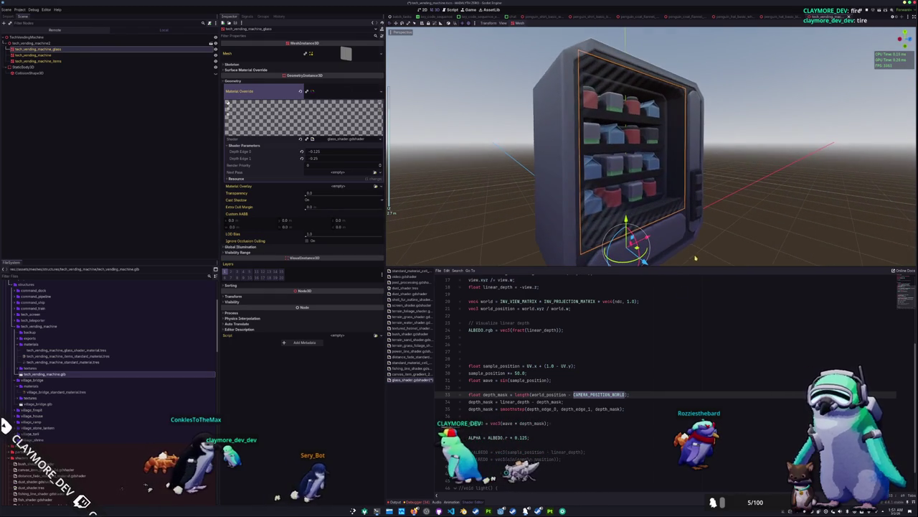
pyautogui.click(572, 402)
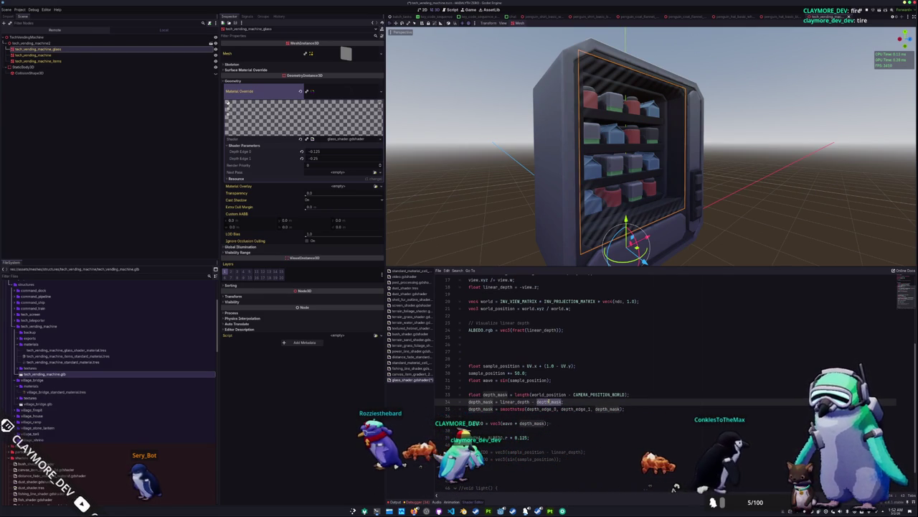
pyautogui.scroll(-3, 557, 188)
pyautogui.moveTo(558, 188)
pyautogui.mouseDown()
pyautogui.moveTo(497, 195)
pyautogui.moveTo(539, 191)
pyautogui.mouseUp()
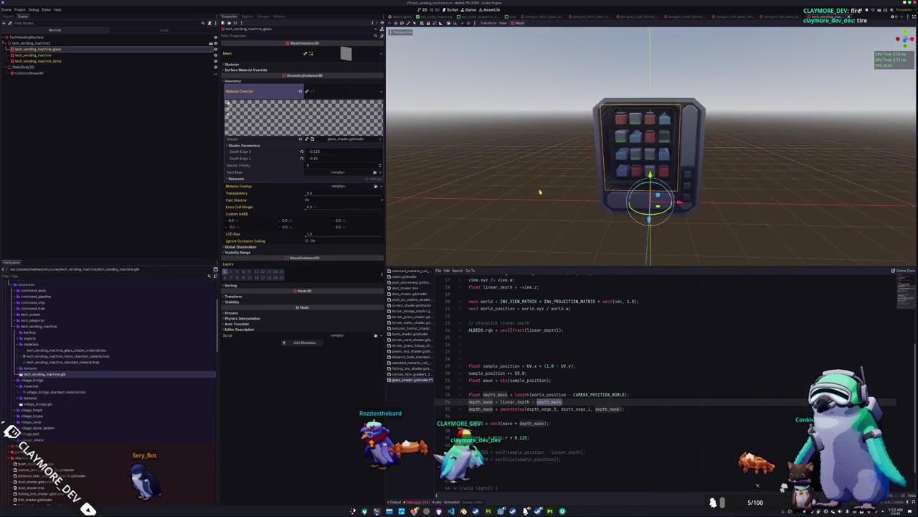
pyautogui.scroll(5, 539, 191)
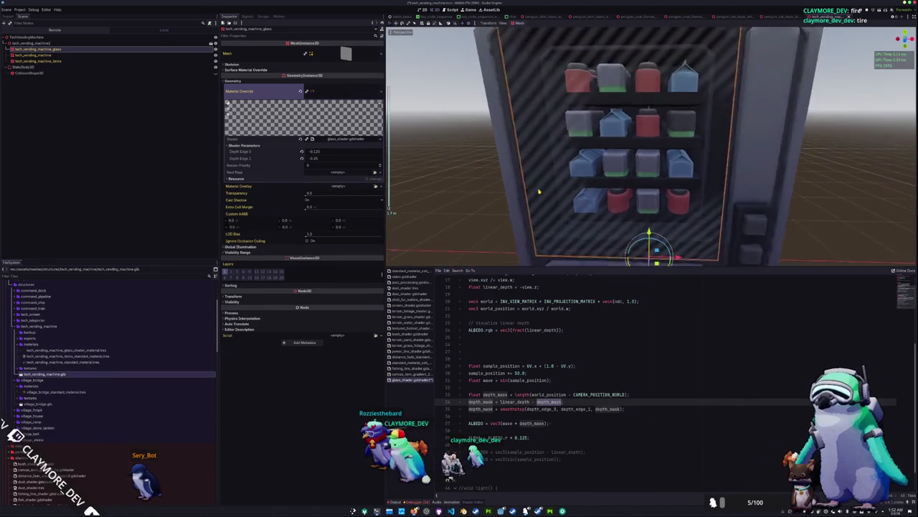
pyautogui.scroll(-5, 539, 191)
pyautogui.scroll(3, 539, 191)
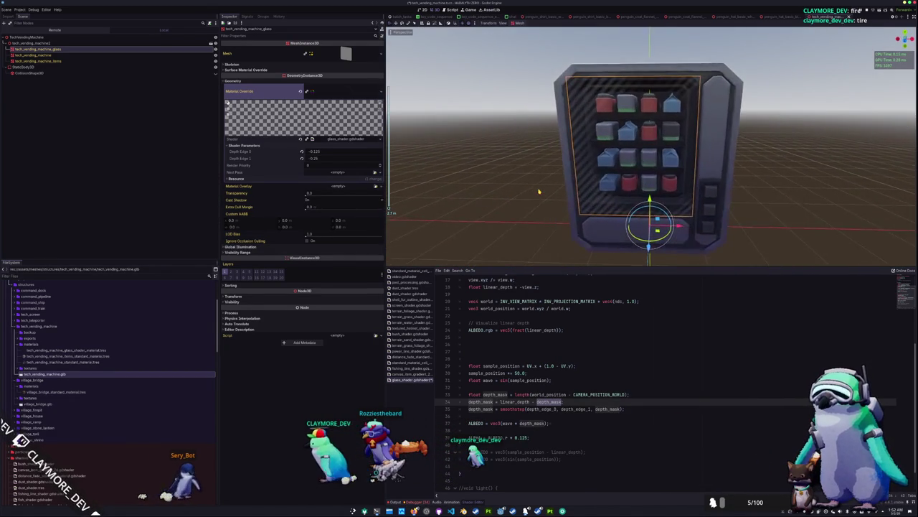
pyautogui.scroll(4, 539, 191)
pyautogui.scroll(-6, 538, 191)
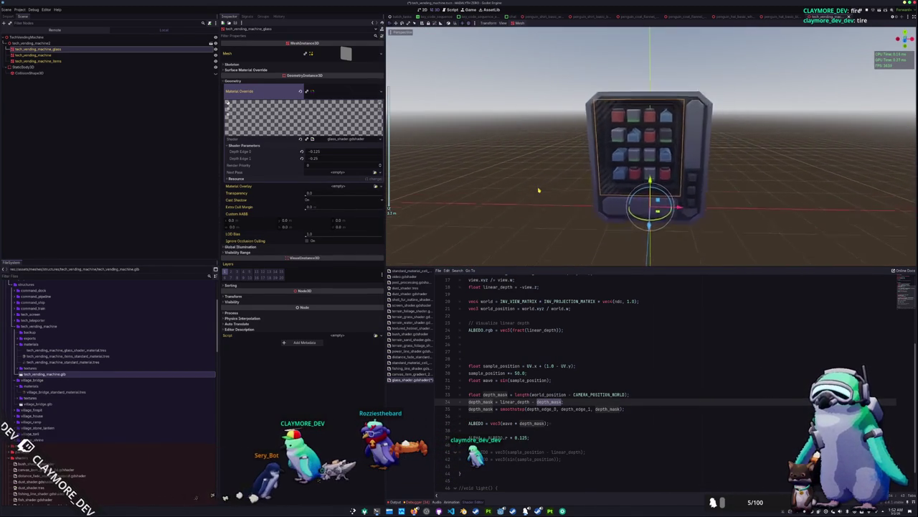
pyautogui.scroll(6, 538, 190)
pyautogui.scroll(-4, 538, 190)
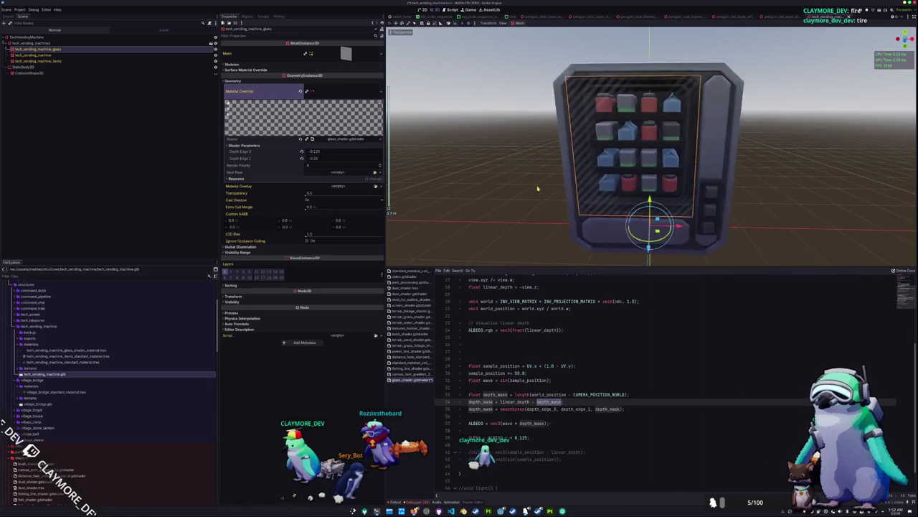
pyautogui.scroll(-3, 536, 191)
pyautogui.scroll(8, 529, 192)
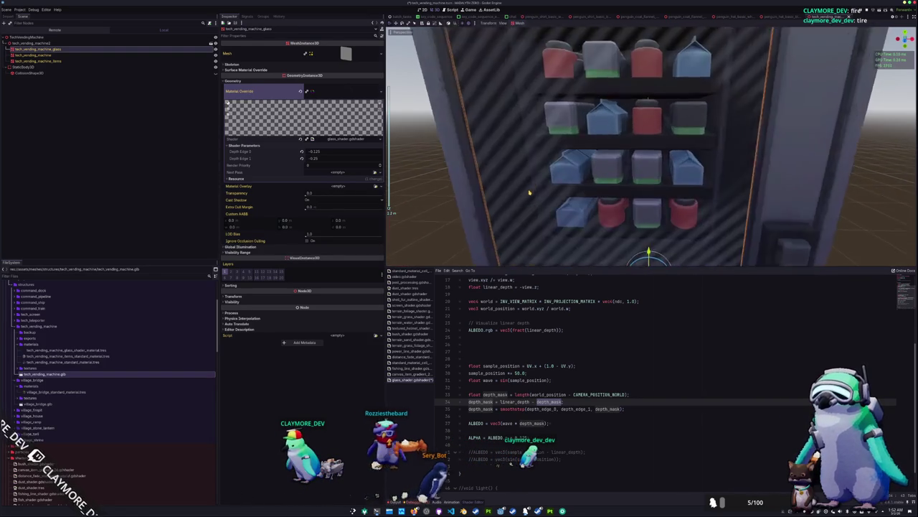
pyautogui.scroll(-6, 528, 194)
pyautogui.scroll(3, 526, 203)
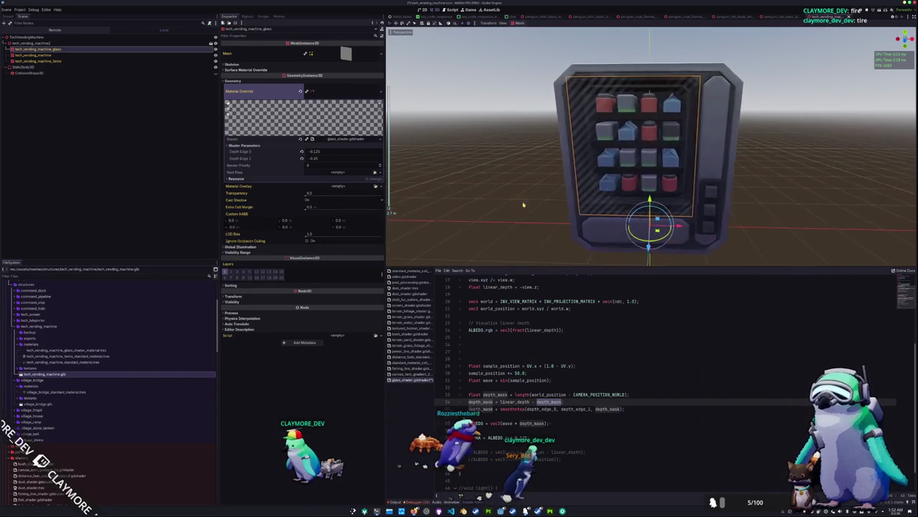
pyautogui.scroll(2, 523, 205)
pyautogui.click(518, 360)
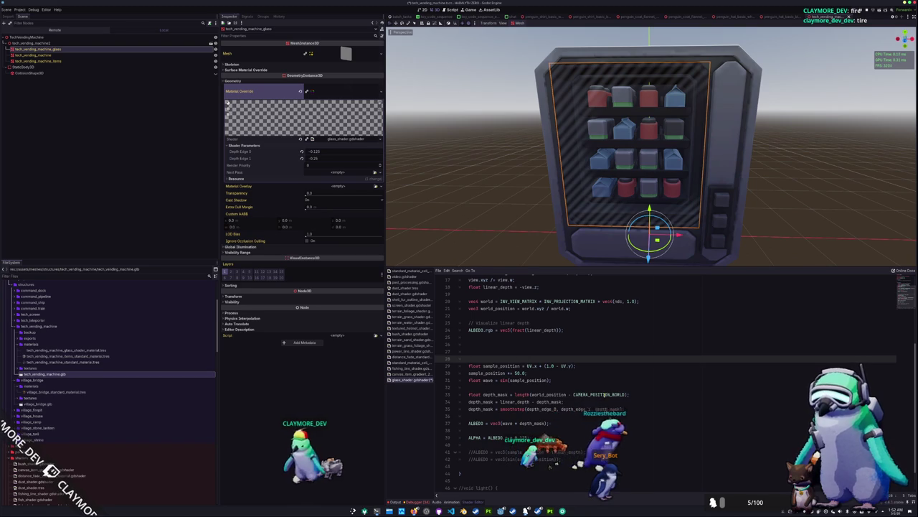
pyautogui.click(605, 394)
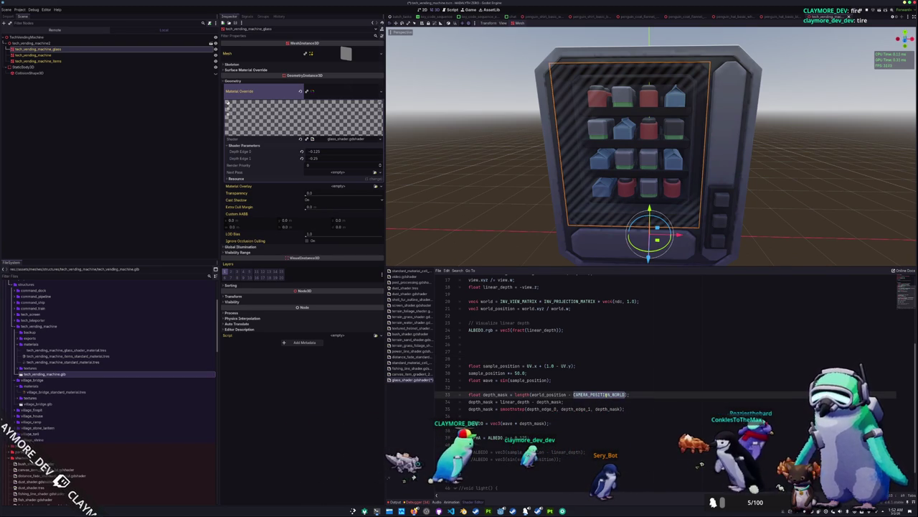
# Add 'render_mode world_vertex_coords' below the shader type line
pyautogui.doubleClick(558, 394)
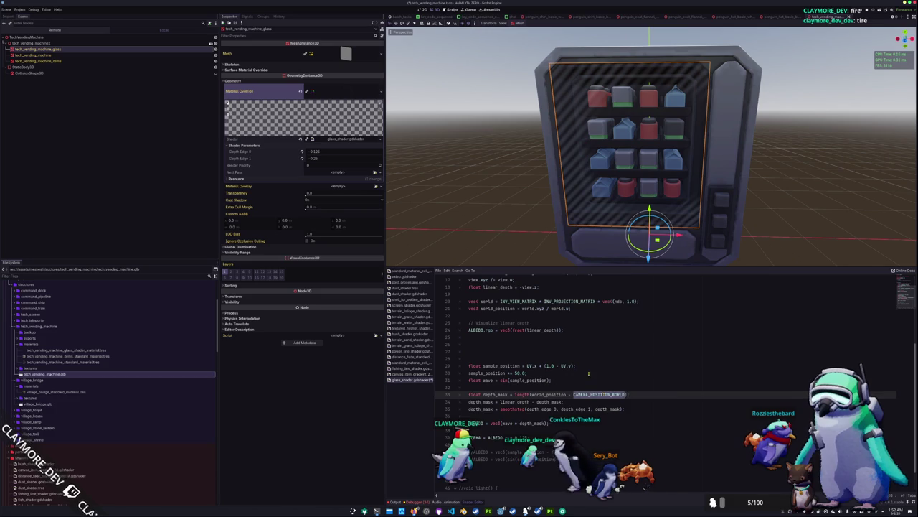
pyautogui.scroll(2, 588, 373)
pyautogui.scroll(3, 588, 379)
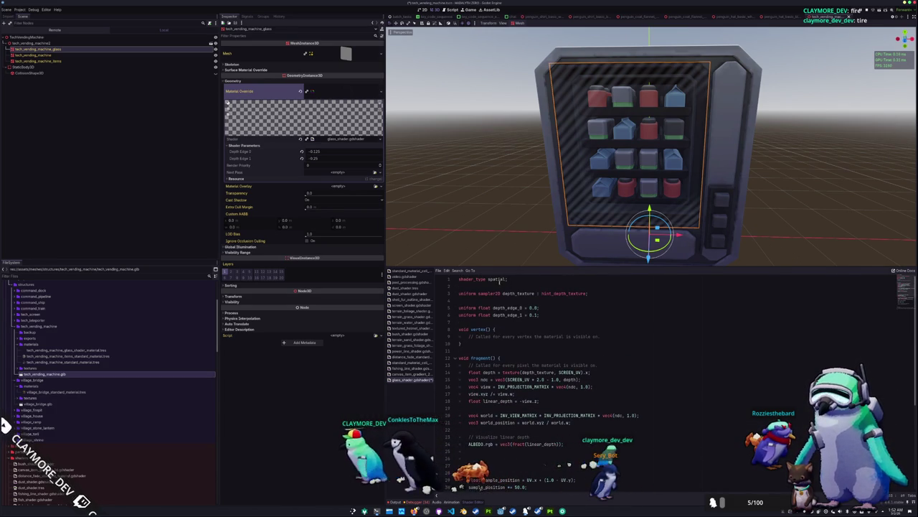
pyautogui.click(495, 285)
pyautogui.press('Return')
pyautogui.write('render_mode world_v')
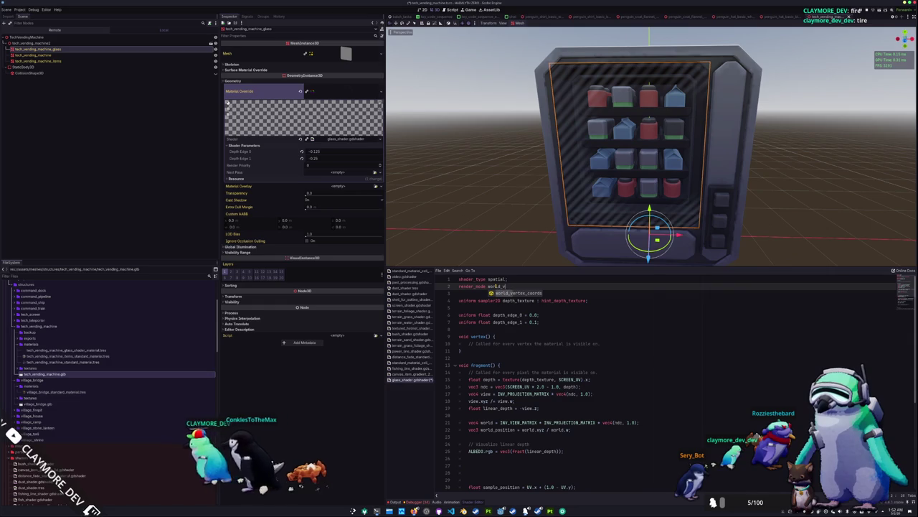
pyautogui.write('ertex_coords')
# Declare 'varying vec3 world_position;' below the depth edge uniforms
pyautogui.press('Down')
pyautogui.press('Down')
pyautogui.press('Down')
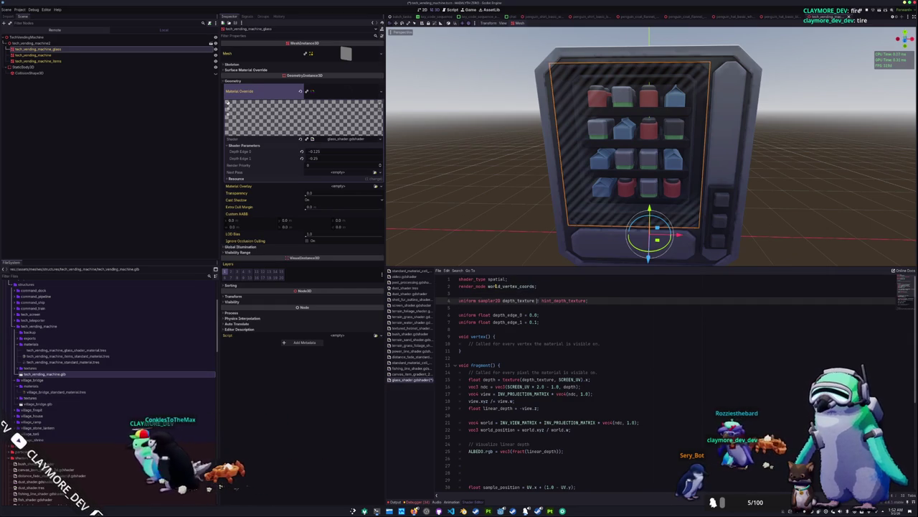
pyautogui.press('Return')
pyautogui.press('Return')
pyautogui.write('varying world_po')
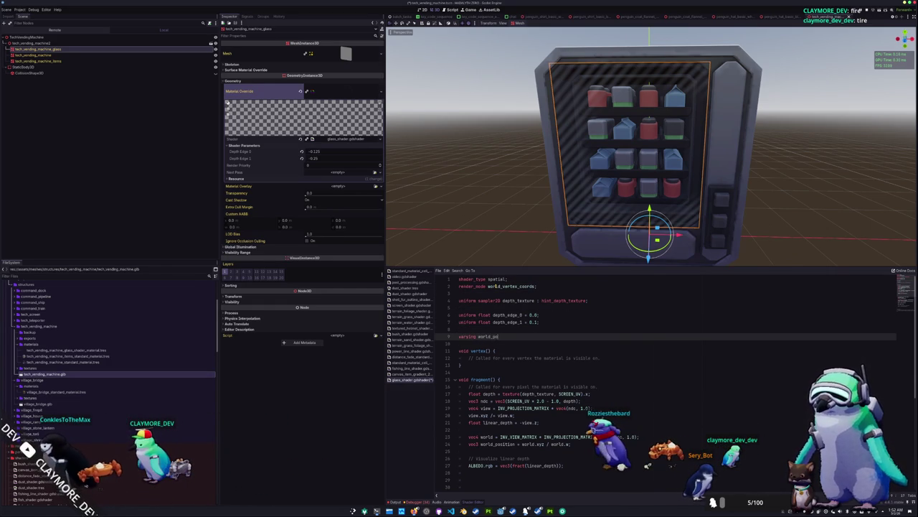
pyautogui.write('sition')
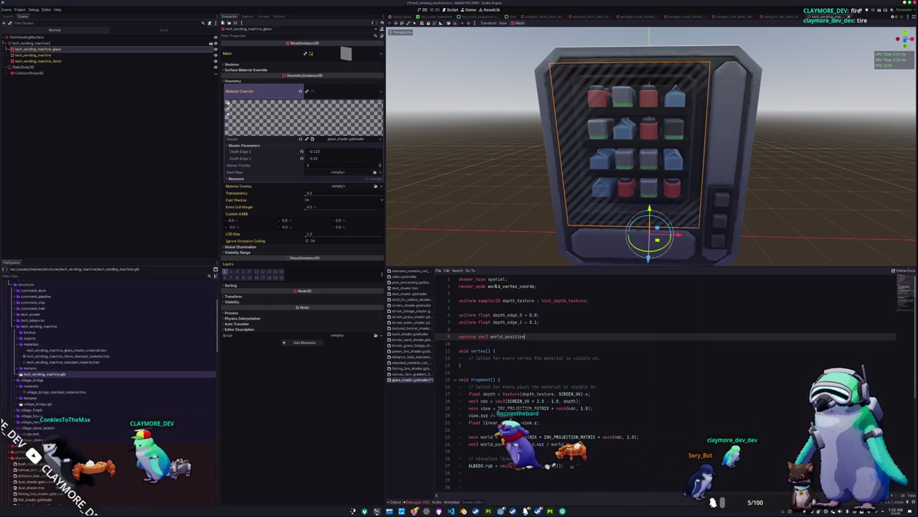
# Write 'world_position = VERTEX;' inside vertex()
pyautogui.press('Down')
pyautogui.press('Down')
pyautogui.press('Return')
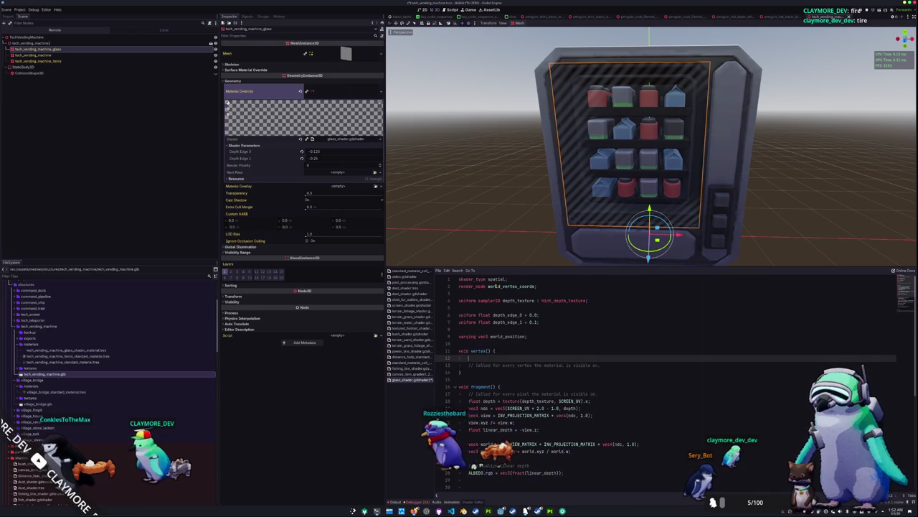
pyautogui.press('BackSpace')
pyautogui.write('world_position = VE')
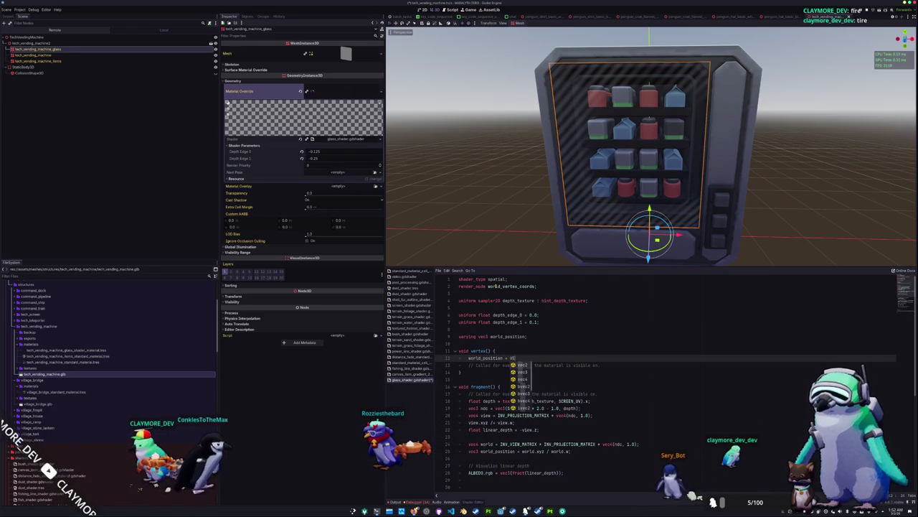
pyautogui.write('RTEX;')
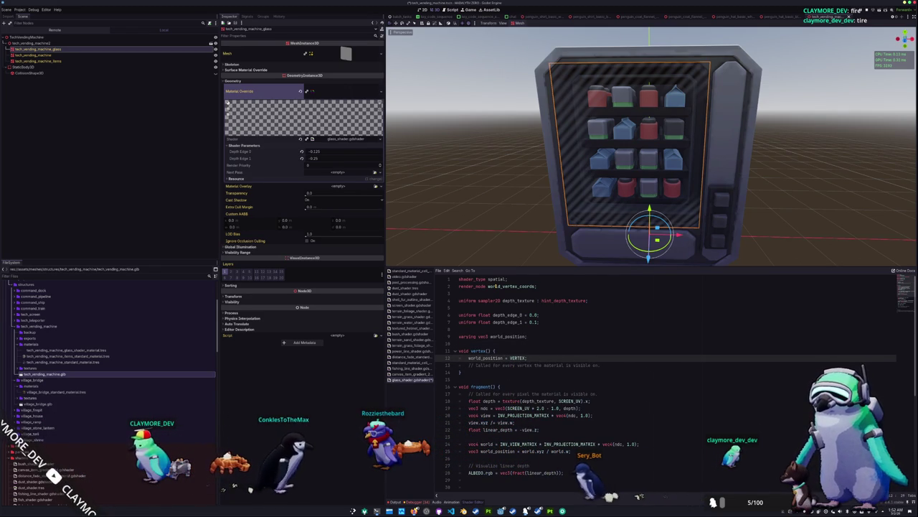
pyautogui.scroll(-3, 646, 380)
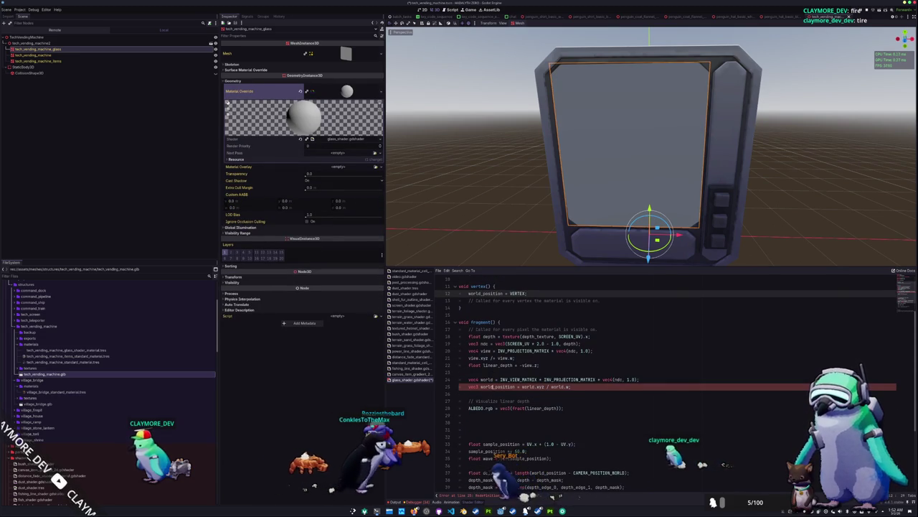
# Delete the old vec4 world and vec3 world_position lines from fragment() and check the glass
pyautogui.moveTo(571, 387); pyautogui.dragTo(463, 386)
pyautogui.hotkey('ctrl', 'c')
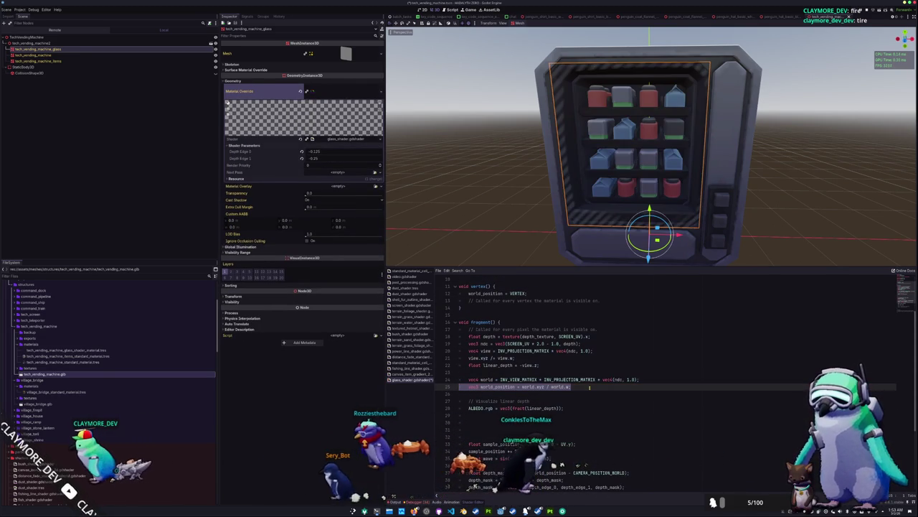
pyautogui.hotkey('ctrl', 'z')
pyautogui.hotkey('ctrl', 'y')
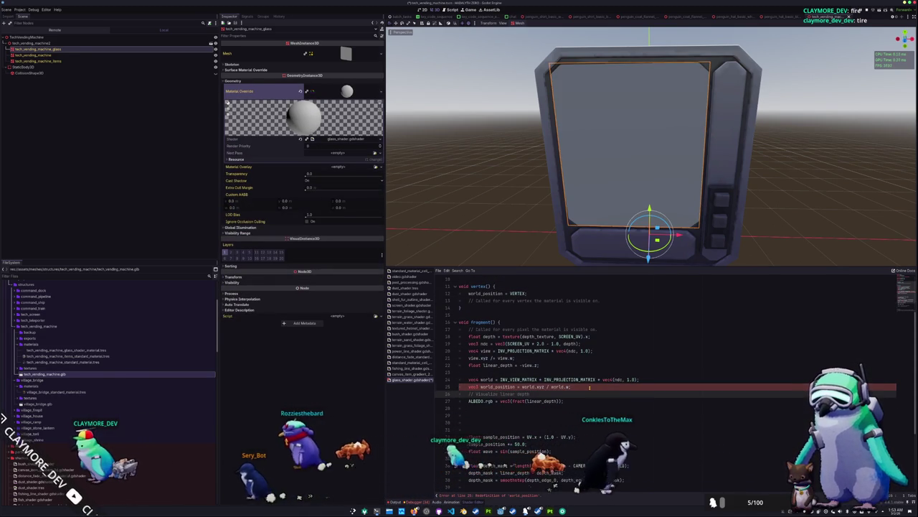
pyautogui.hotkey('ctrl', 'z')
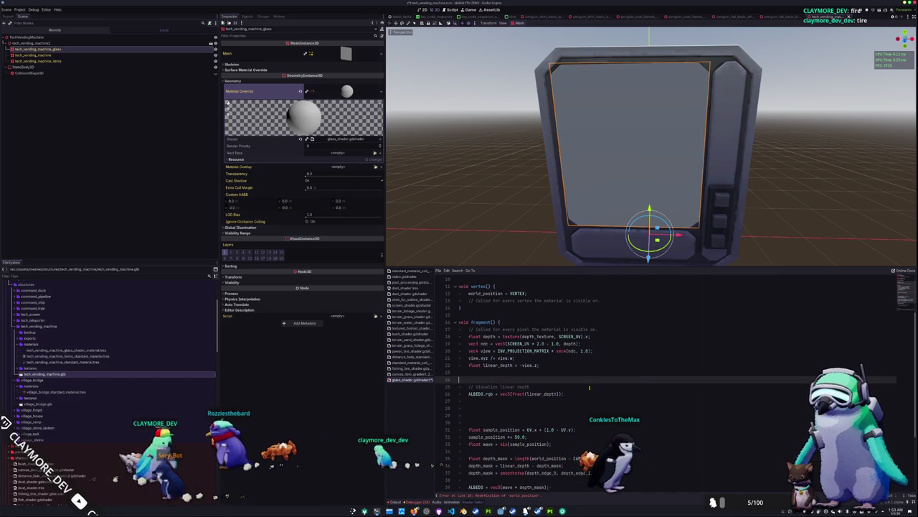
pyautogui.press('Up')
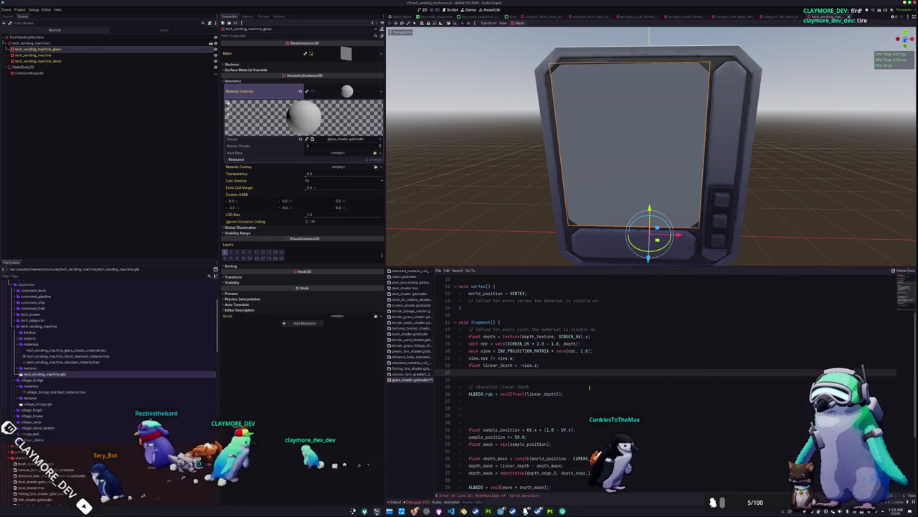
pyautogui.scroll(-2, 531, 201)
pyautogui.scroll(6, 531, 201)
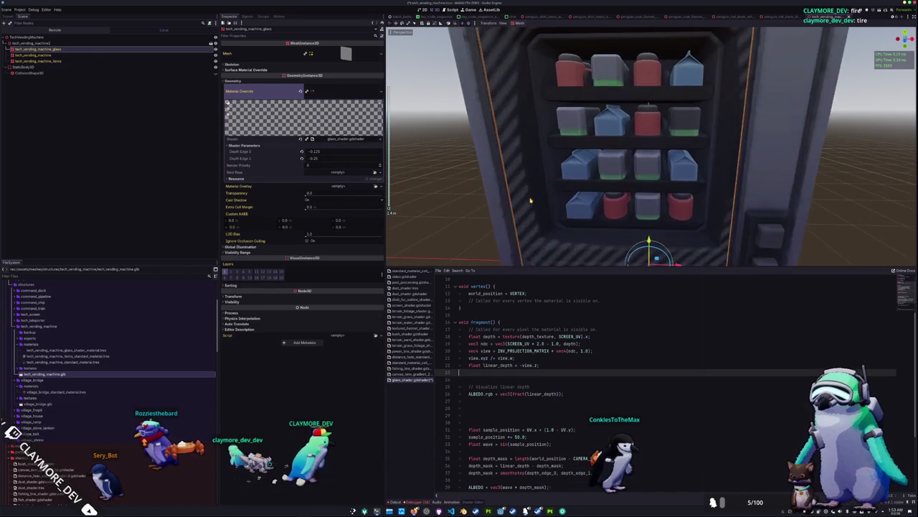
pyautogui.scroll(-5, 531, 200)
pyautogui.moveTo(531, 201)
pyautogui.mouseDown()
pyautogui.moveTo(477, 204)
pyautogui.moveTo(541, 177)
pyautogui.moveTo(569, 181)
pyautogui.moveTo(508, 188)
pyautogui.mouseUp()
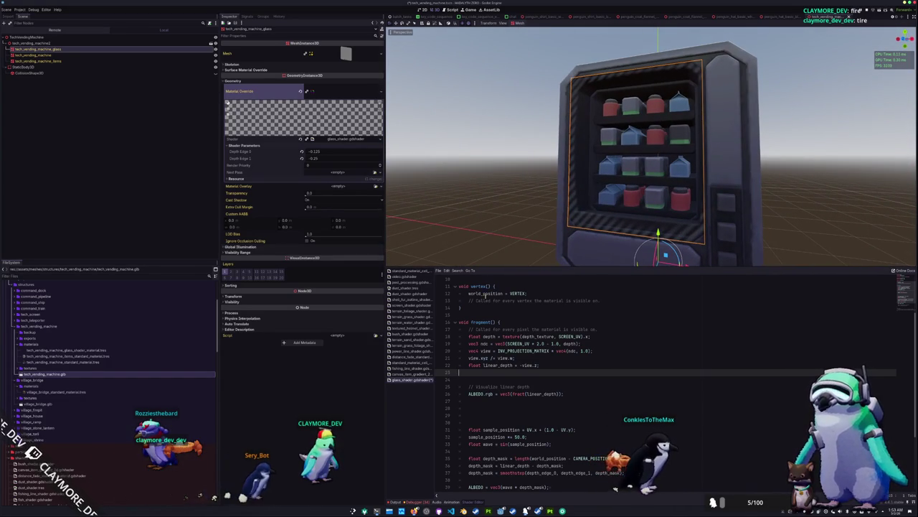
# Paste the vec4 world line and 'vec3 world_position = world.xyz / world.w;' into fragment()
pyautogui.write('vec4 world = INV_VIEW_MATRIX * INV_PROJECTION_MATRIX * vec4(ndc, 1.0);')
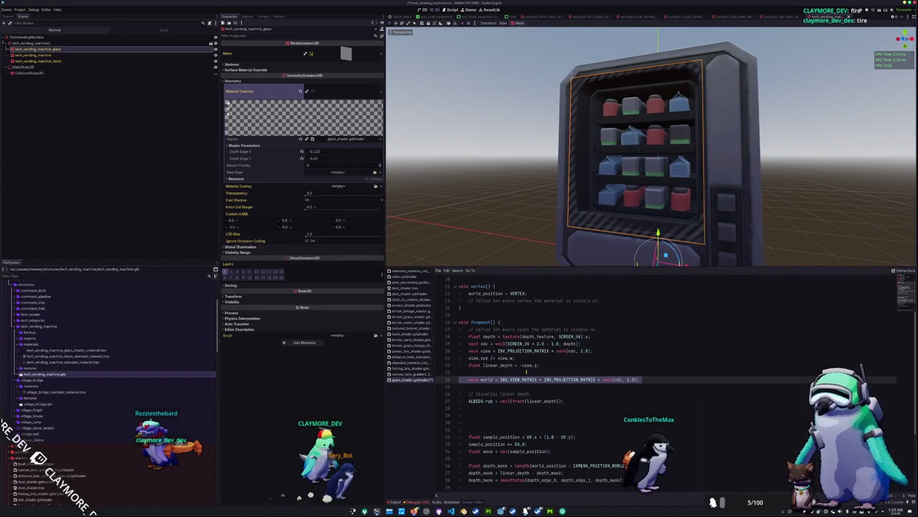
pyautogui.click(526, 372)
pyautogui.press('Down')
pyautogui.press('Down')
pyautogui.press('Delete')
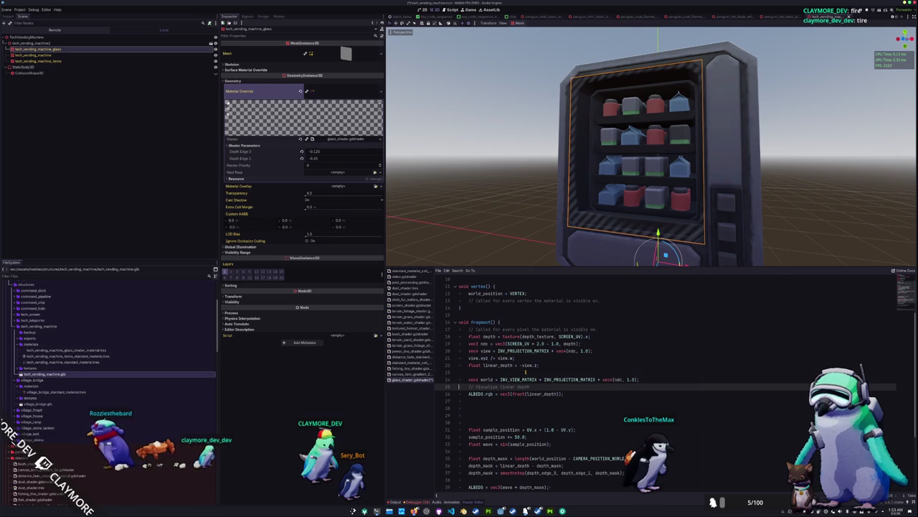
pyautogui.hotkey('ctrl', 'v')
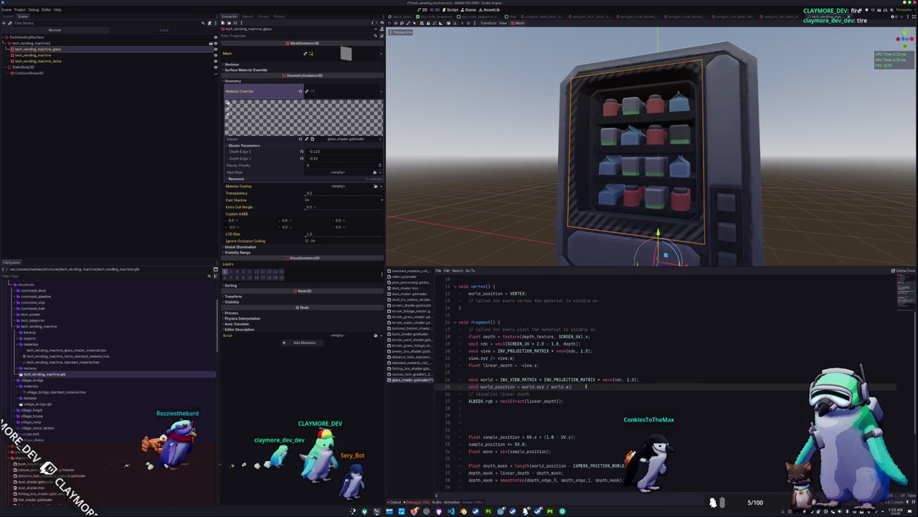
# Comment out the world_vertex_coords render mode and the world_position varying
pyautogui.scroll(3, 529, 357)
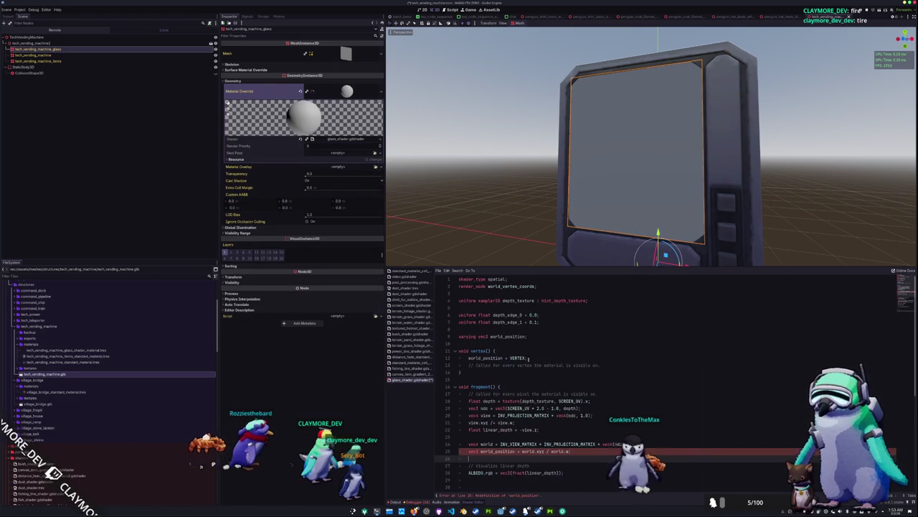
pyautogui.click(482, 287)
pyautogui.hotkey('ctrl', 'k')
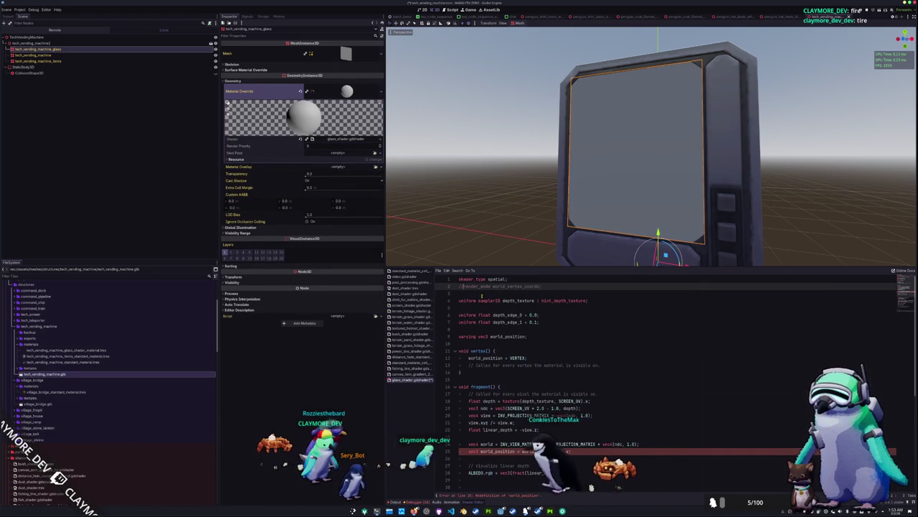
pyautogui.scroll(-2, 549, 336)
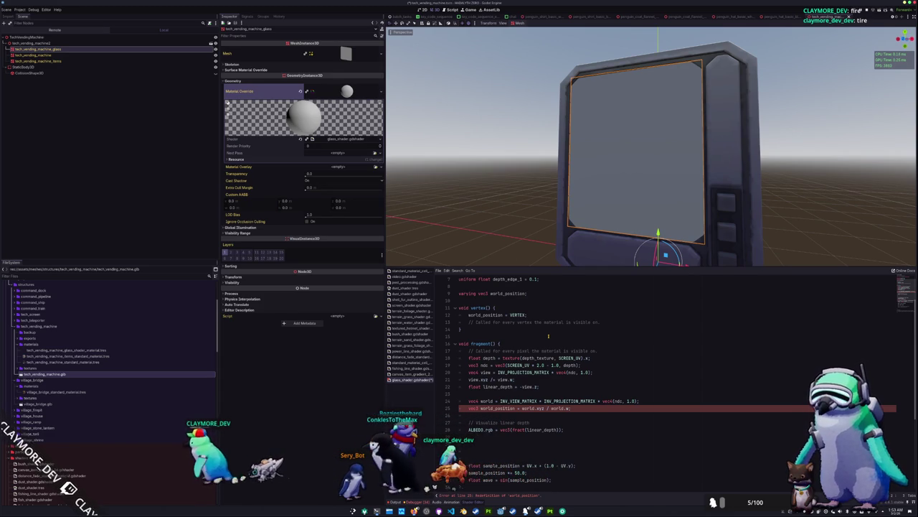
pyautogui.scroll(2, 549, 336)
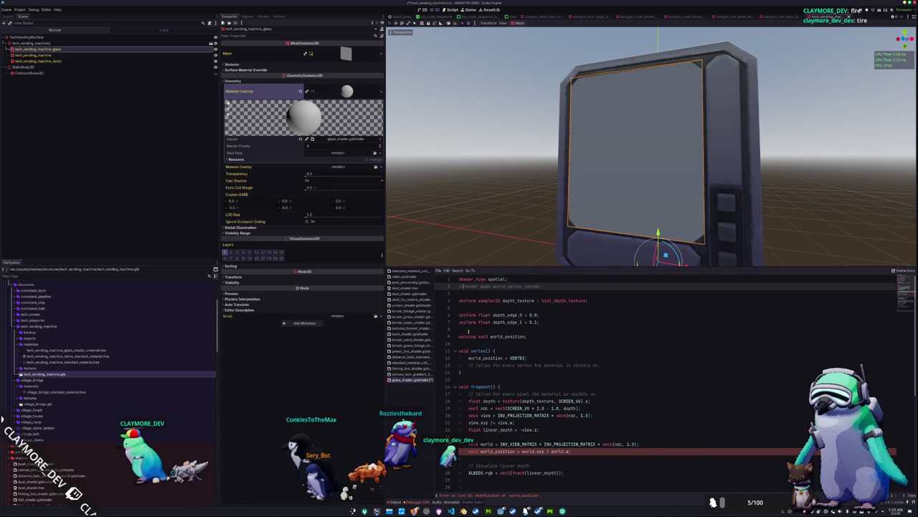
pyautogui.click(469, 332)
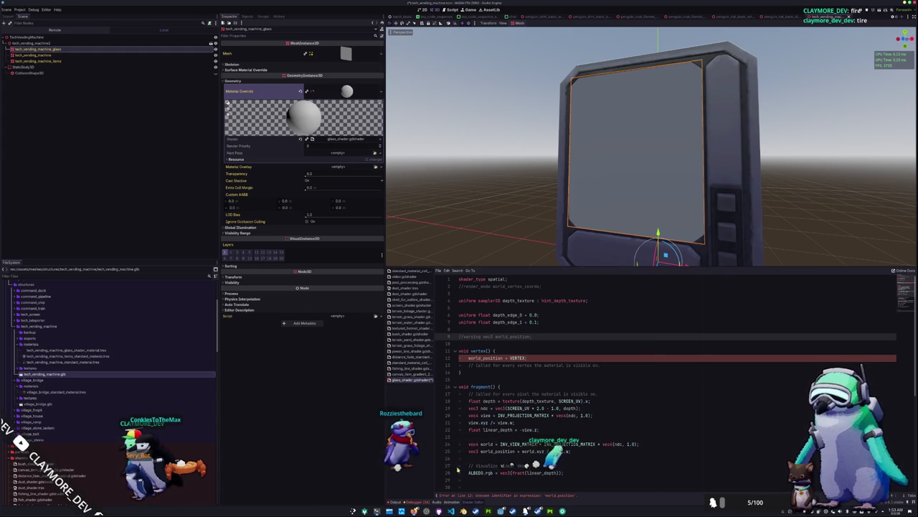
# Comment out 'world_position = VERTEX' and browse the Advanced post-processing docs
pyautogui.click(468, 357)
pyautogui.hotkey('ctrl', 'k')
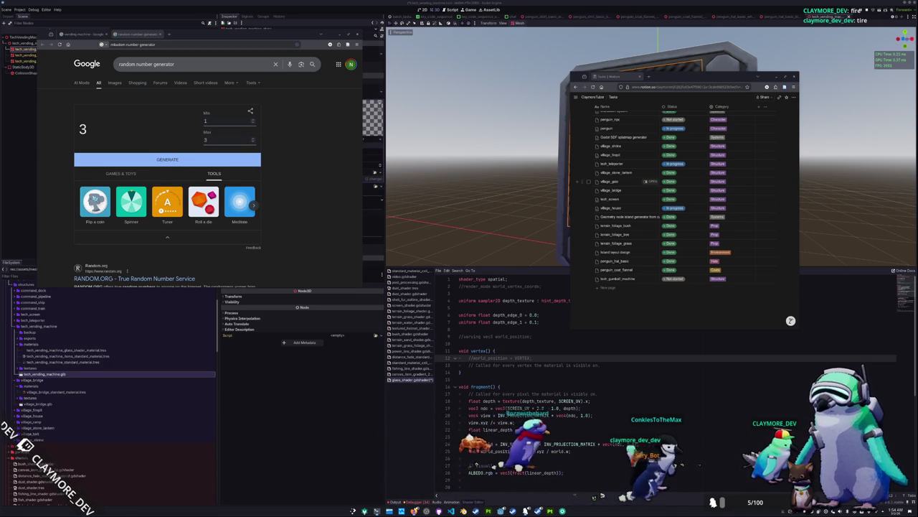
pyautogui.scroll(-5, 663, 261)
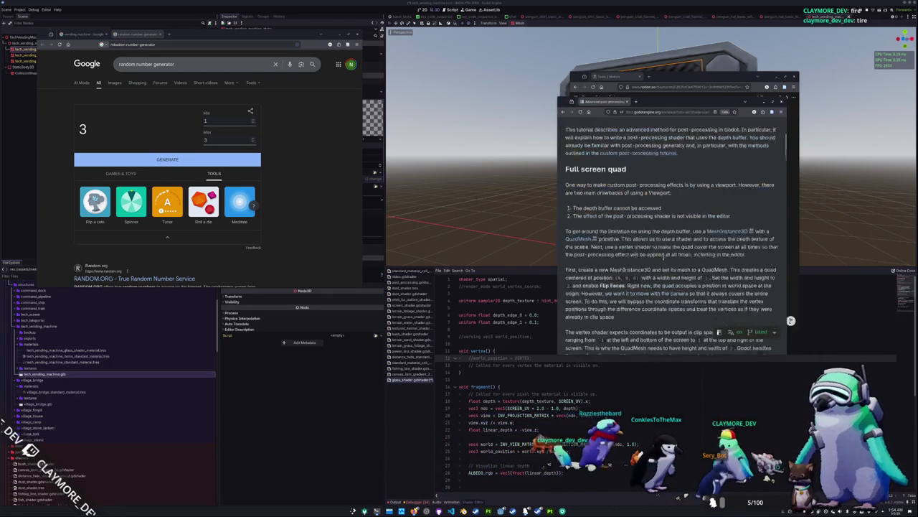
pyautogui.scroll(-10, 664, 258)
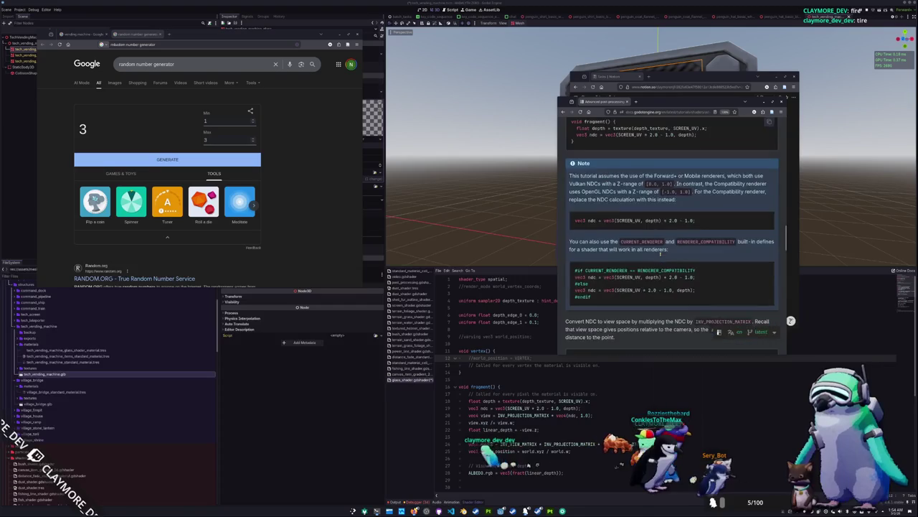
pyautogui.scroll(5, 658, 257)
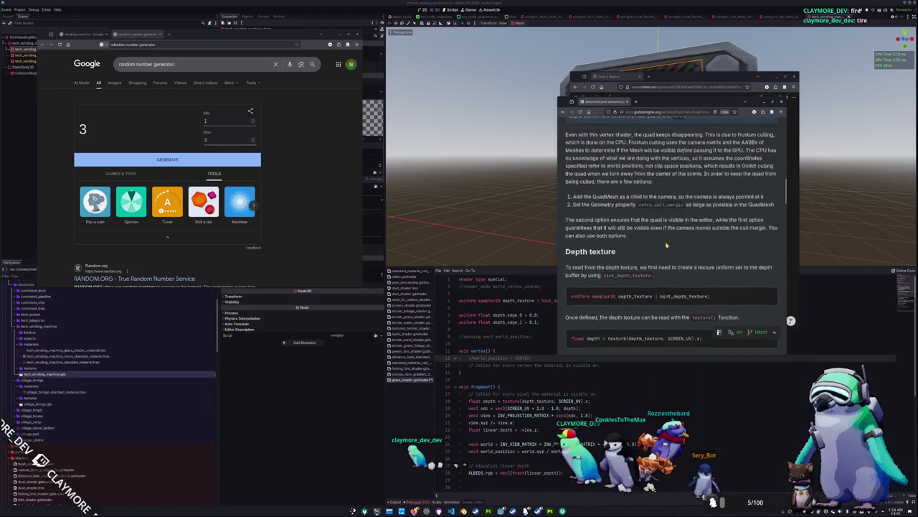
pyautogui.scroll(-3, 655, 247)
pyautogui.scroll(-4, 655, 247)
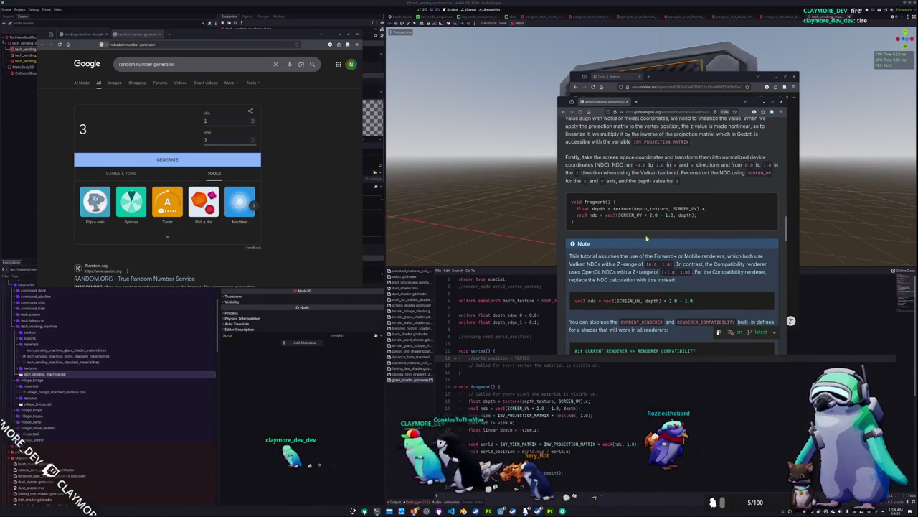
pyautogui.scroll(-1, 645, 242)
pyautogui.scroll(-3, 645, 239)
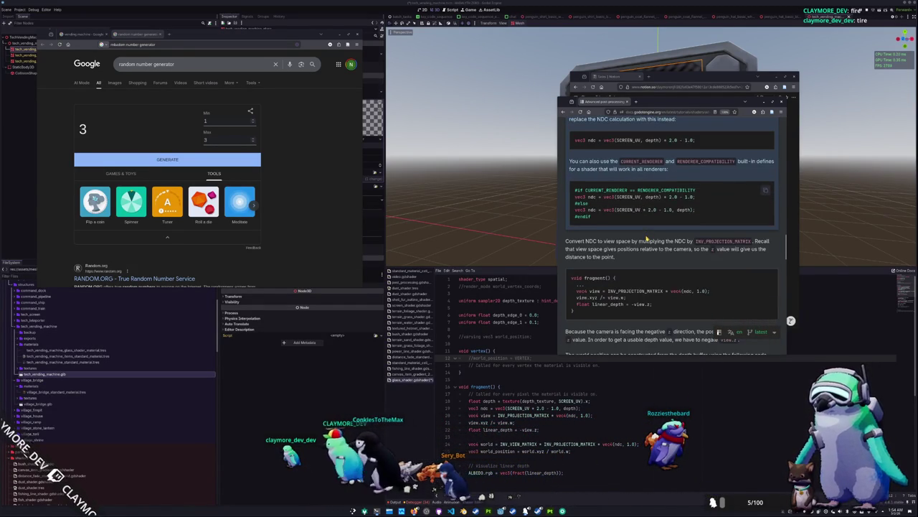
# Find the Example shader and select its vec4 world and vec3 world_position lines
pyautogui.scroll(1, 645, 239)
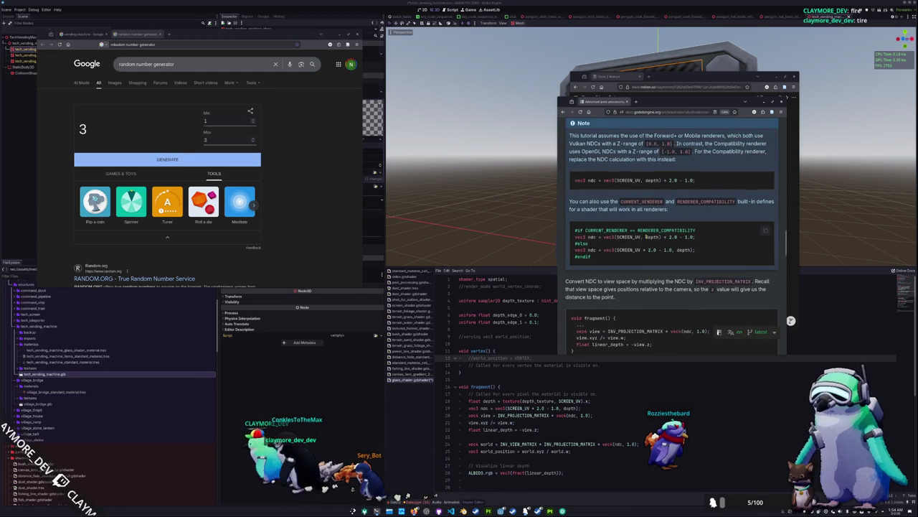
pyautogui.scroll(1, 646, 237)
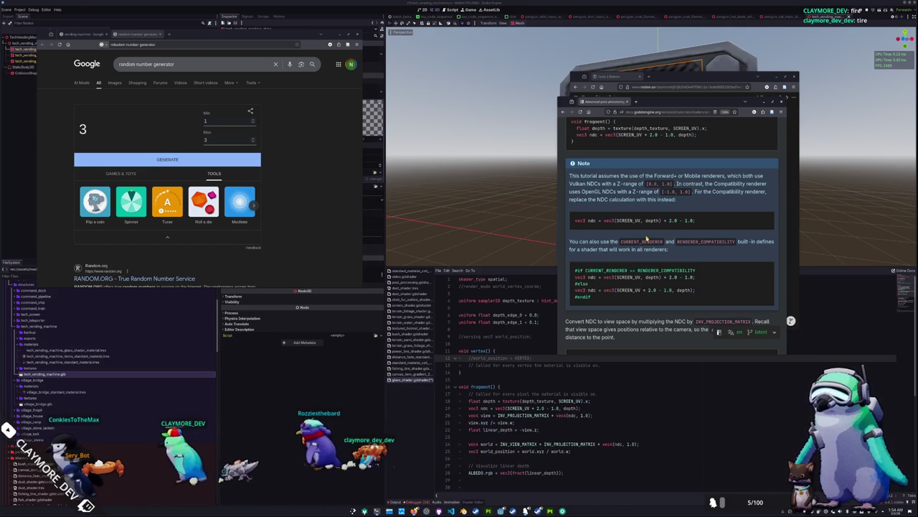
pyautogui.scroll(-5, 708, 296)
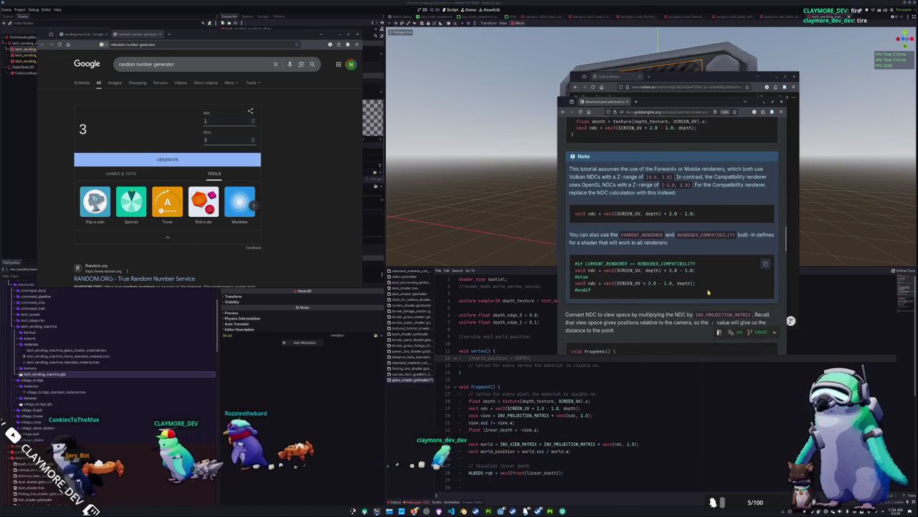
pyautogui.scroll(-6, 704, 274)
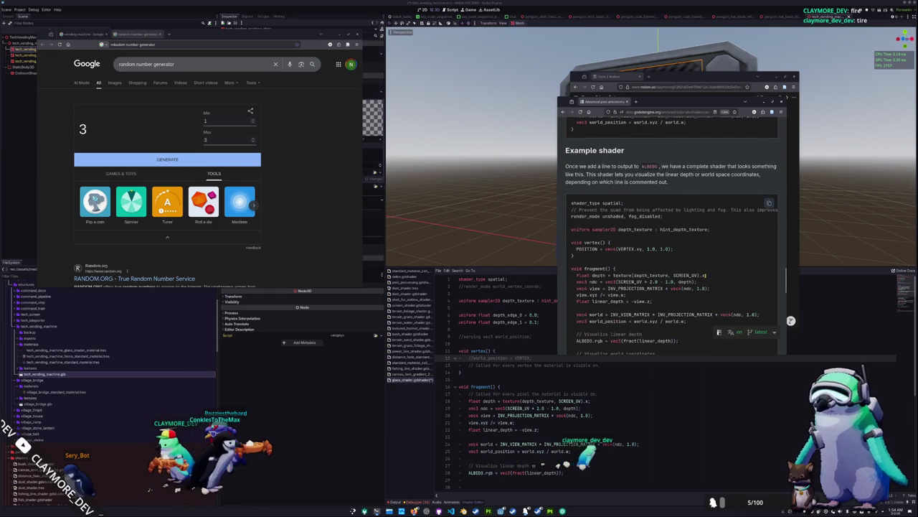
pyautogui.scroll(-1, 687, 245)
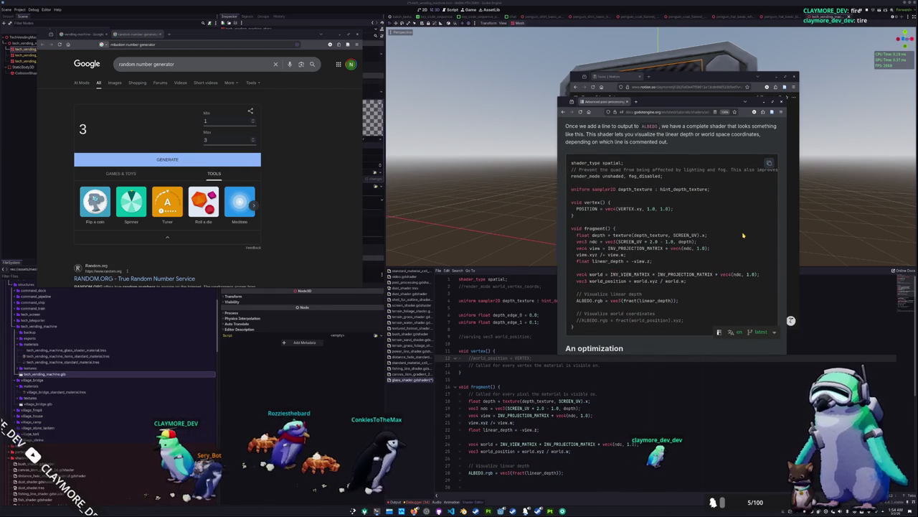
pyautogui.scroll(-2, 743, 234)
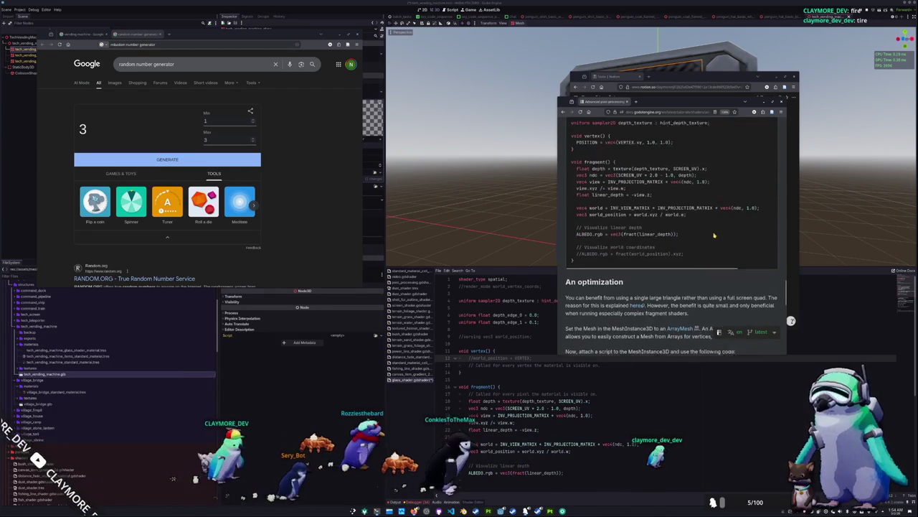
pyautogui.scroll(1, 693, 234)
pyautogui.moveTo(688, 241); pyautogui.dragTo(578, 236)
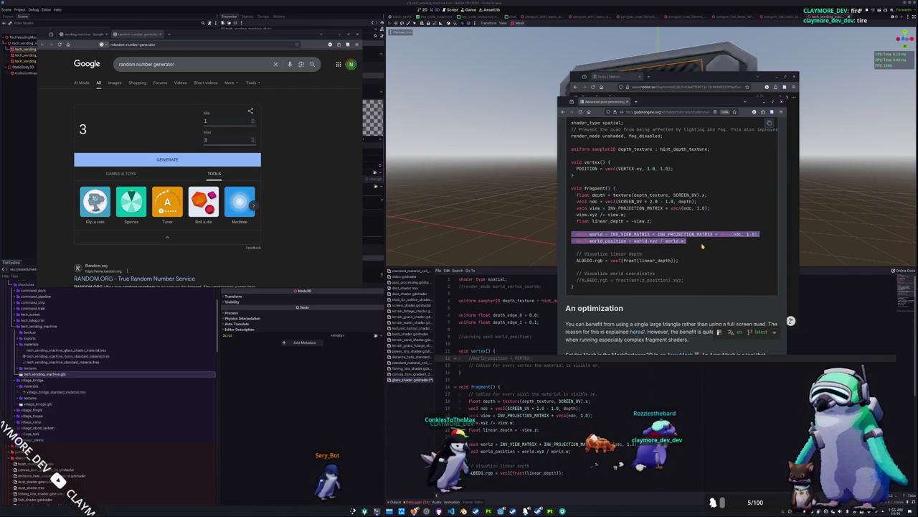
pyautogui.scroll(-5, 703, 246)
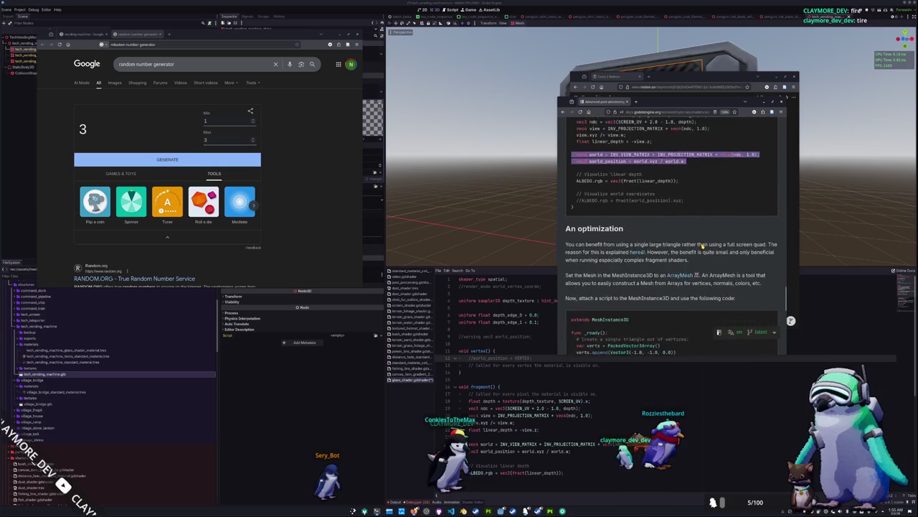
# Read down through the reader comments on the depth-buffer post-processing docs page
pyautogui.scroll(-3, 701, 246)
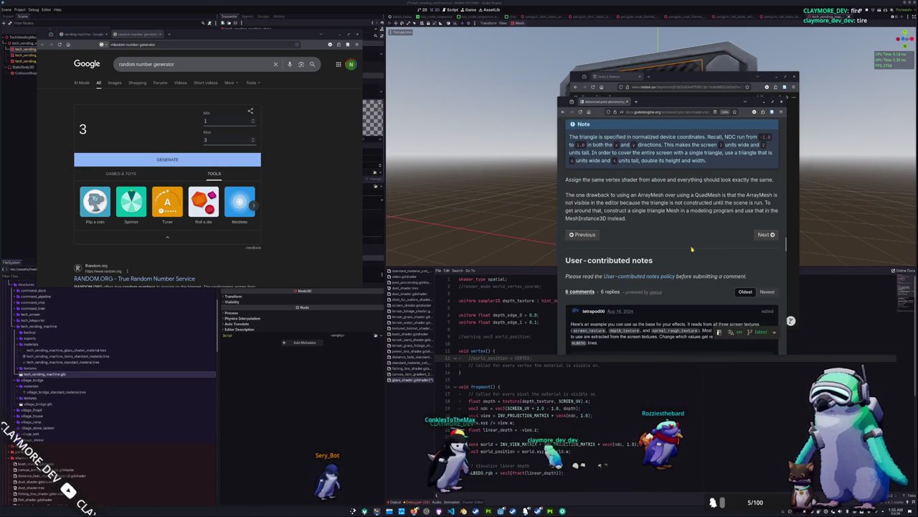
pyautogui.scroll(-8, 692, 249)
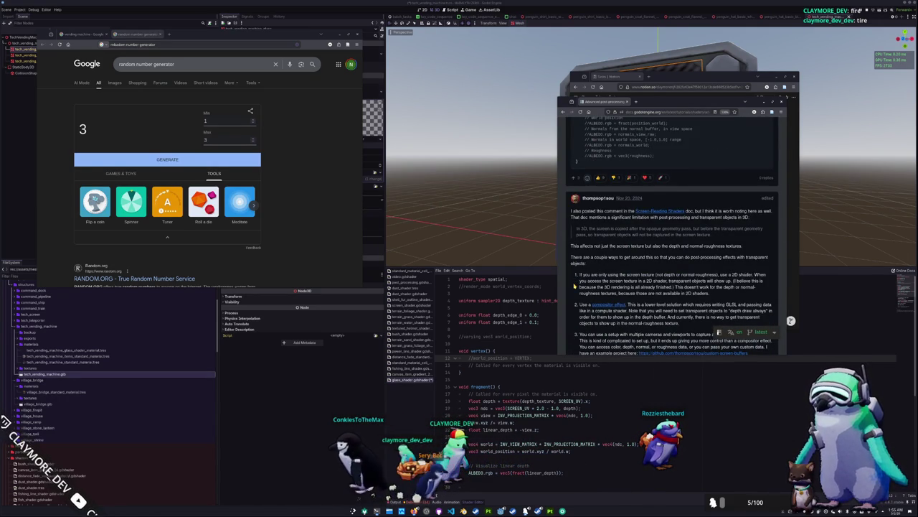
pyautogui.scroll(-1, 570, 288)
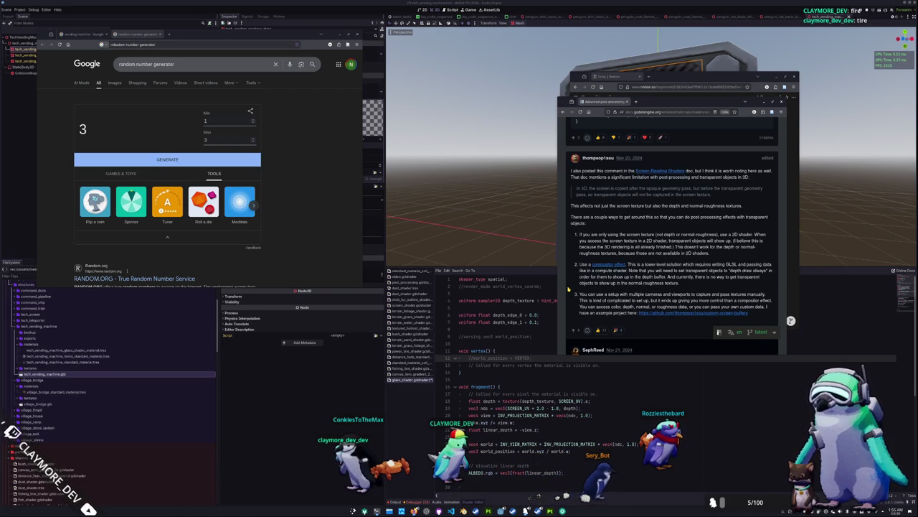
pyautogui.scroll(-3, 570, 289)
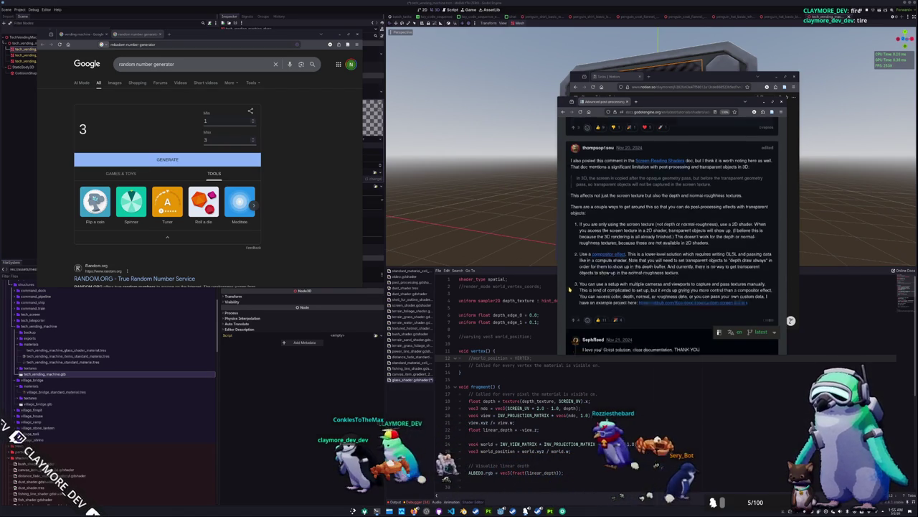
pyautogui.scroll(-1, 570, 290)
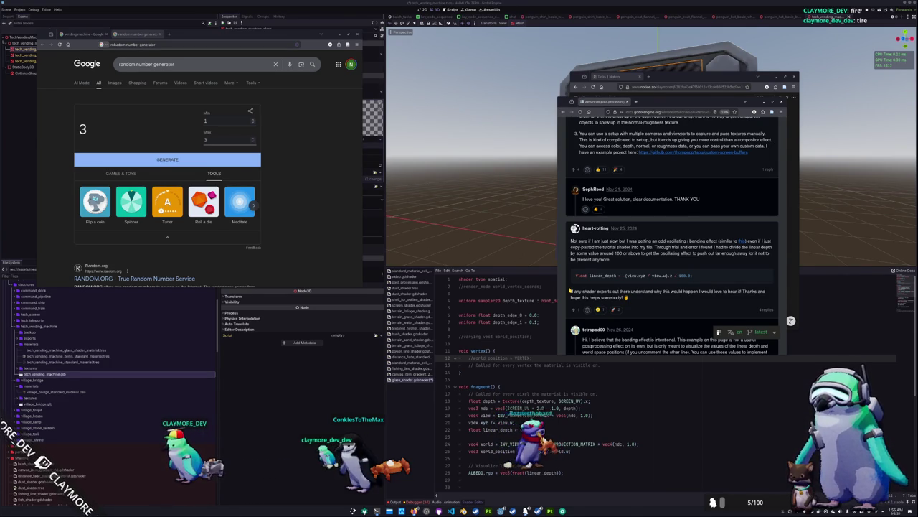
pyautogui.scroll(-3, 569, 291)
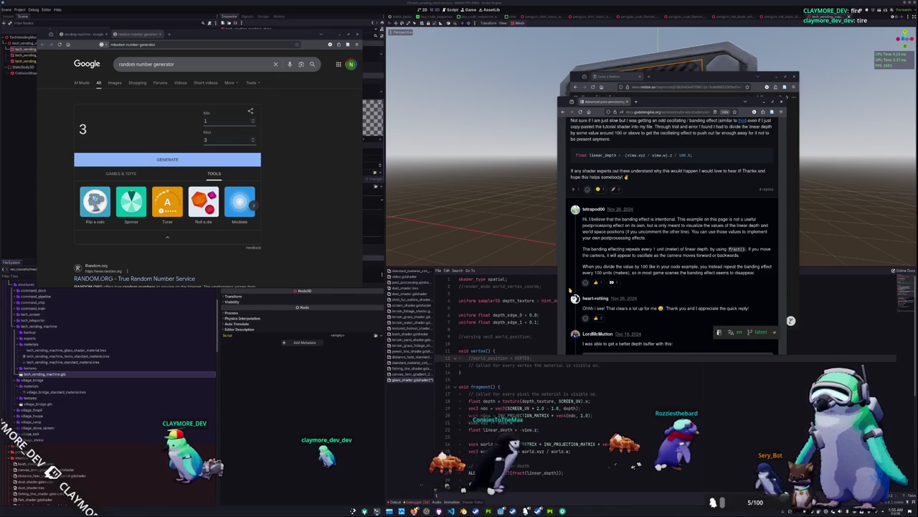
pyautogui.scroll(-1, 570, 291)
pyautogui.scroll(-2, 569, 291)
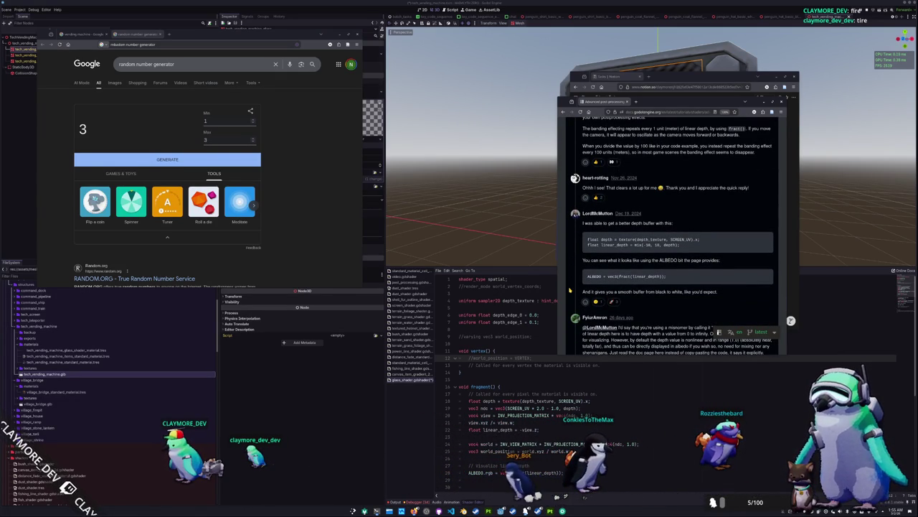
pyautogui.scroll(-1, 571, 291)
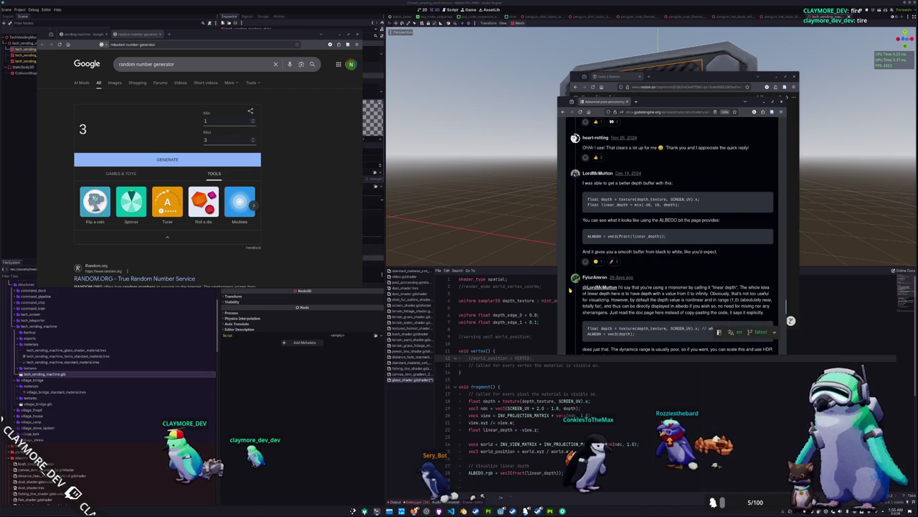
pyautogui.scroll(-1, 570, 291)
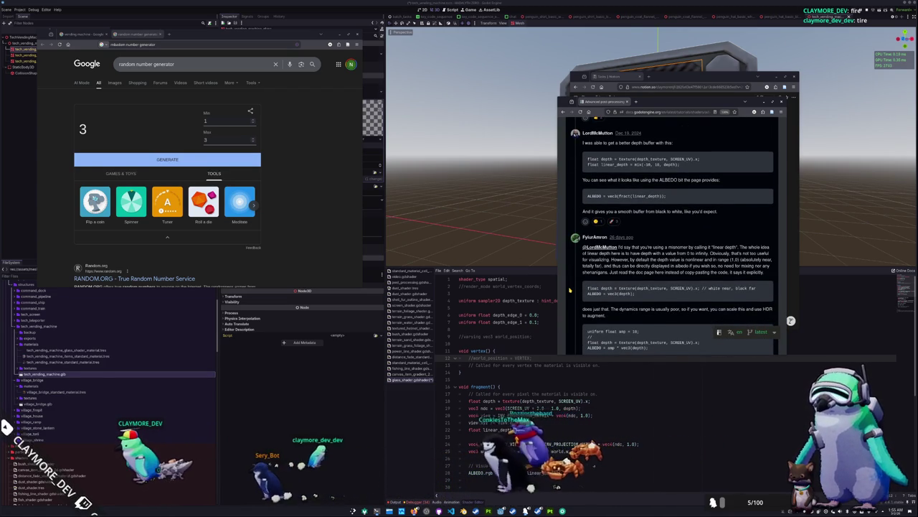
pyautogui.scroll(-1, 569, 291)
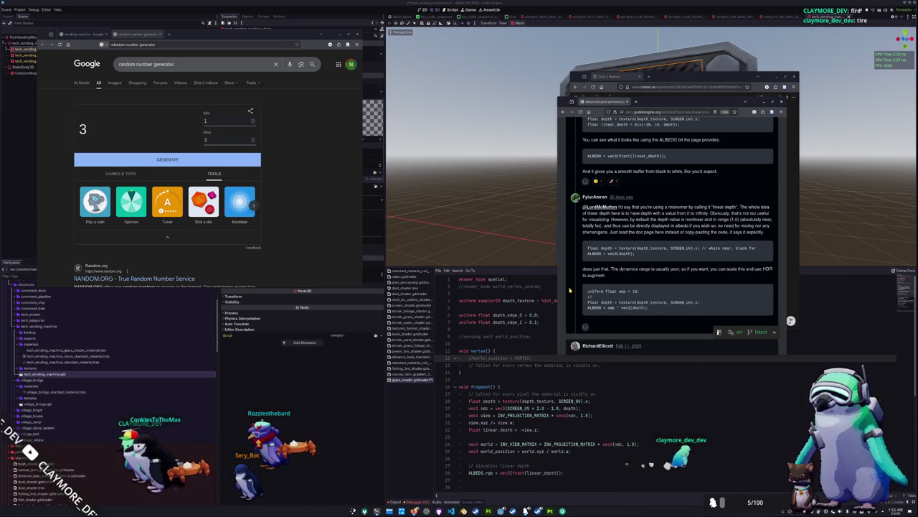
pyautogui.scroll(-1, 570, 290)
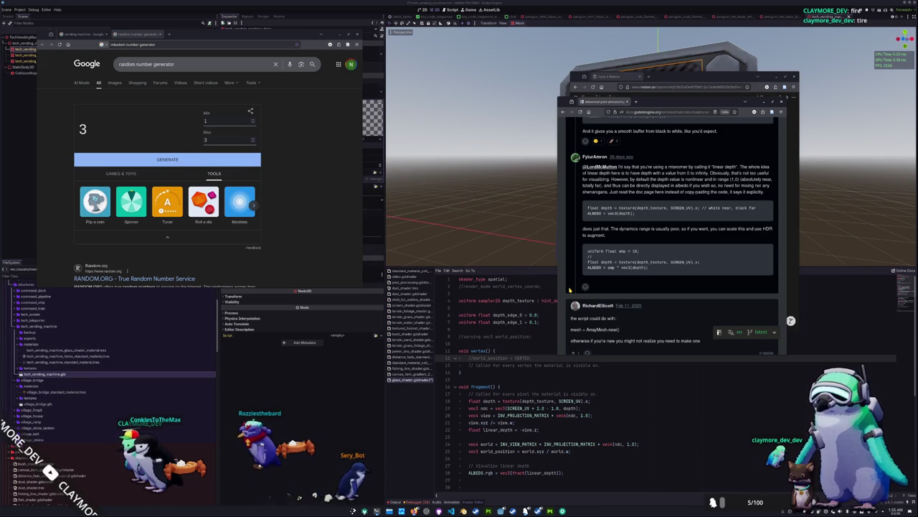
pyautogui.scroll(-3, 570, 290)
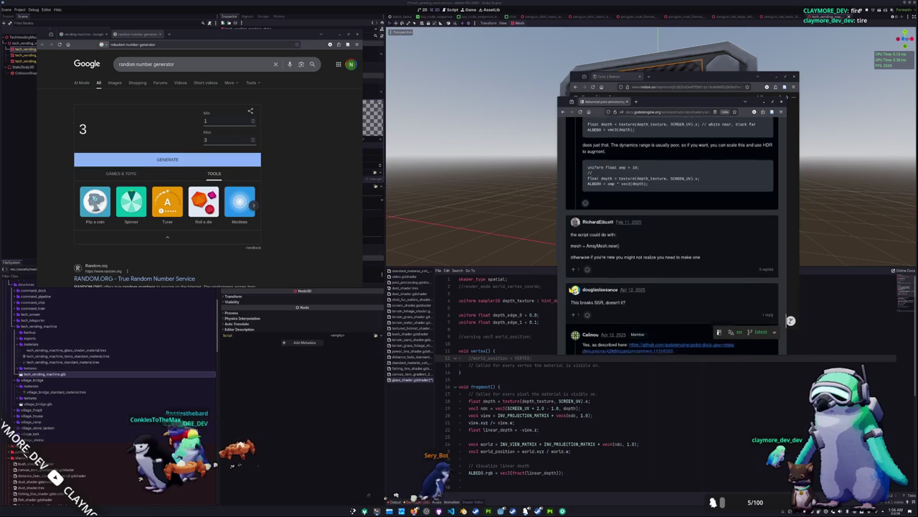
pyautogui.scroll(-2, 570, 290)
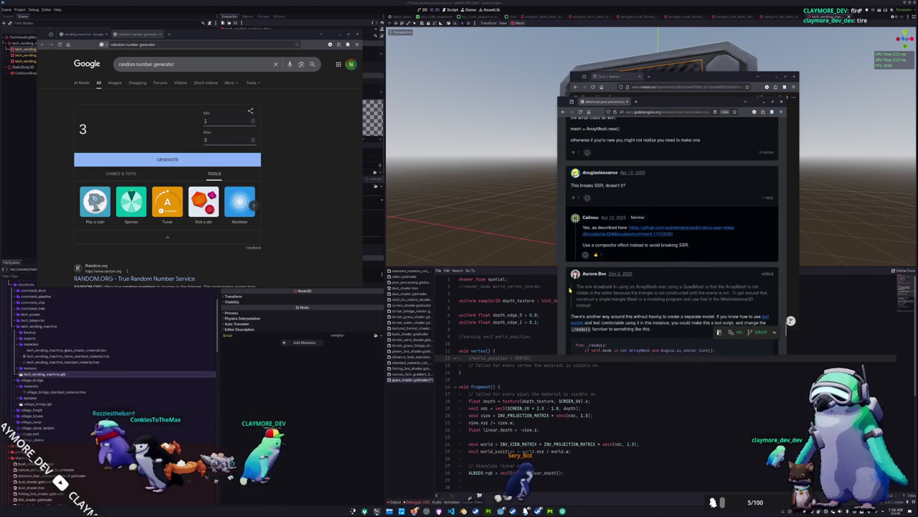
pyautogui.scroll(-2, 570, 290)
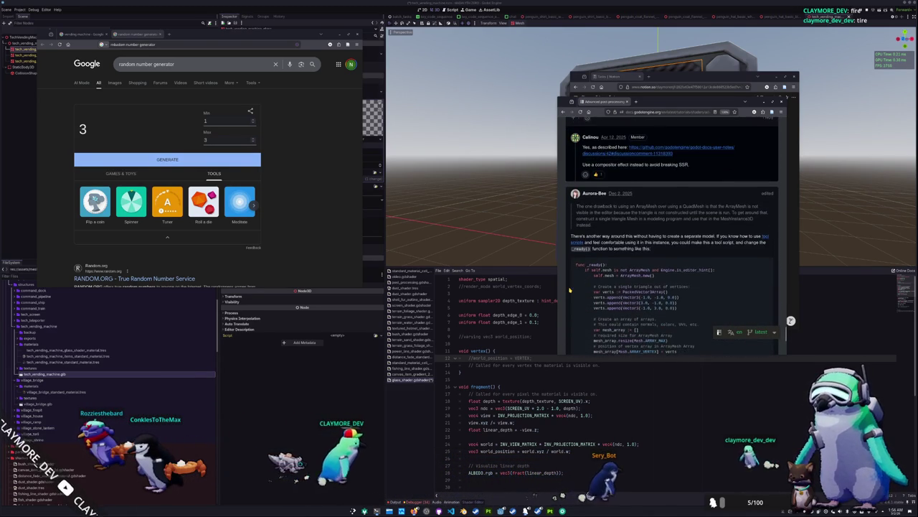
# Push the docs browser window off to the side with a window-snap shortcut
pyautogui.scroll(-4, 569, 290)
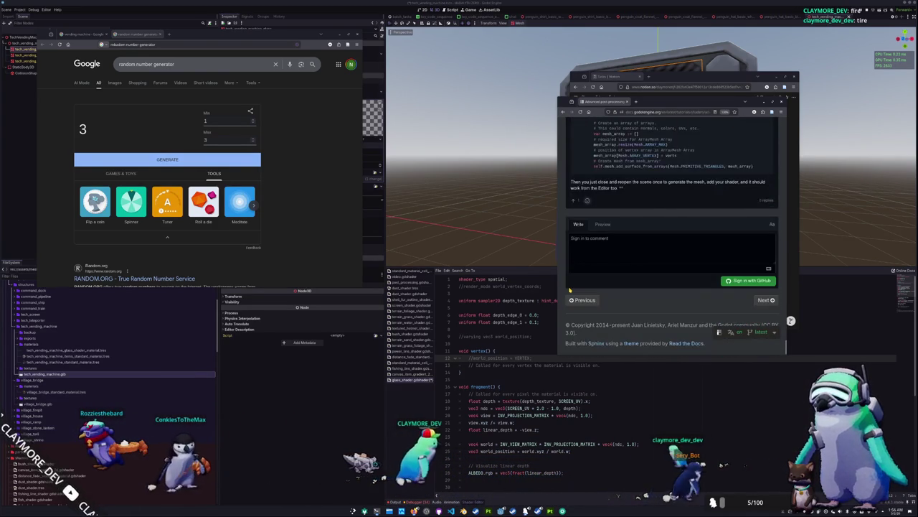
pyautogui.scroll(3, 570, 290)
pyautogui.press('super+shift+Right')
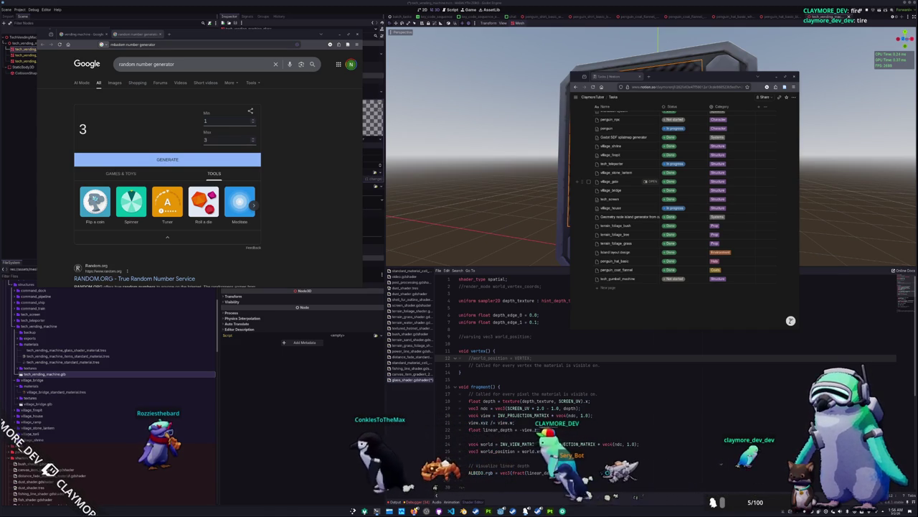
# Try uncommenting the world_vertex_coords render mode and world_position lines, then undo the edits
pyautogui.hotkey('ctrl', 'k')
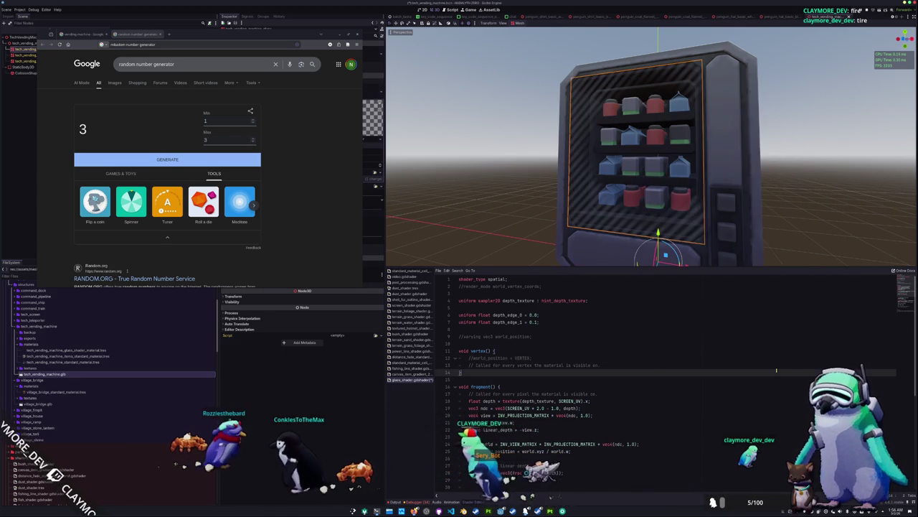
pyautogui.press('Up')
pyautogui.press('Up')
pyautogui.press('Up')
pyautogui.hotkey('ctrl', 'k')
pyautogui.press('Up')
pyautogui.press('Up')
pyautogui.press('Up')
pyautogui.hotkey('ctrl', 'k')
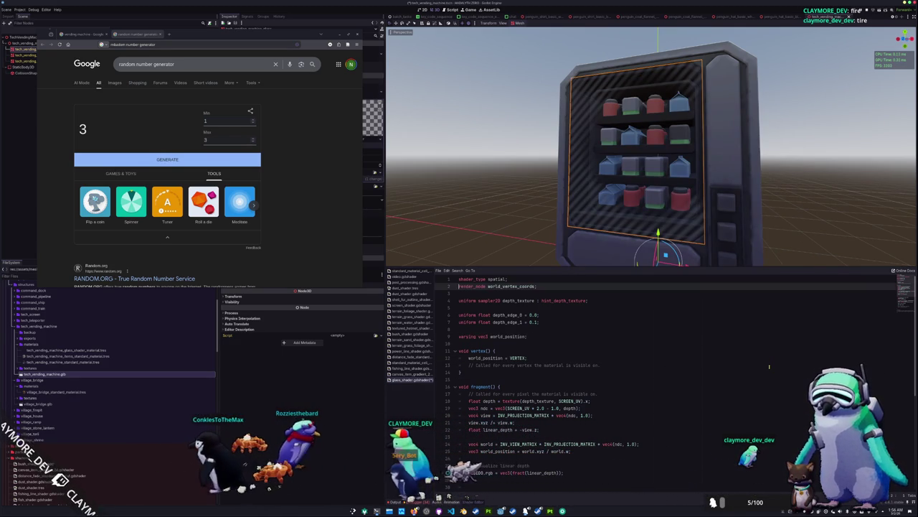
pyautogui.press('Down')
pyautogui.press('Down')
pyautogui.press('Down')
pyautogui.hotkey('shift', 'End')
pyautogui.press('BackSpace')
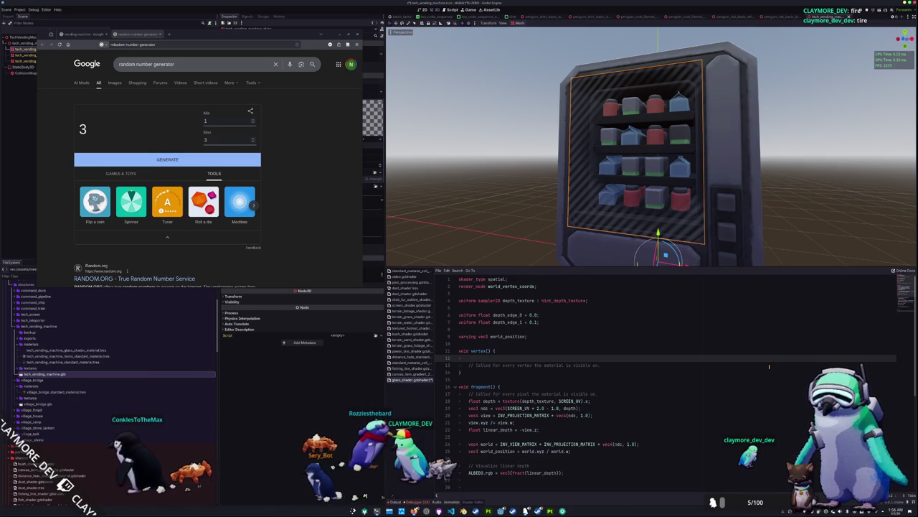
pyautogui.hotkey('ctrl', 'z')
pyautogui.hotkey('ctrl', 'z')
pyautogui.hotkey('ctrl', 'z')
# Save the glass shader and step through depth lines 19–22, selecting linear_depth
pyautogui.hotkey('ctrl', 's')
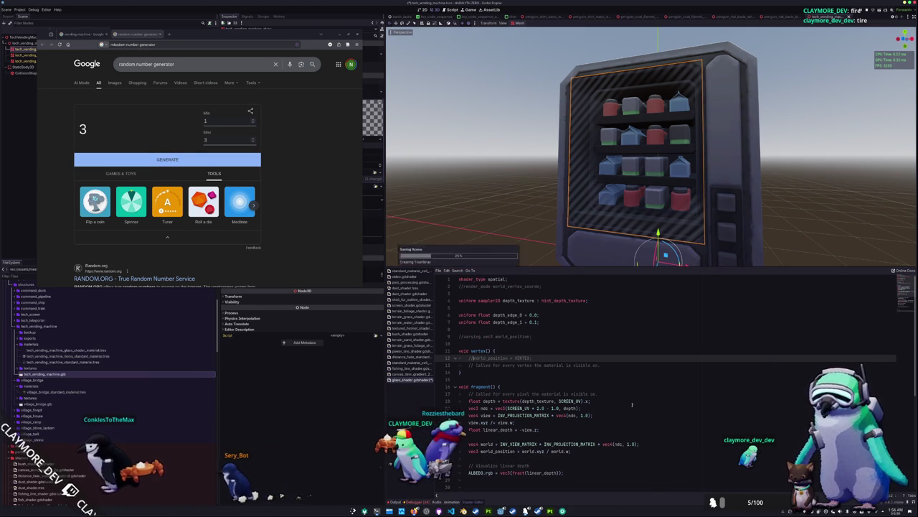
pyautogui.click(586, 408)
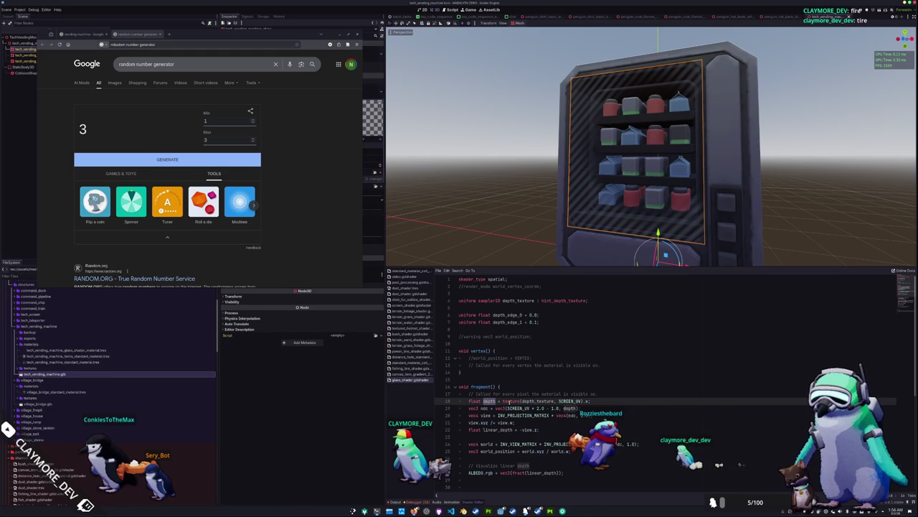
pyautogui.click(483, 408)
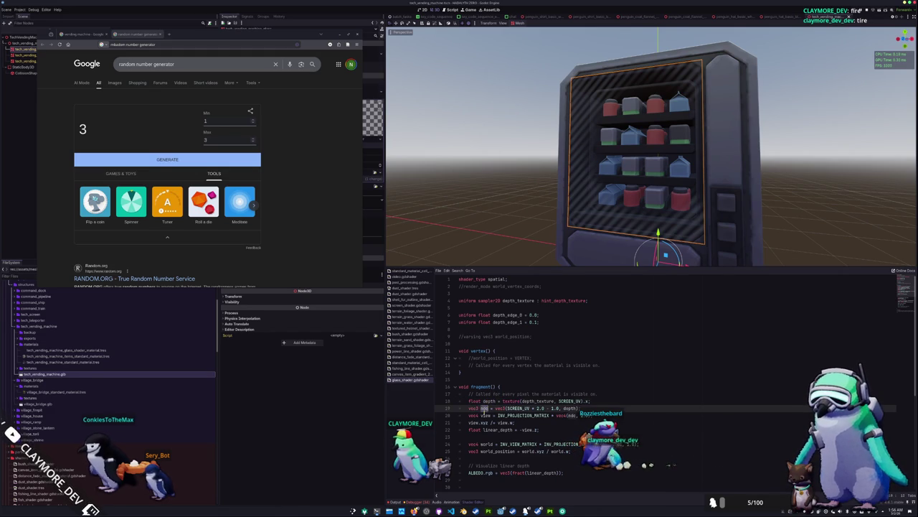
pyautogui.click(482, 415)
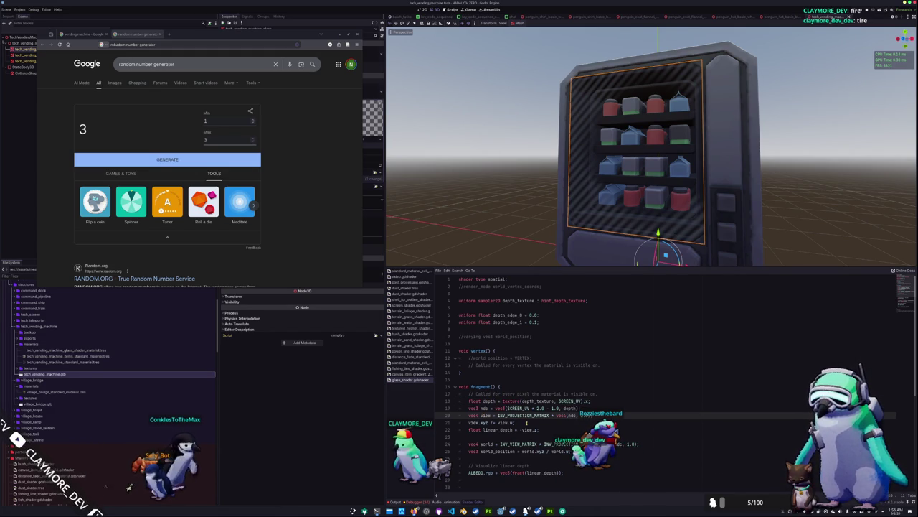
pyautogui.doubleClick(499, 429)
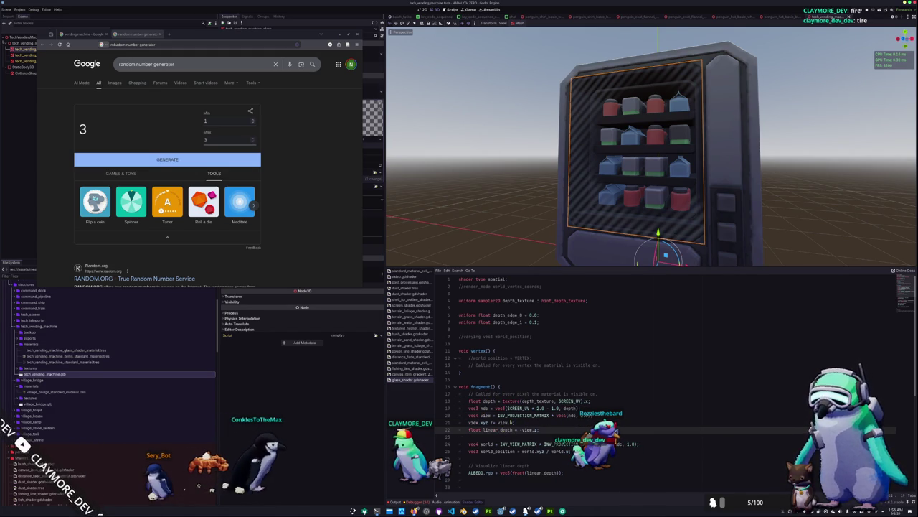
pyautogui.scroll(-2, 578, 195)
pyautogui.scroll(3, 577, 195)
pyautogui.scroll(-3, 578, 195)
pyautogui.scroll(3, 578, 196)
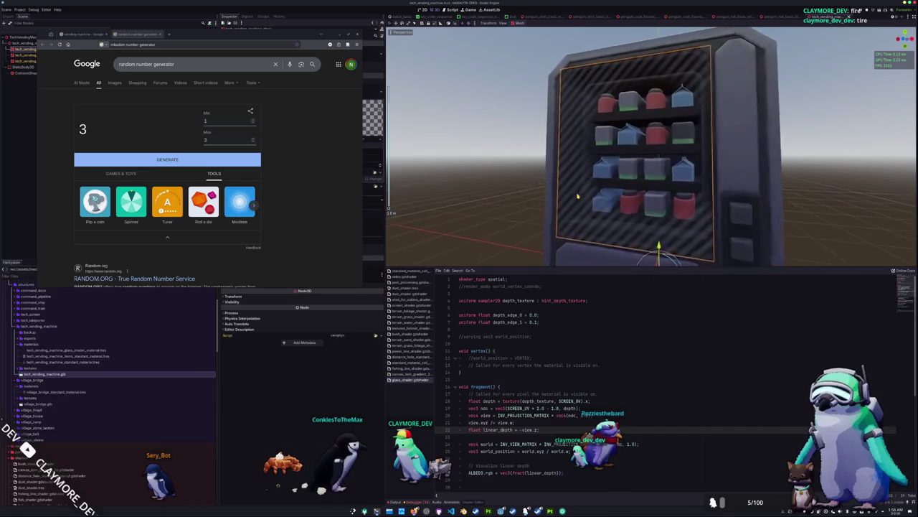
pyautogui.scroll(-3, 577, 195)
pyautogui.scroll(4, 578, 196)
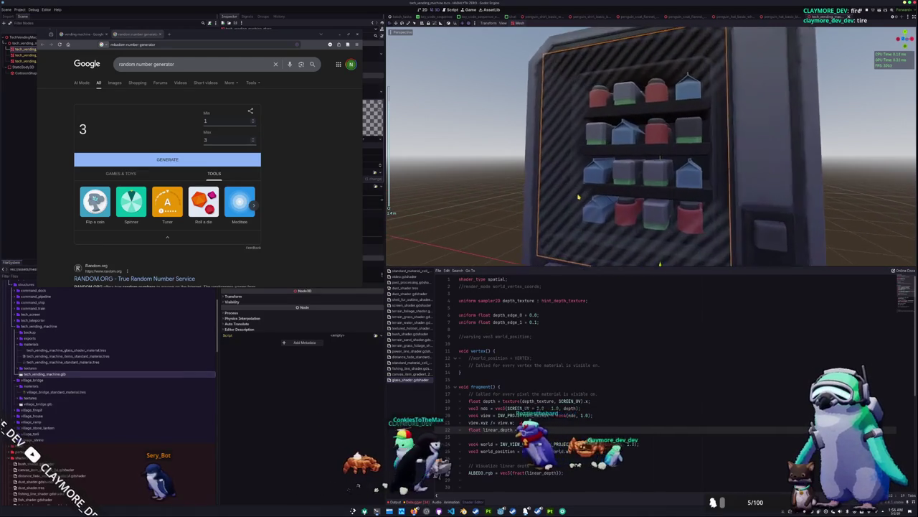
pyautogui.scroll(2, 578, 195)
pyautogui.scroll(-5, 578, 195)
pyautogui.scroll(3, 578, 198)
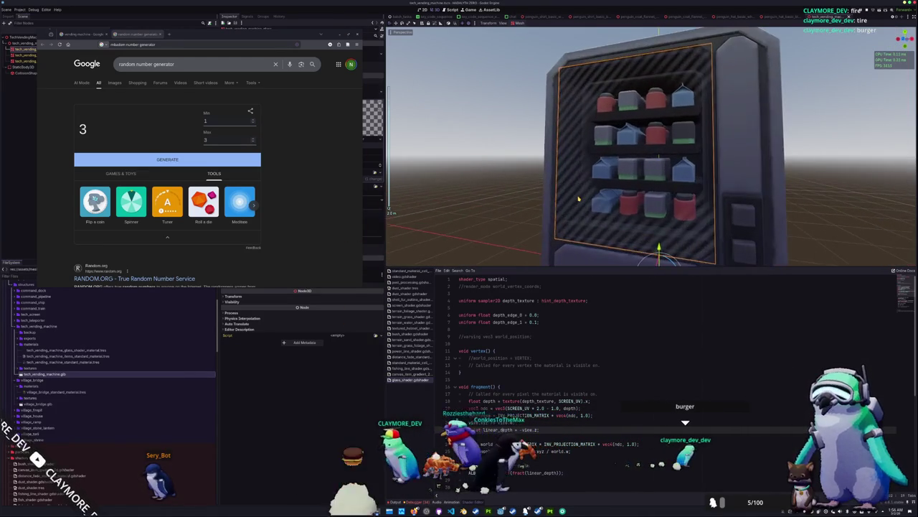
pyautogui.scroll(-3, 579, 199)
pyautogui.scroll(3, 578, 201)
pyautogui.scroll(-3, 578, 203)
pyautogui.scroll(4, 576, 209)
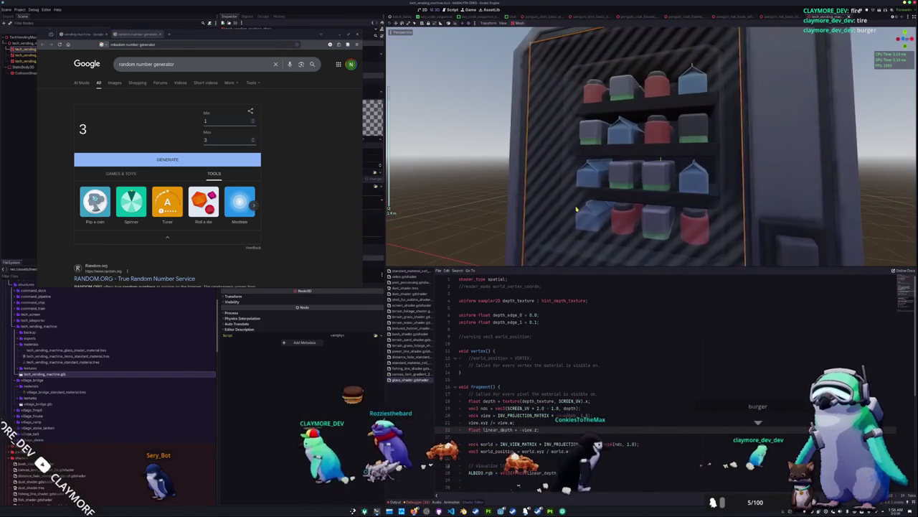
pyautogui.scroll(-4, 576, 210)
pyautogui.scroll(4, 576, 210)
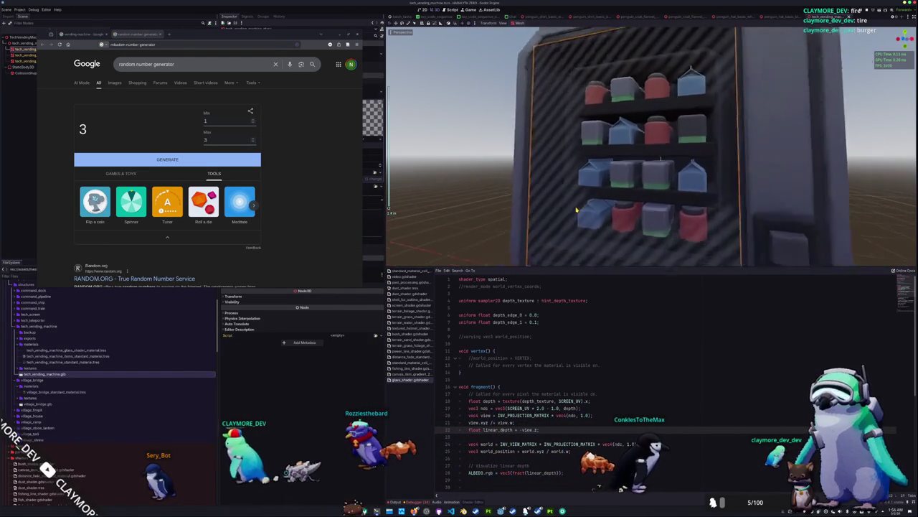
pyautogui.scroll(2, 576, 210)
pyautogui.scroll(-4, 566, 226)
pyautogui.scroll(3, 555, 244)
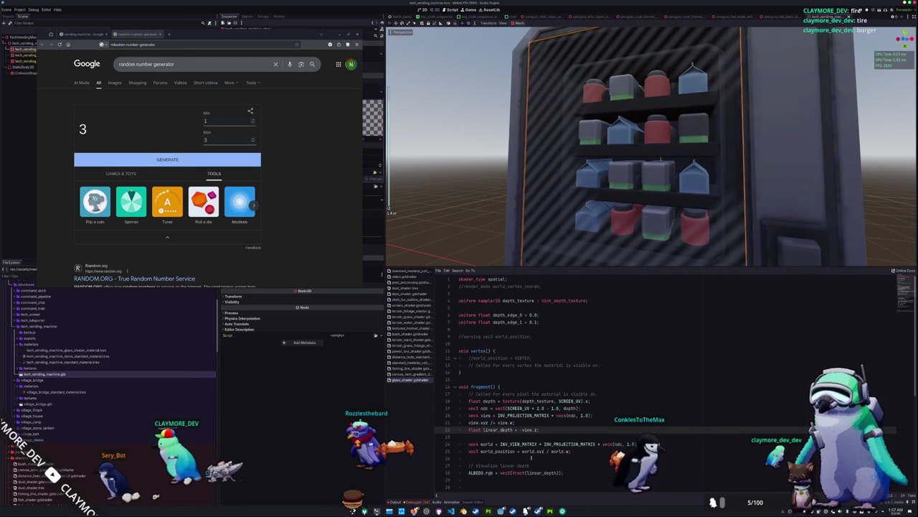
pyautogui.click(532, 437)
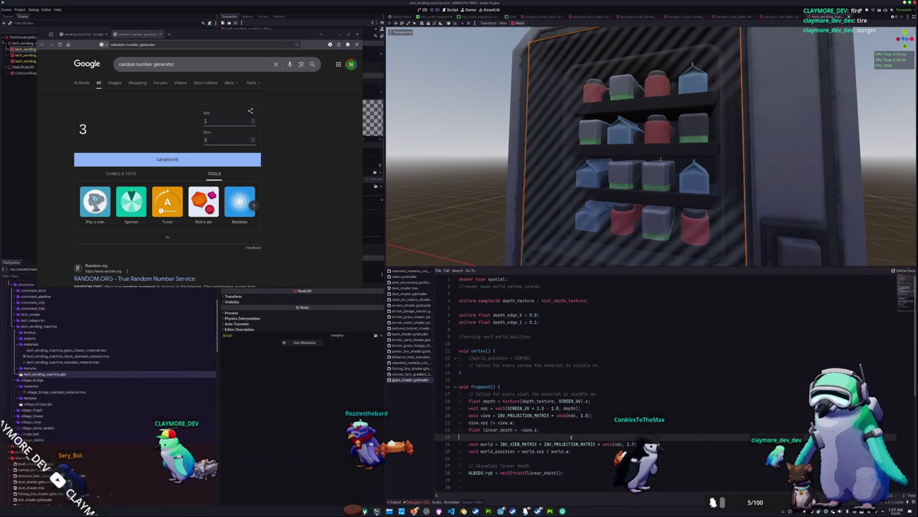
pyautogui.scroll(-6, 571, 437)
pyautogui.doubleClick(600, 407)
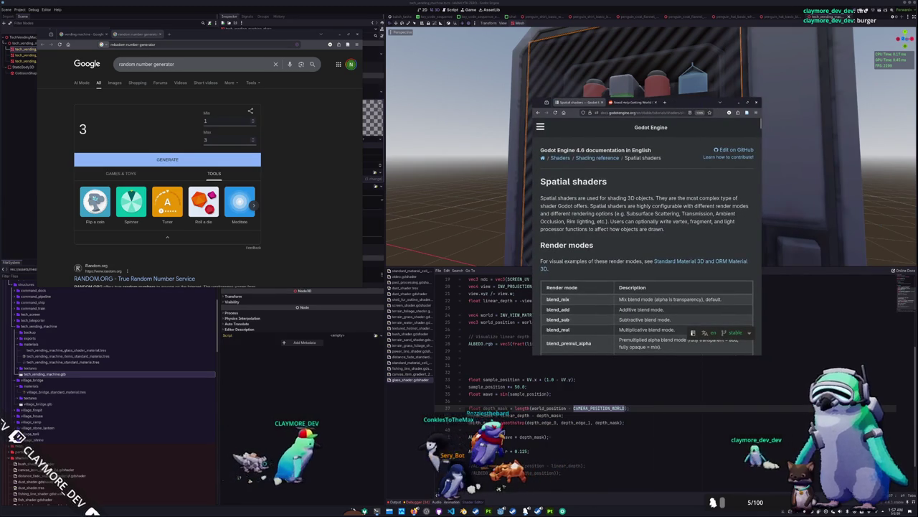
pyautogui.hotkey('ctrl', 'f')
pyautogui.write('camera')
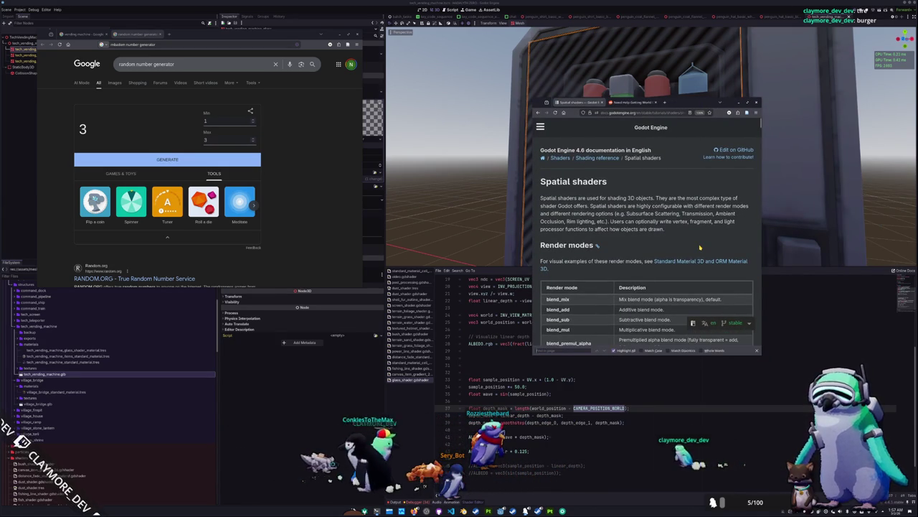
pyautogui.write('_position')
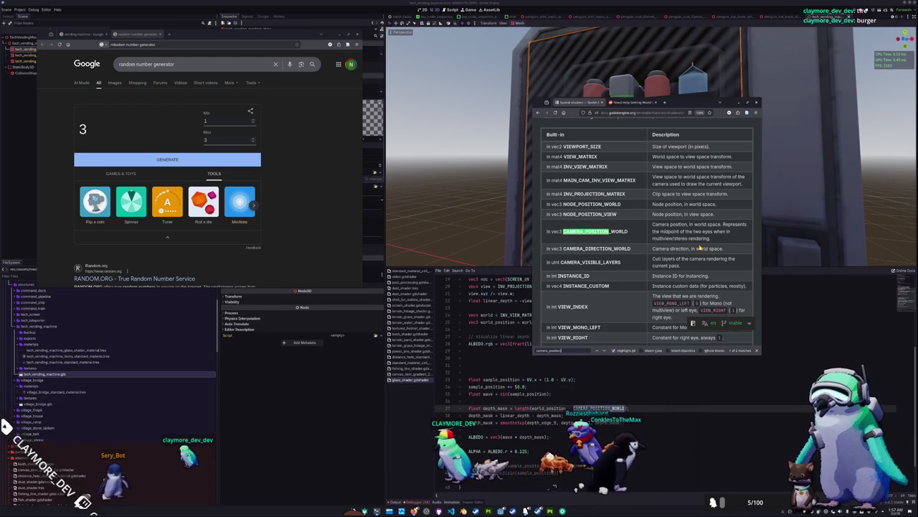
pyautogui.scroll(-3, 699, 248)
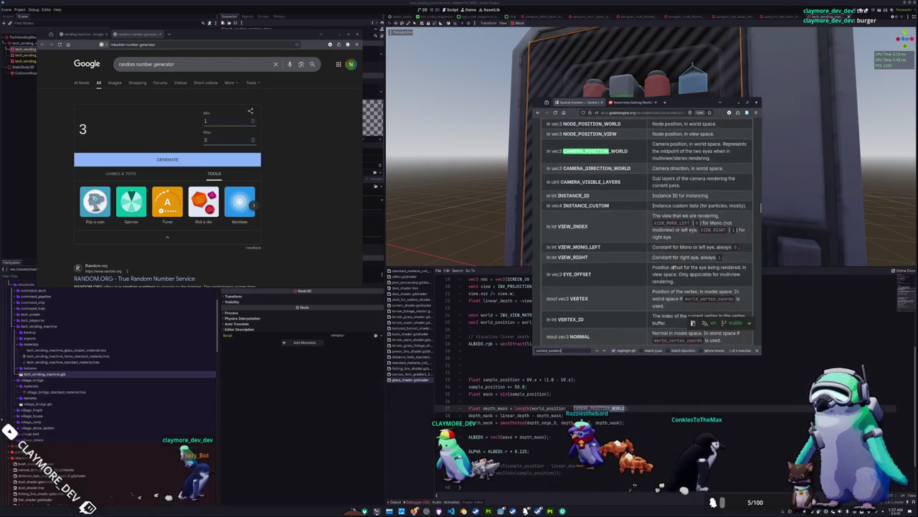
pyautogui.scroll(-3, 659, 267)
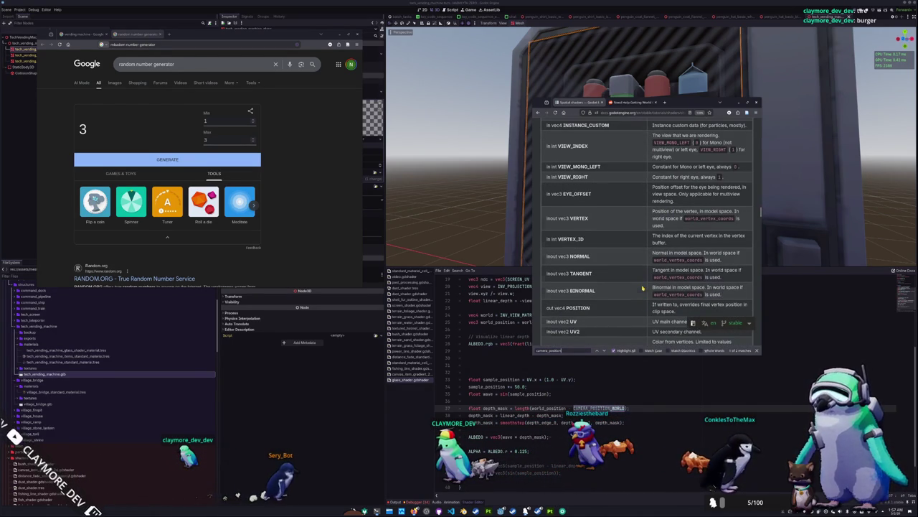
pyautogui.scroll(-2, 643, 287)
pyautogui.scroll(-9, 642, 273)
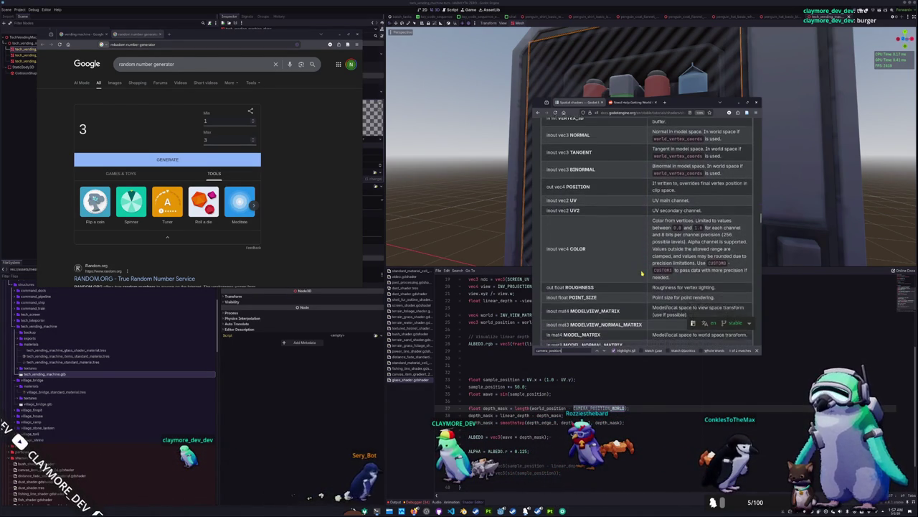
pyautogui.scroll(-5, 642, 274)
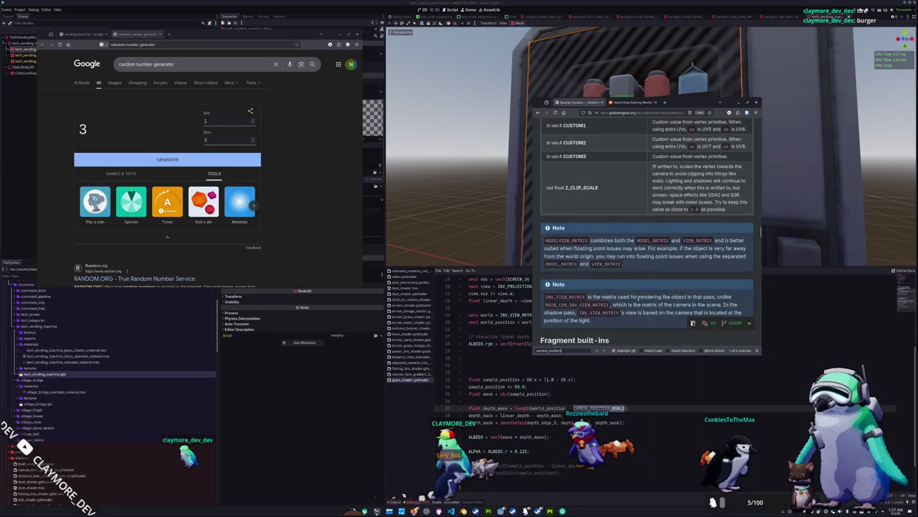
pyautogui.click(616, 408)
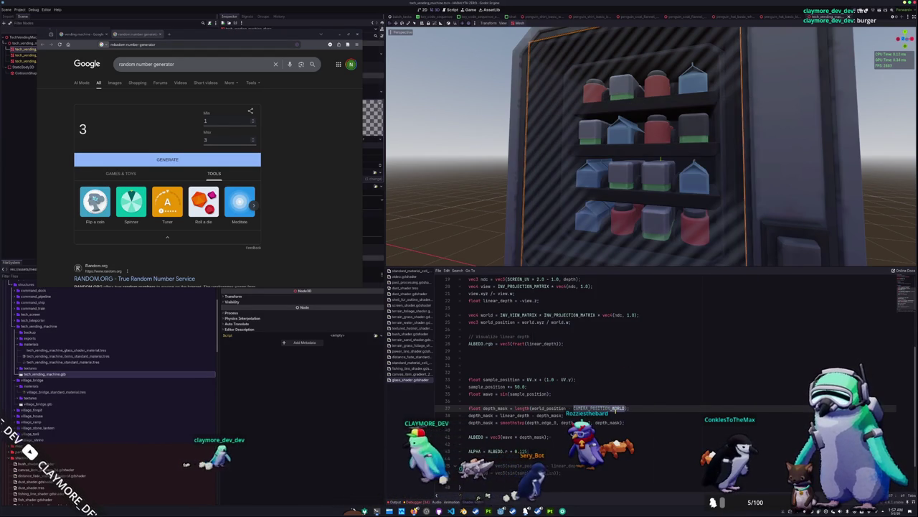
# Replace CAMERA_POSITION_WORLD in line 37's depth mask with VIEW_MATRIX[3].xyz via autocomplete
pyautogui.write('VIEW_MATRIX[3].')
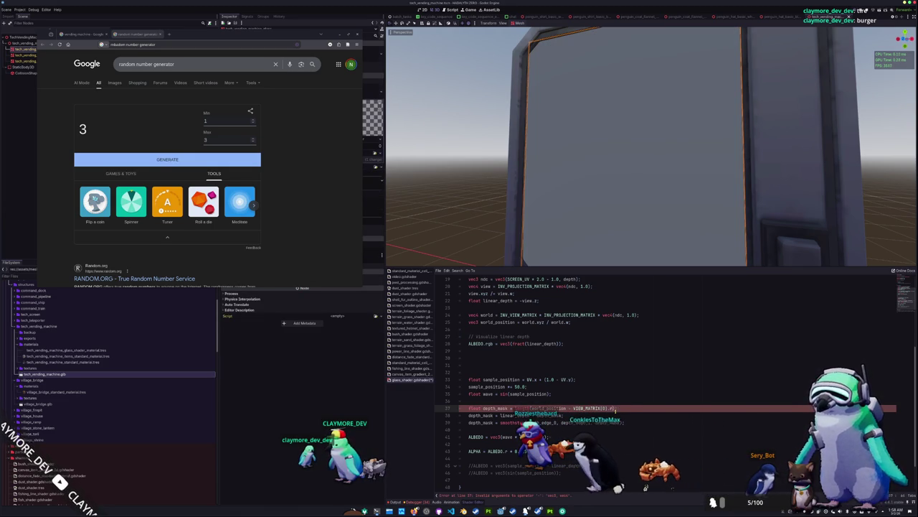
pyautogui.write('xyz);')
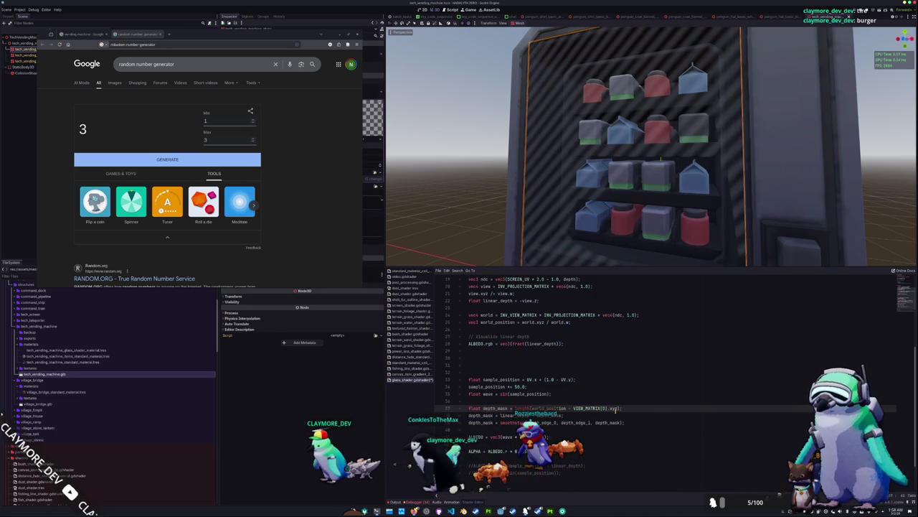
# Change the VIEW_MATRIX column index in the depth_mask line to 2
pyautogui.scroll(-5, 624, 187)
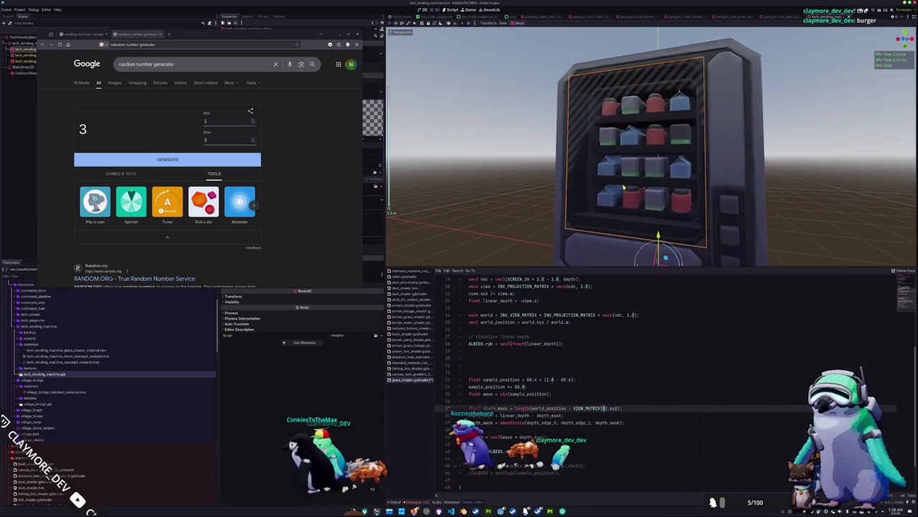
pyautogui.write('2')
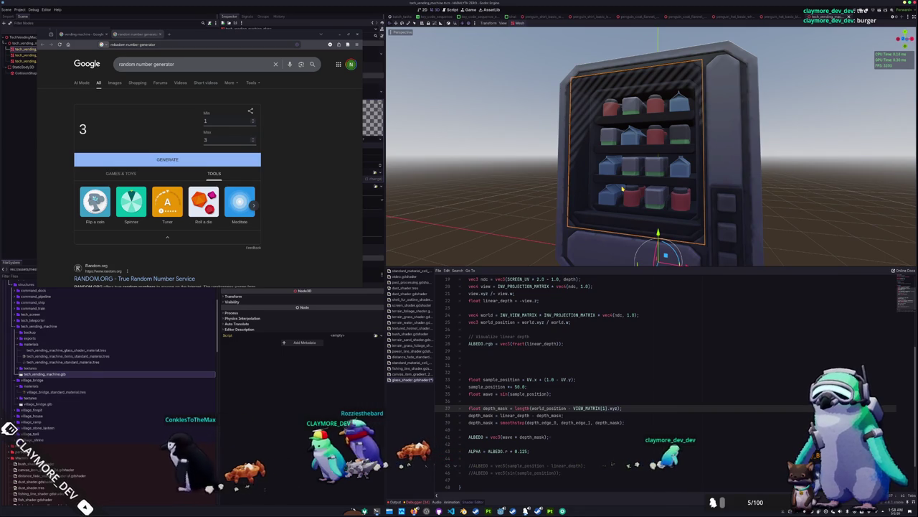
pyautogui.scroll(4, 623, 188)
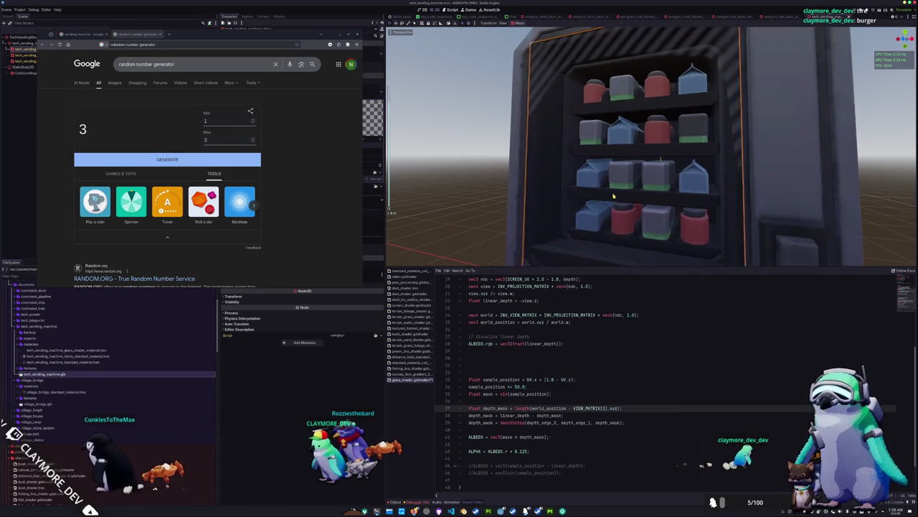
pyautogui.scroll(-2, 613, 194)
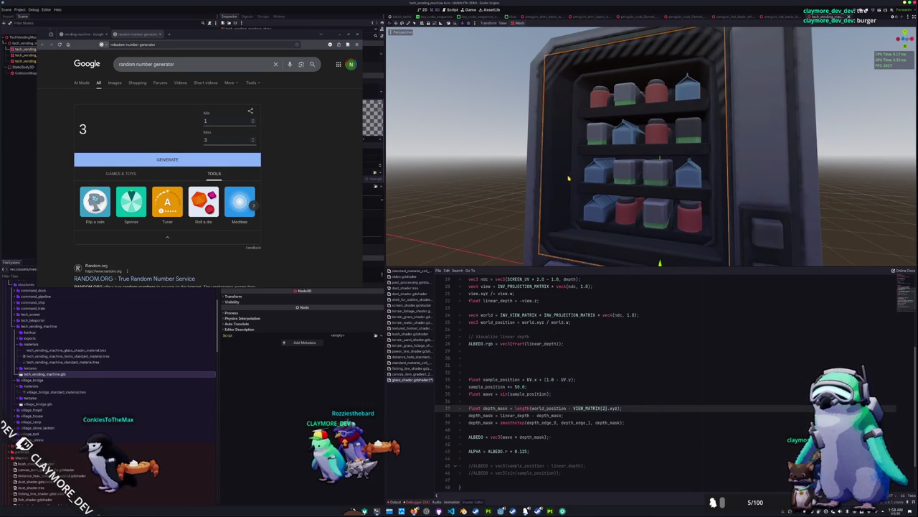
# Orbit and zoom around the machine to check the stripe fade from several distances
pyautogui.moveTo(568, 178)
pyautogui.mouseDown()
pyautogui.moveTo(531, 188)
pyautogui.moveTo(583, 195)
pyautogui.mouseUp()
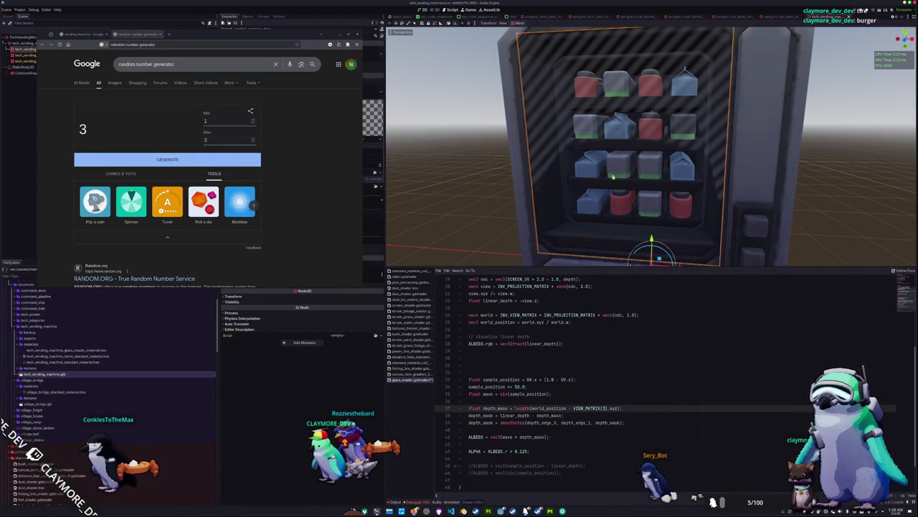
pyautogui.scroll(8, 643, 153)
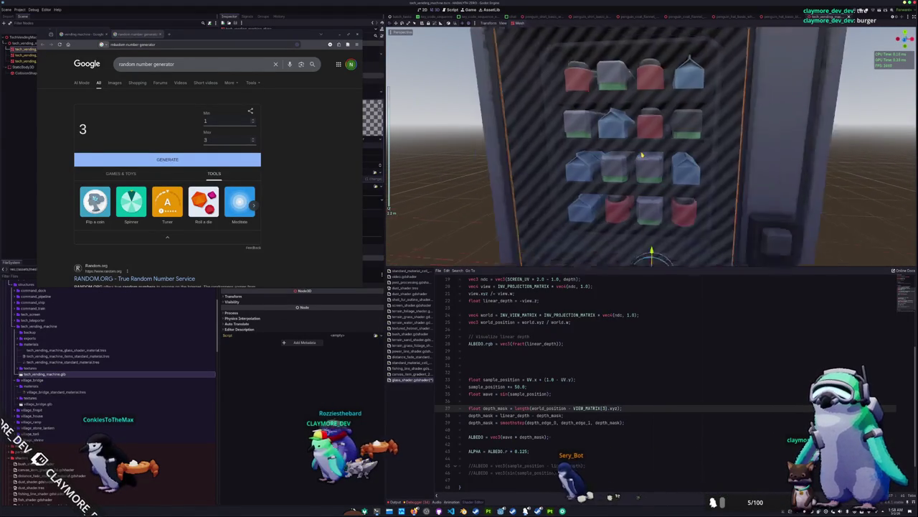
pyautogui.scroll(-5, 644, 163)
pyautogui.moveTo(629, 156)
pyautogui.mouseDown()
pyautogui.moveTo(591, 162)
pyautogui.moveTo(683, 167)
pyautogui.moveTo(606, 163)
pyautogui.mouseUp()
pyautogui.scroll(-5, 591, 162)
pyautogui.scroll(6, 591, 161)
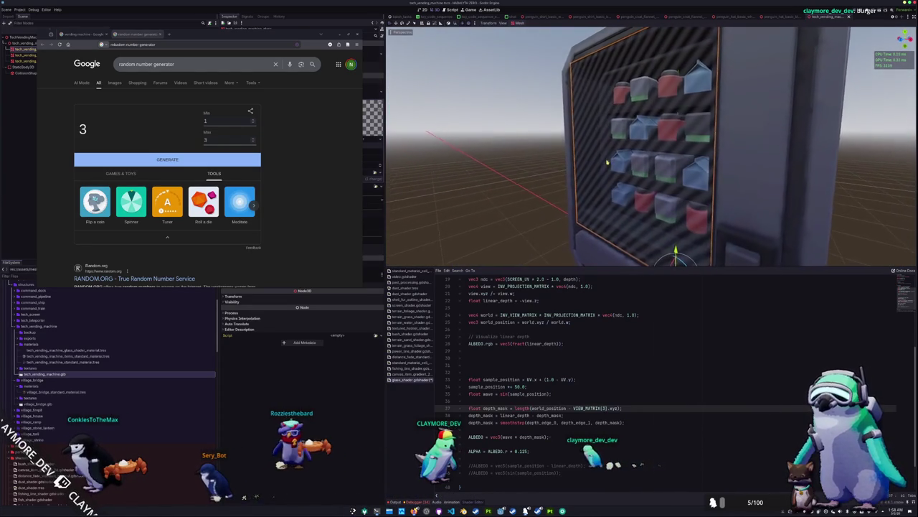
pyautogui.scroll(-4, 607, 163)
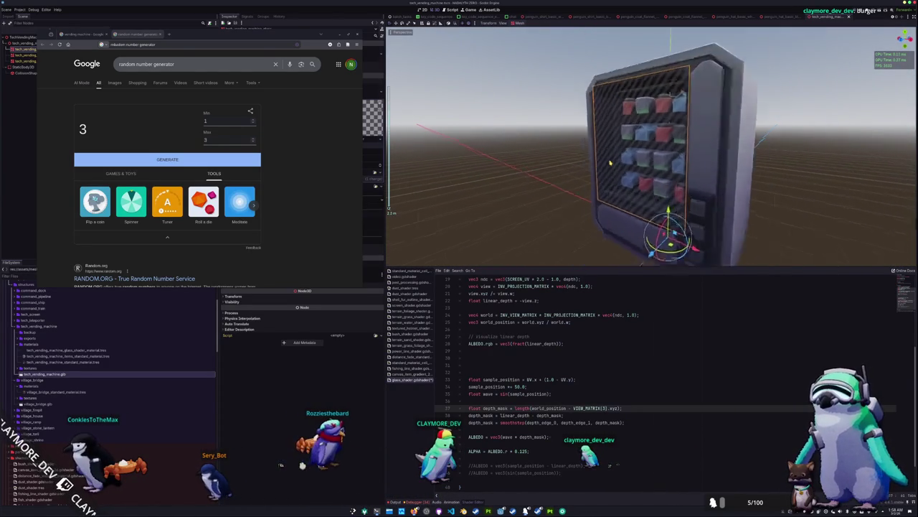
pyautogui.scroll(5, 610, 163)
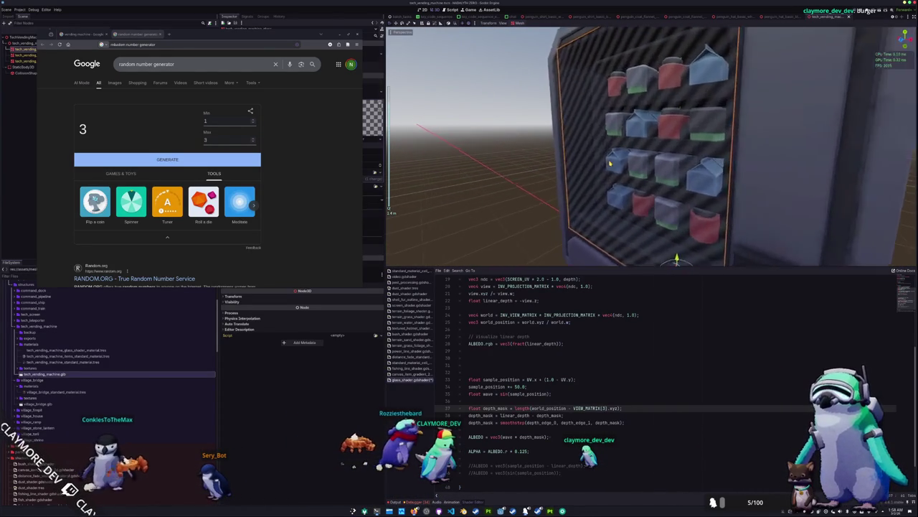
pyautogui.scroll(-4, 610, 164)
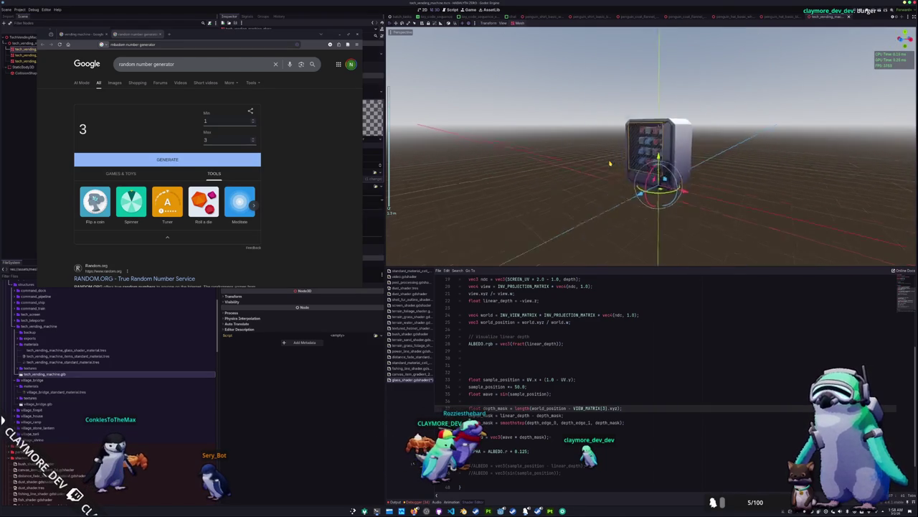
pyautogui.scroll(5, 610, 164)
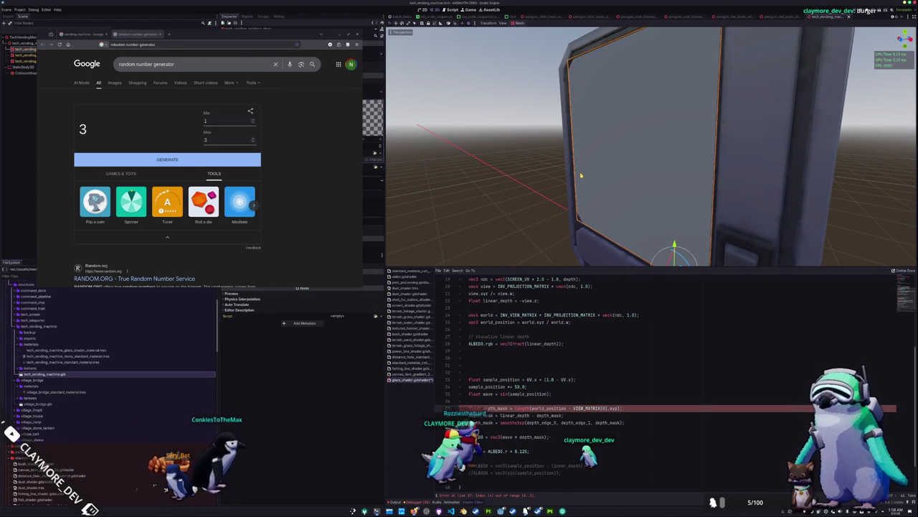
pyautogui.scroll(-3, 581, 175)
pyautogui.scroll(2, 585, 176)
pyautogui.moveTo(589, 177)
pyautogui.mouseDown()
pyautogui.moveTo(648, 188)
pyautogui.moveTo(640, 178)
pyautogui.mouseUp()
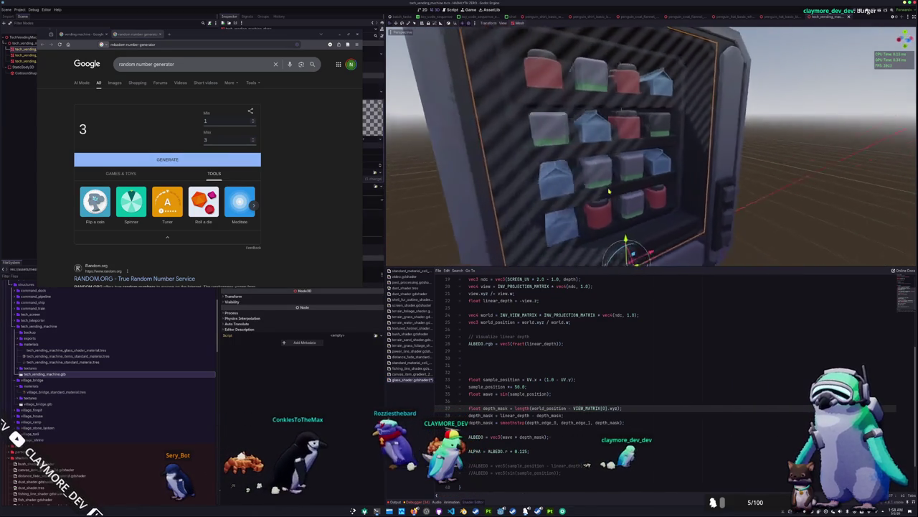
pyautogui.scroll(-3, 639, 177)
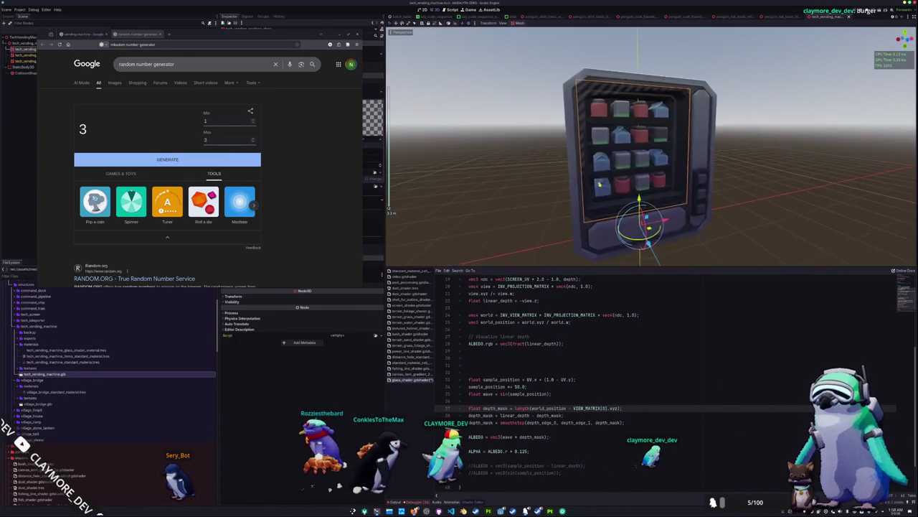
pyautogui.scroll(3, 638, 175)
pyautogui.scroll(-1, 617, 215)
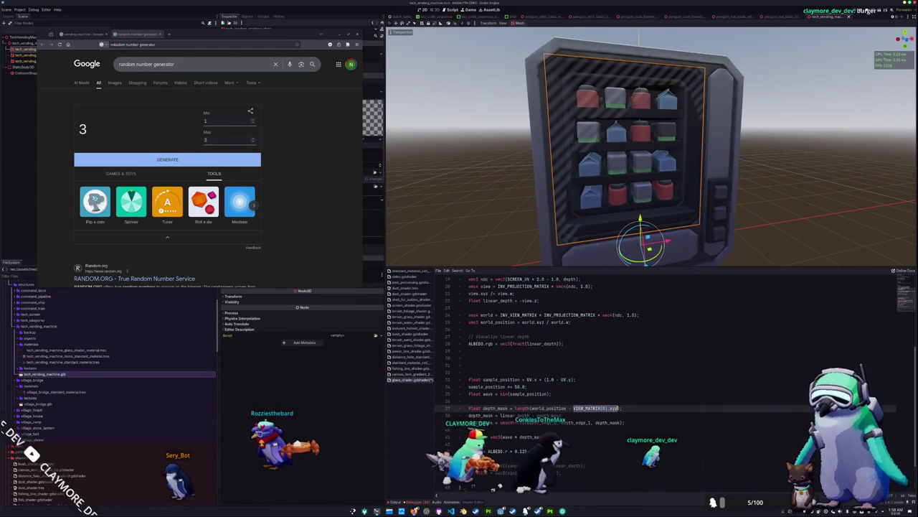
# Switch the depth_mask distance back to CAMERA_POSITION_WORLD using autocomplete
pyautogui.write('(CA')
pyautogui.press('Down')
pyautogui.press('Return')
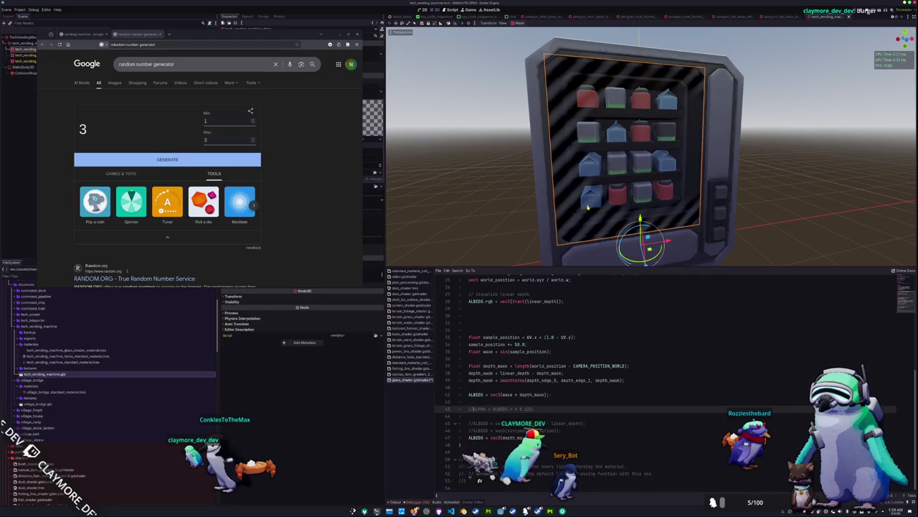
pyautogui.scroll(-5, 603, 202)
pyautogui.scroll(4, 603, 202)
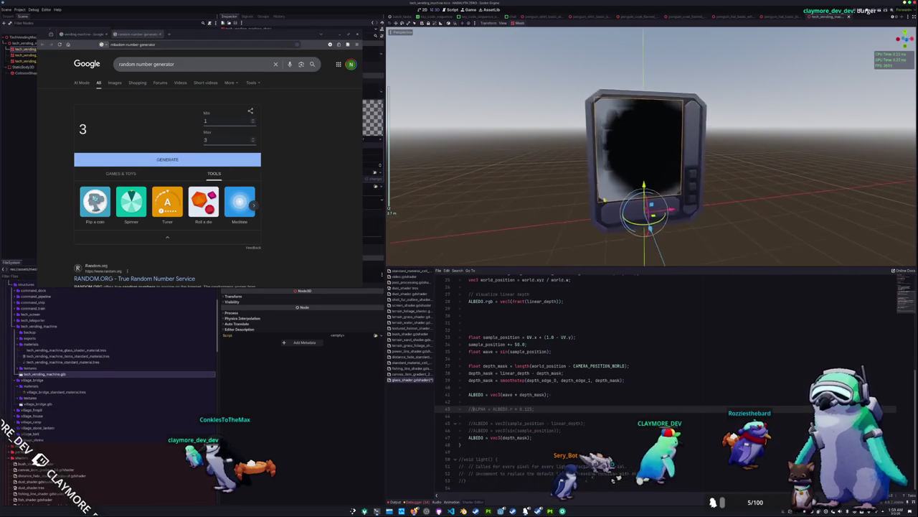
pyautogui.scroll(2, 604, 200)
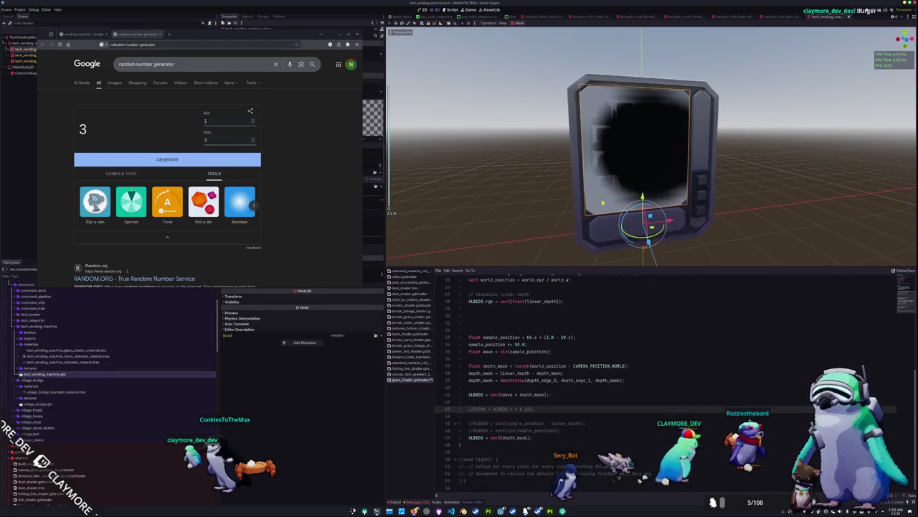
# Inspect how linear_depth, depth_mask, CAMERA_POSITION_WORLD and world_position are used in lines 37–47
pyautogui.click(501, 373)
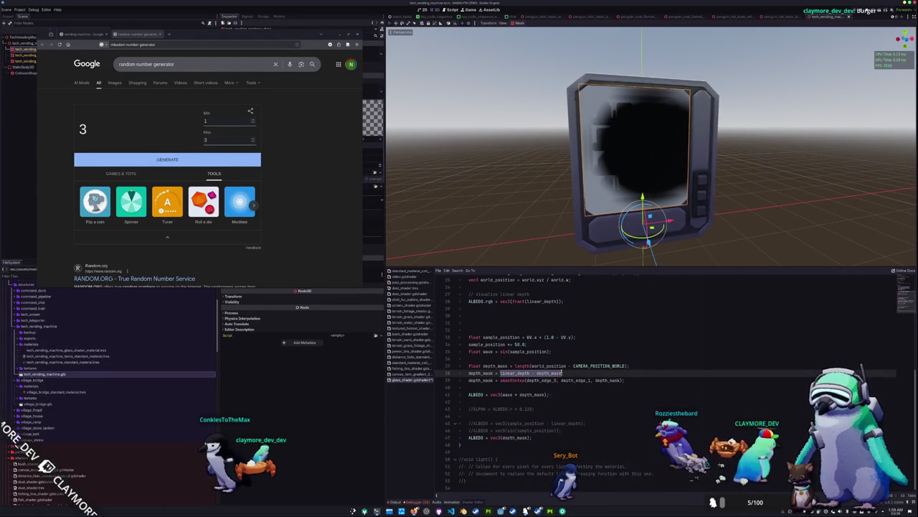
pyautogui.doubleClick(586, 365)
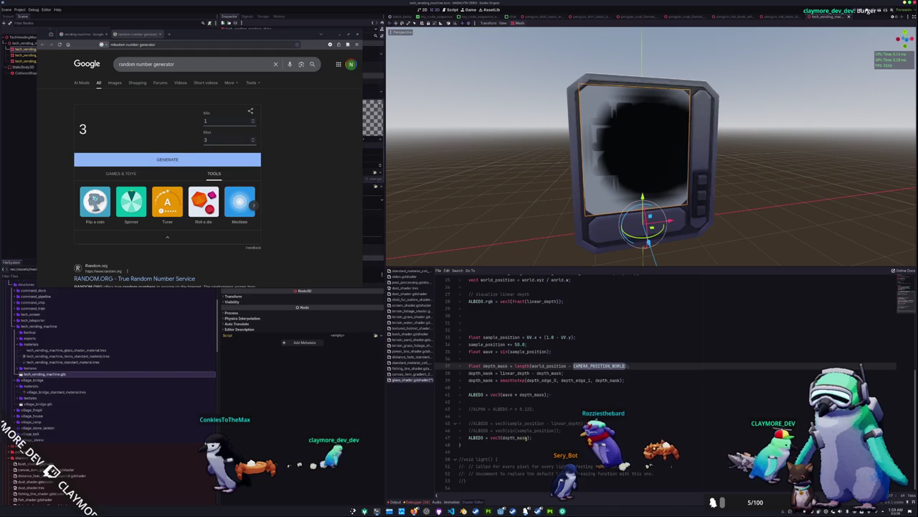
pyautogui.doubleClick(515, 438)
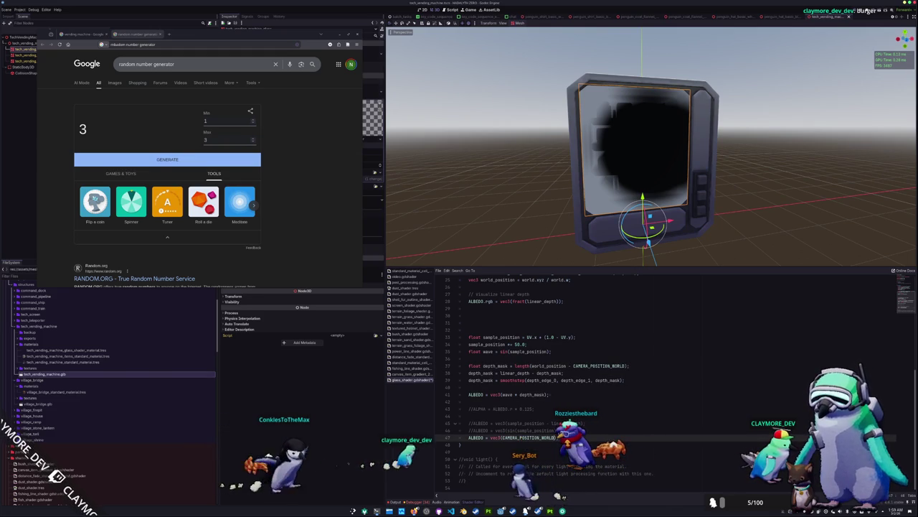
pyautogui.scroll(-5, 540, 193)
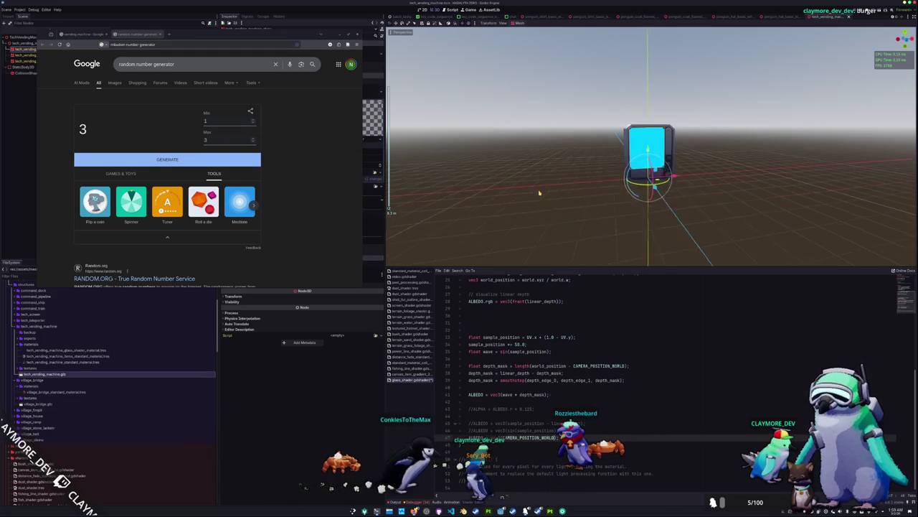
pyautogui.scroll(10, 539, 193)
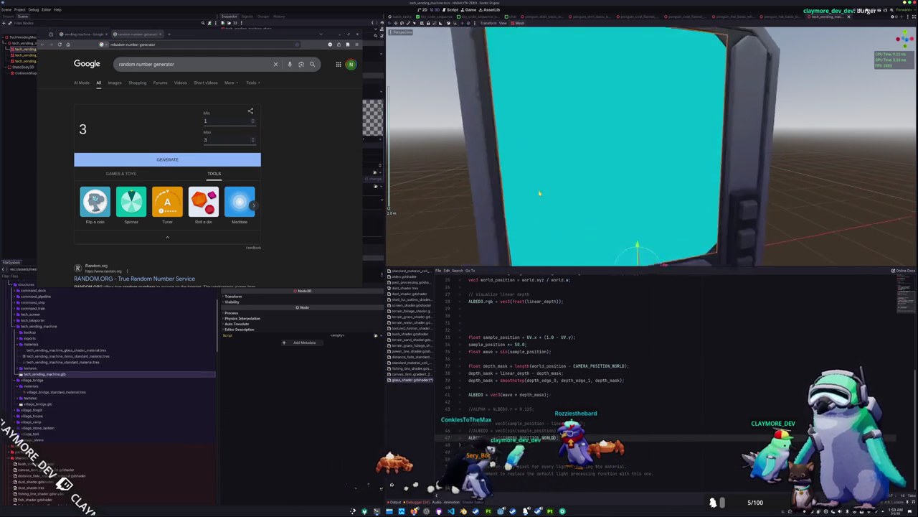
pyautogui.scroll(-5, 539, 193)
pyautogui.scroll(5, 539, 194)
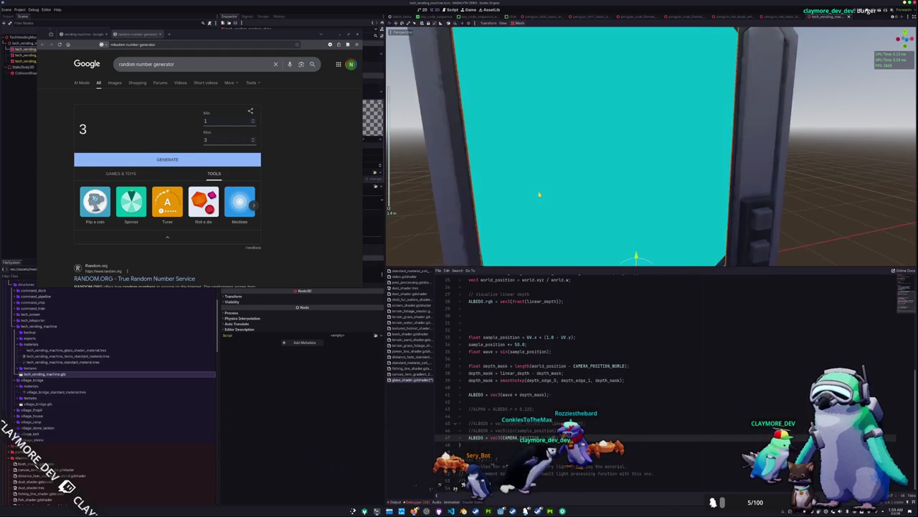
pyautogui.scroll(-3, 540, 195)
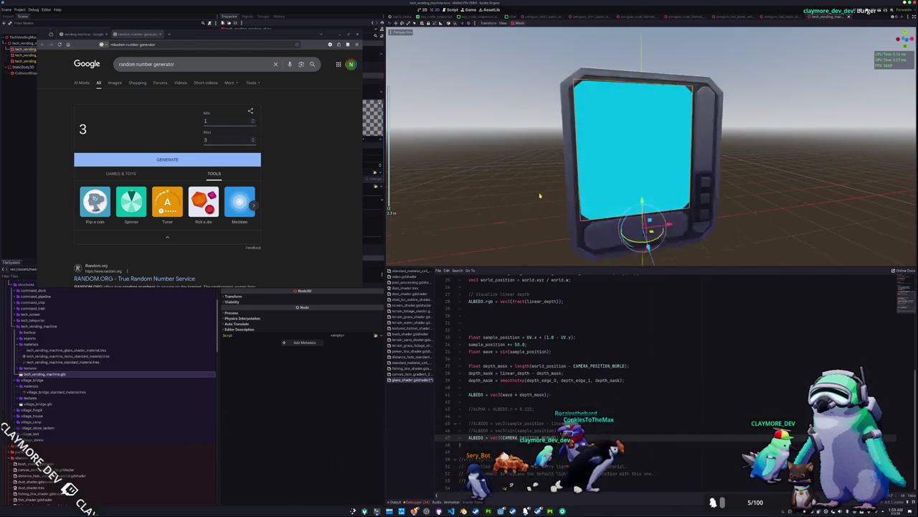
pyautogui.scroll(-3, 540, 194)
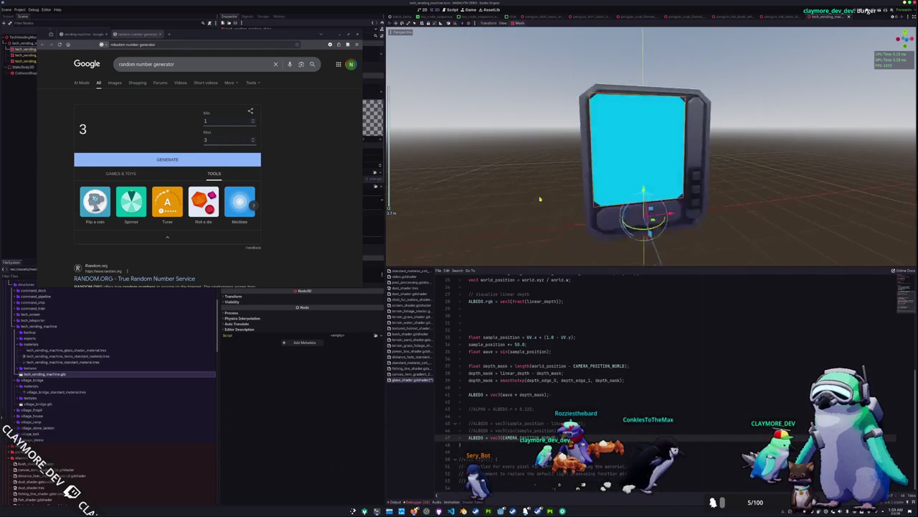
pyautogui.doubleClick(518, 373)
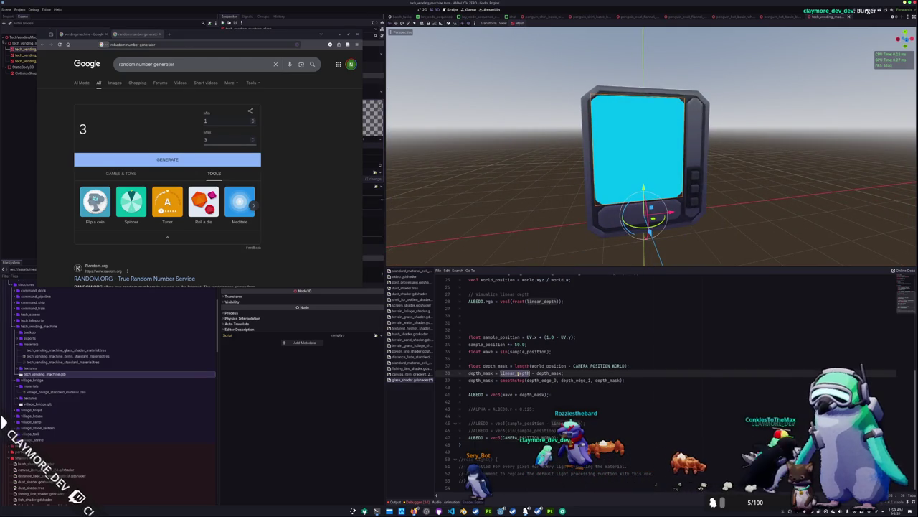
pyautogui.doubleClick(511, 437)
pyautogui.doubleClick(549, 366)
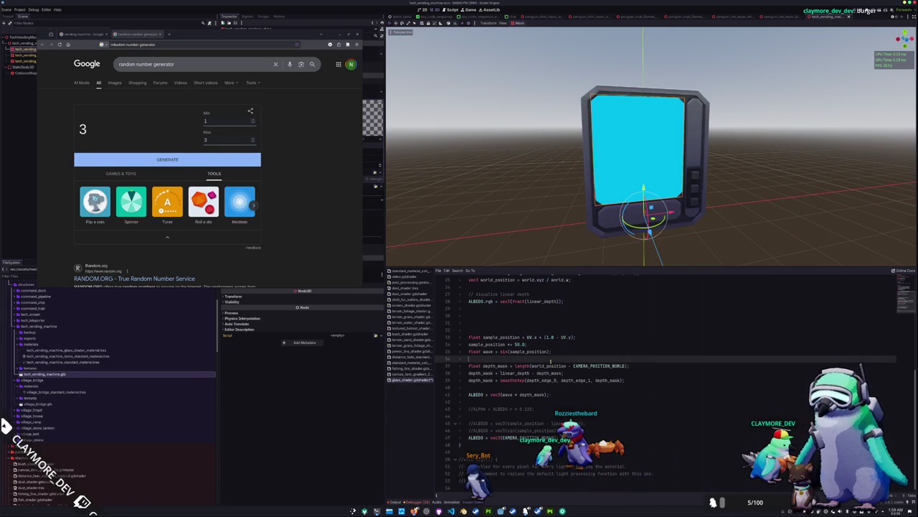
# Output vec3(world_position) as the debug colour and orbit to inspect the green gradient
pyautogui.click(524, 437)
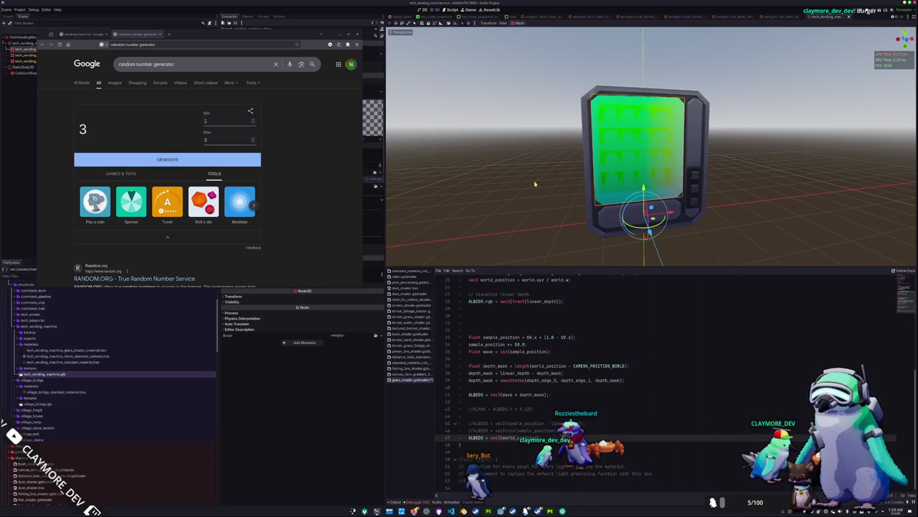
pyautogui.scroll(-3, 517, 181)
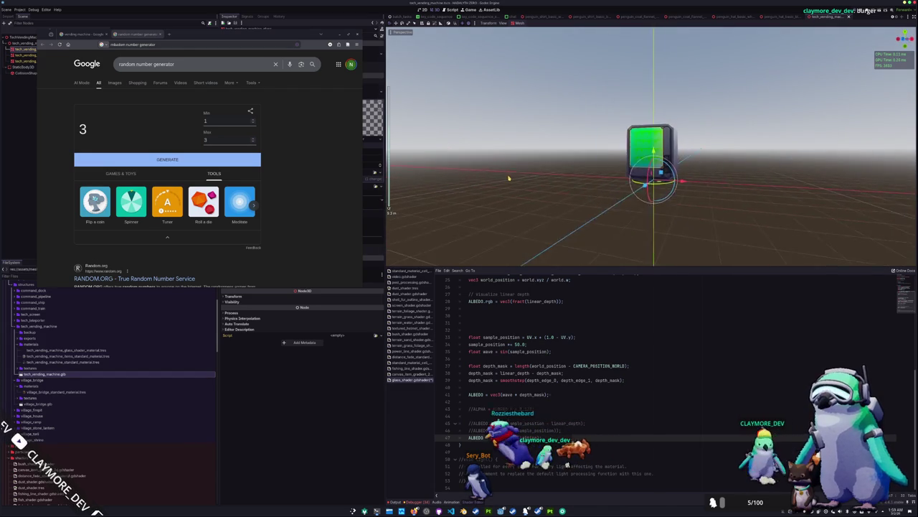
pyautogui.scroll(3, 508, 178)
pyautogui.moveTo(509, 178)
pyautogui.mouseDown()
pyautogui.moveTo(573, 223)
pyautogui.moveTo(583, 206)
pyautogui.moveTo(473, 191)
pyautogui.mouseUp()
pyautogui.scroll(-2, 473, 191)
pyautogui.moveTo(663, 240)
pyautogui.mouseDown()
pyautogui.moveTo(574, 216)
pyautogui.moveTo(660, 240)
pyautogui.moveTo(728, 244)
pyautogui.moveTo(625, 229)
pyautogui.moveTo(718, 241)
pyautogui.moveTo(685, 241)
pyautogui.moveTo(611, 213)
pyautogui.mouseUp()
pyautogui.scroll(3, 688, 237)
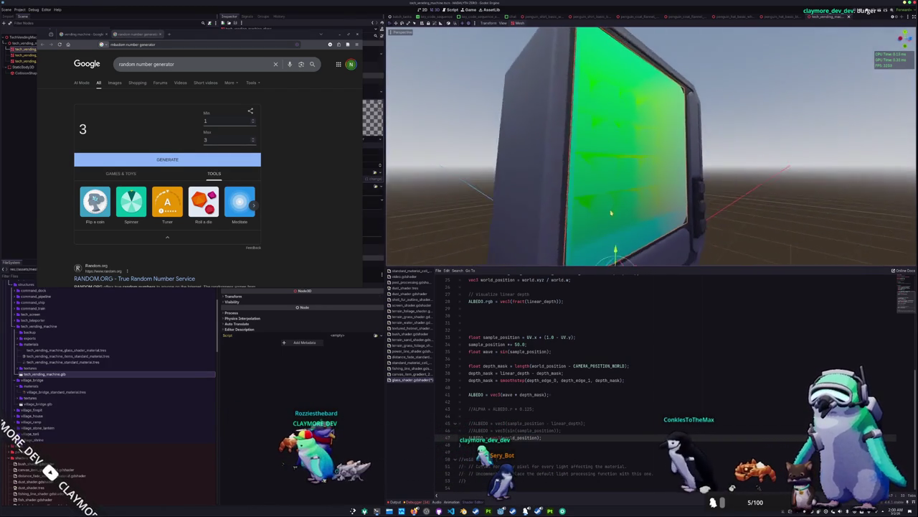
pyautogui.scroll(5, 622, 211)
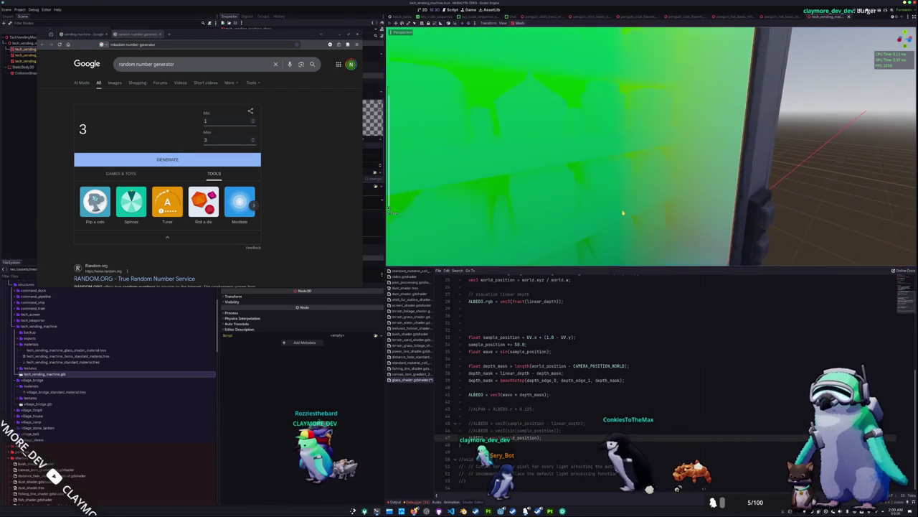
pyautogui.scroll(-8, 623, 212)
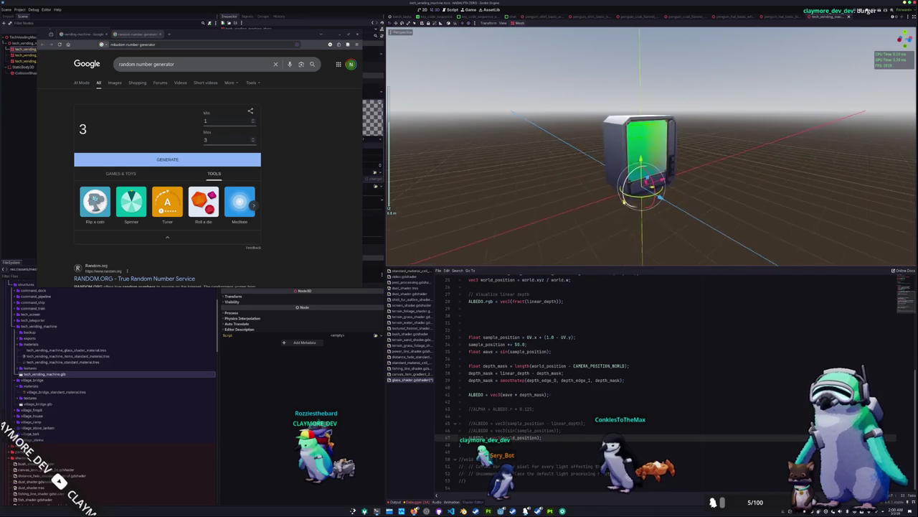
pyautogui.scroll(3, 623, 203)
pyautogui.moveTo(623, 203); pyautogui.dragTo(589, 208)
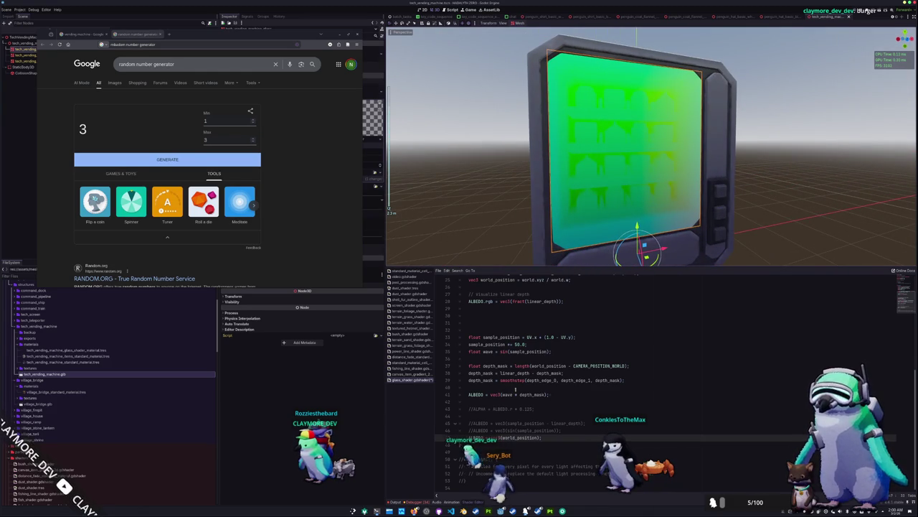
pyautogui.scroll(4, 516, 389)
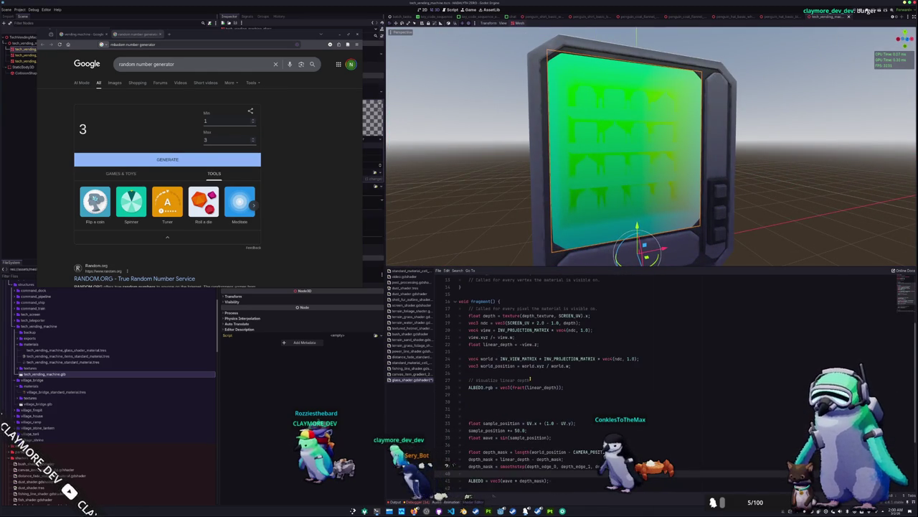
# Replace the value in debug line 47 with depth_mask
pyautogui.doubleClick(505, 366)
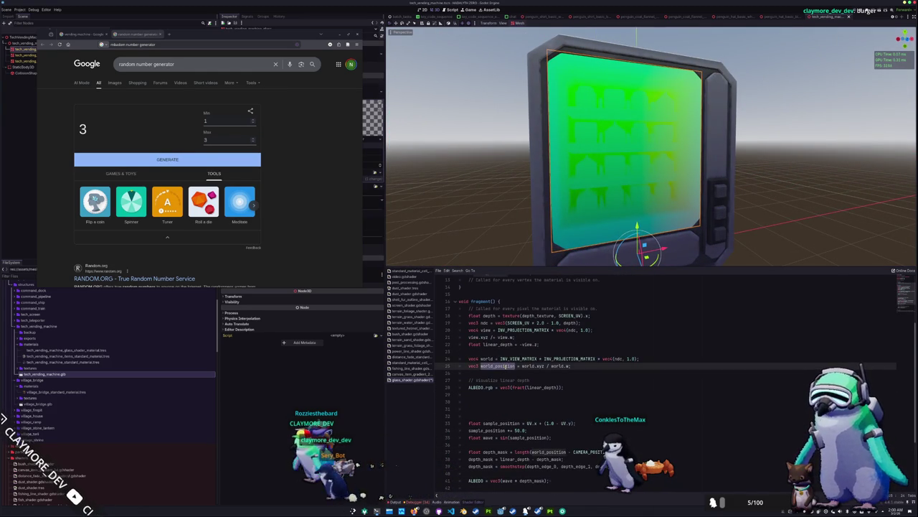
pyautogui.scroll(-4, 488, 400)
pyautogui.doubleClick(529, 437)
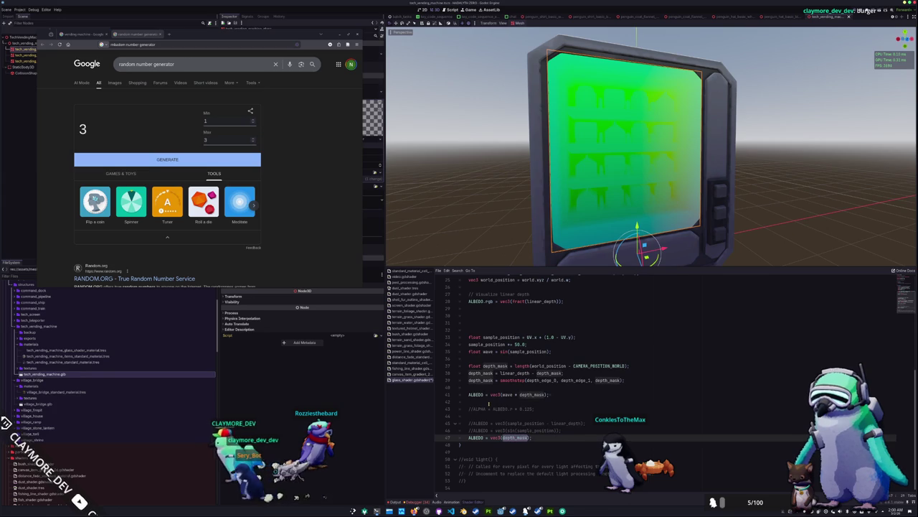
# Undo and redo the shader edits so the depth mask uses CAMERA_POSITION_WORLD
pyautogui.hotkey('ctrl', 'k')
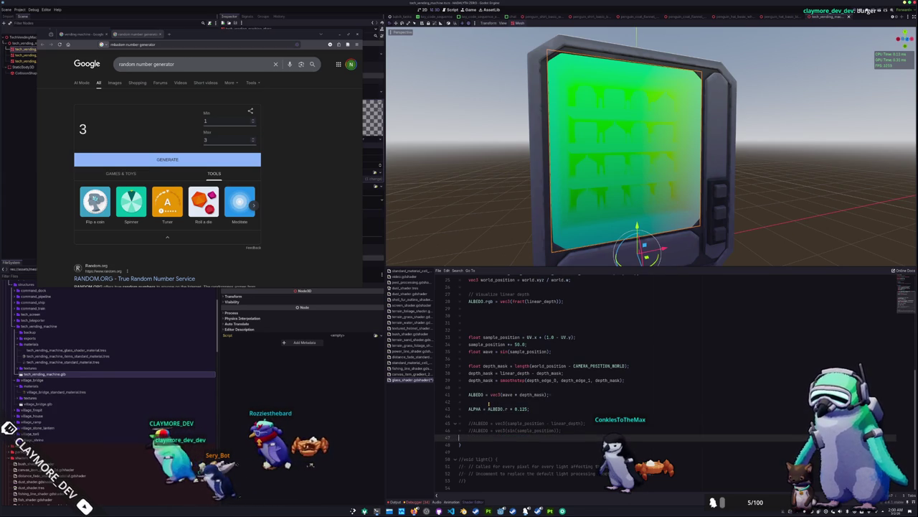
pyautogui.hotkey('ctrl', 'z')
pyautogui.hotkey('ctrl', 'z')
pyautogui.hotkey('ctrl', '-')
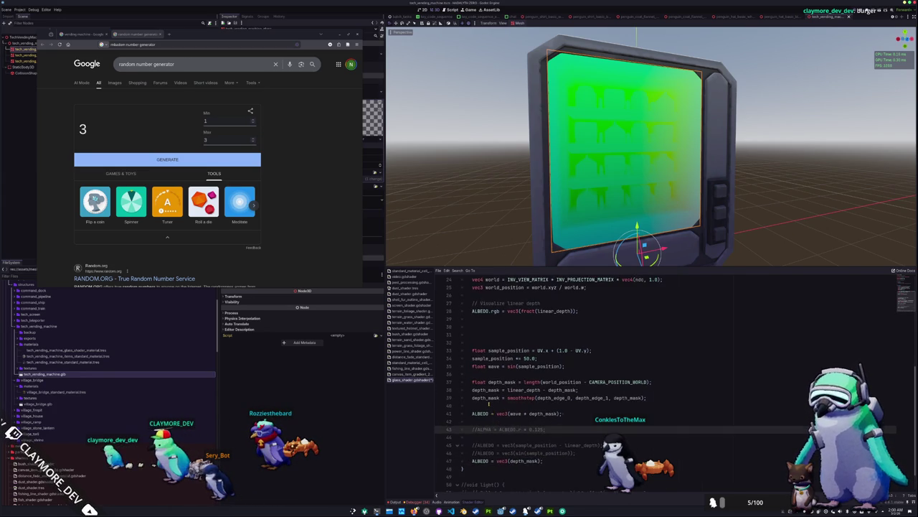
pyautogui.hotkey('ctrl', '=')
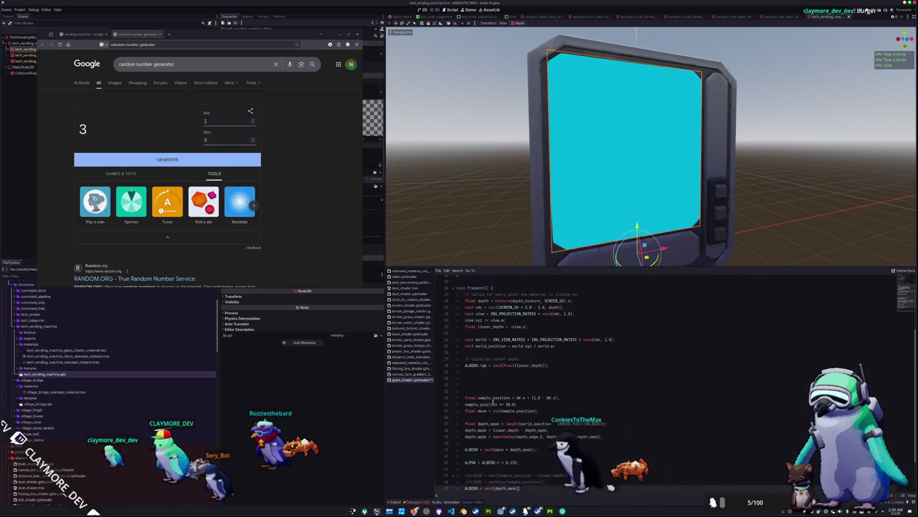
pyautogui.hotkey('ctrl', 'y')
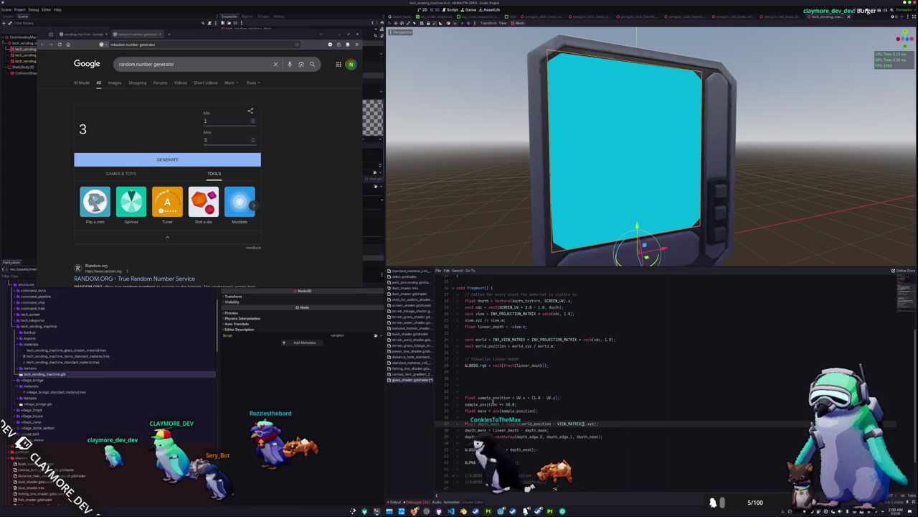
pyautogui.hotkey('ctrl', 'z')
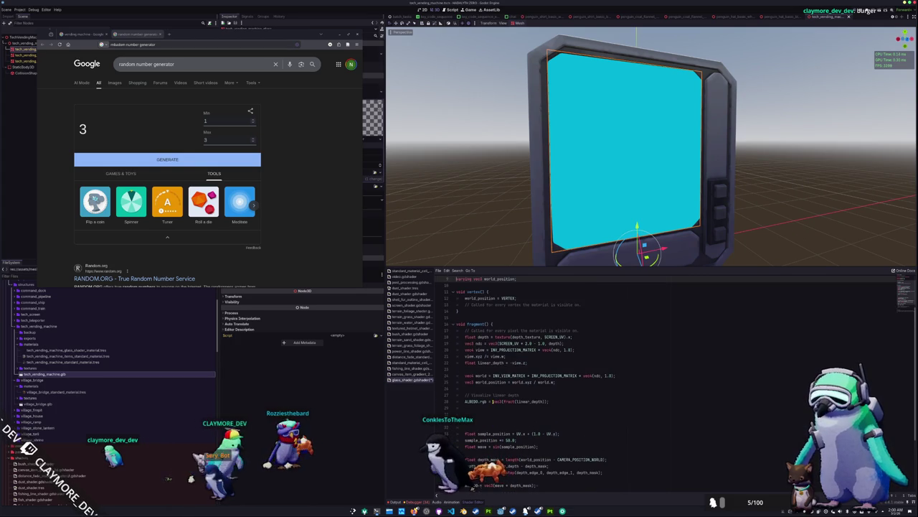
# Orbit closer to confirm the products show through the faintly striped glass
pyautogui.scroll(3, 493, 401)
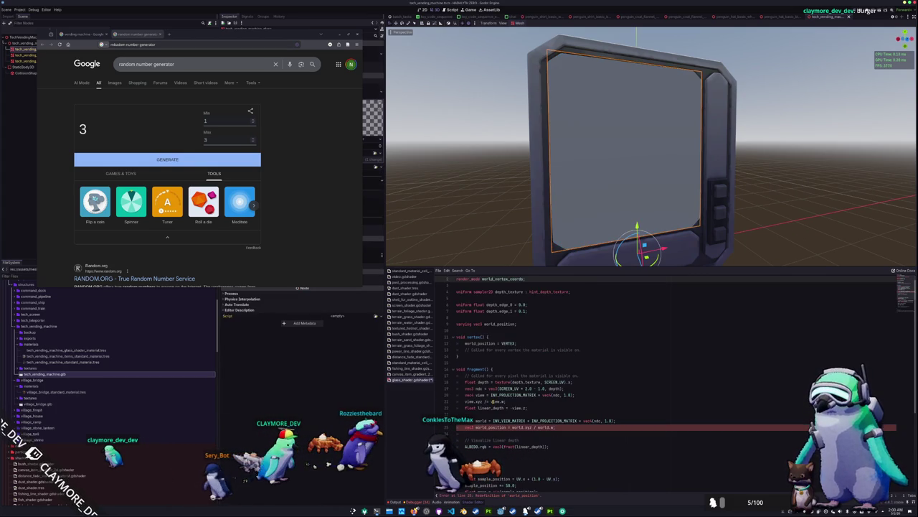
pyautogui.scroll(-1, 492, 401)
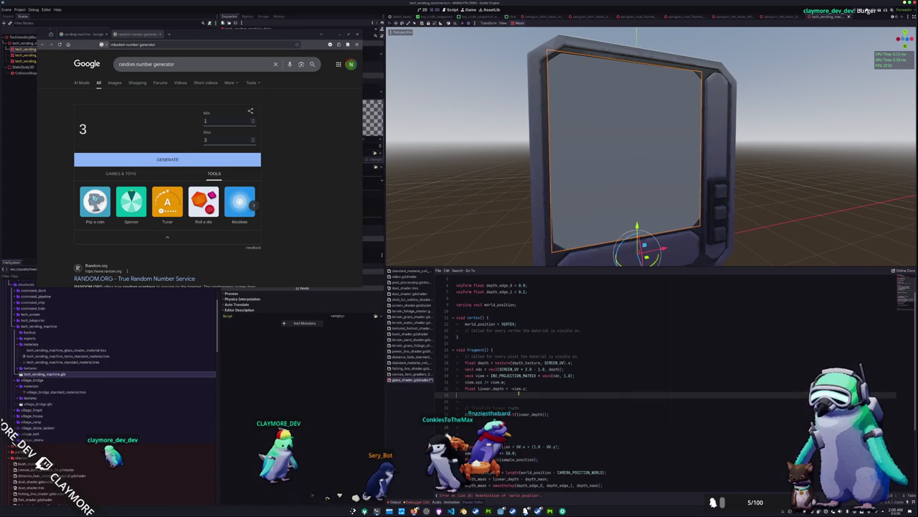
pyautogui.moveTo(529, 215)
pyautogui.mouseDown()
pyautogui.moveTo(531, 199)
pyautogui.moveTo(502, 205)
pyautogui.moveTo(531, 206)
pyautogui.moveTo(506, 185)
pyautogui.moveTo(512, 168)
pyautogui.moveTo(491, 193)
pyautogui.moveTo(533, 206)
pyautogui.moveTo(515, 221)
pyautogui.mouseUp()
pyautogui.scroll(4, 515, 221)
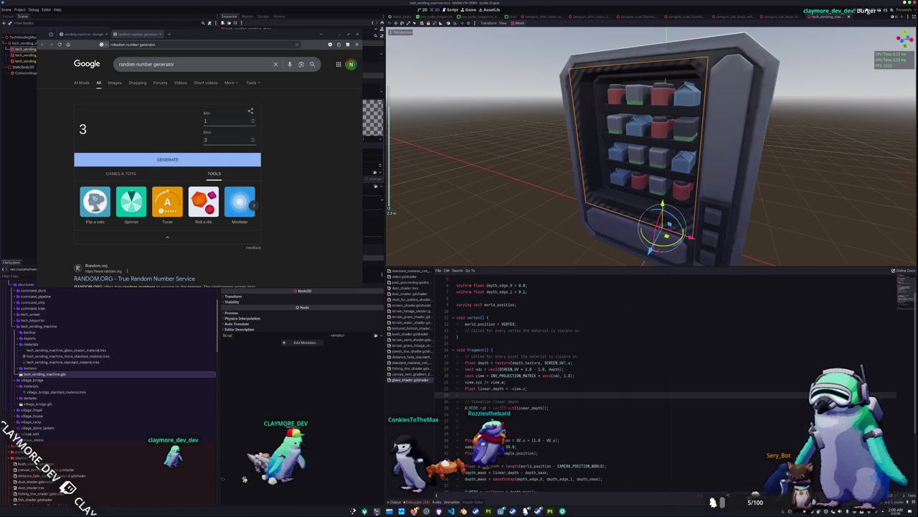
pyautogui.scroll(-1, 490, 406)
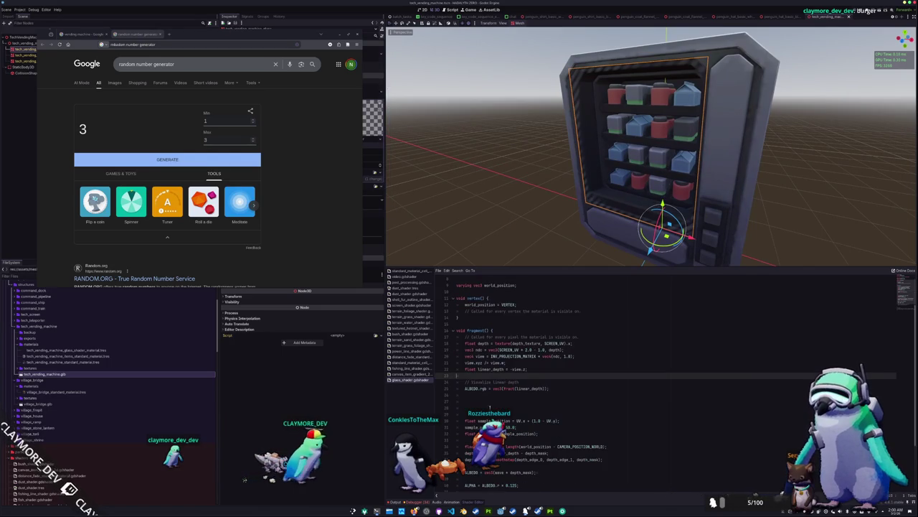
# Set Depth Edge 1 to 0.1 and nudge Depth Edge 0 slightly negative in Shader Parameters
pyautogui.click(334, 36)
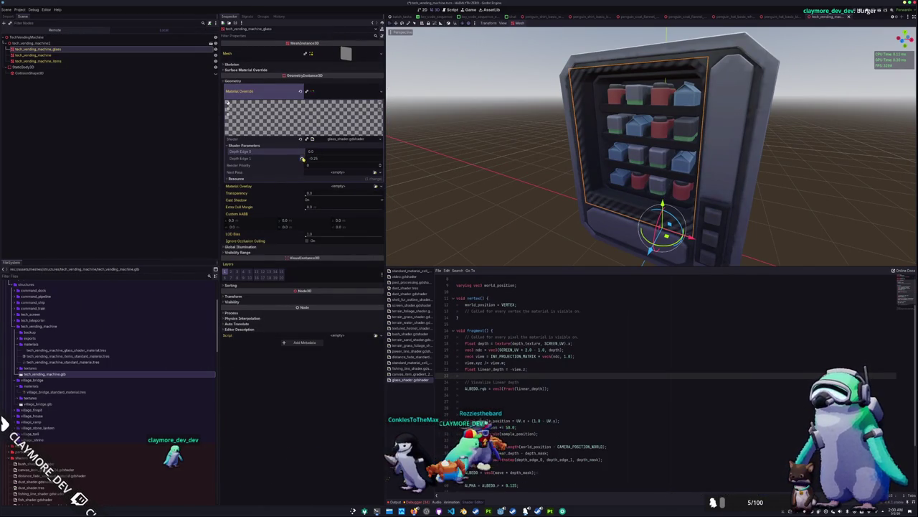
pyautogui.write('0.1')
pyautogui.press('Return')
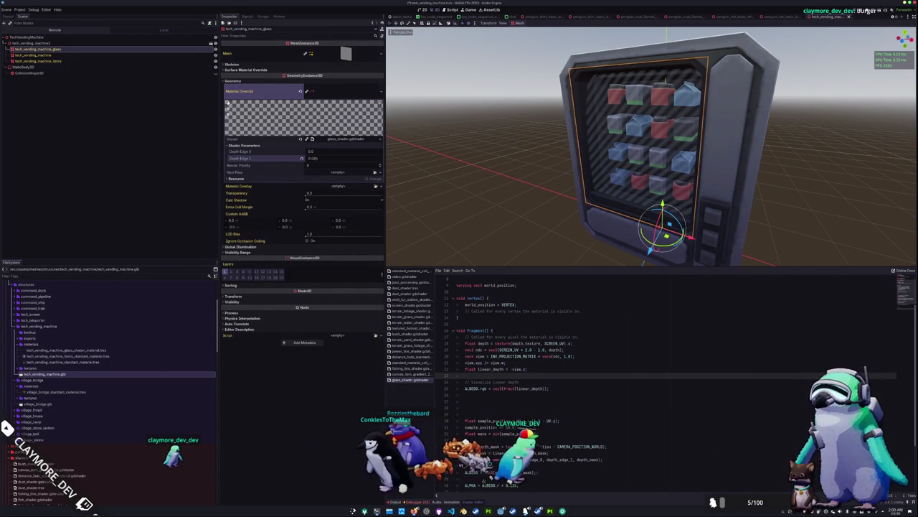
pyautogui.moveTo(314, 157)
pyautogui.mouseDown()
pyautogui.moveTo(302, 158)
pyautogui.moveTo(322, 161)
pyautogui.mouseUp()
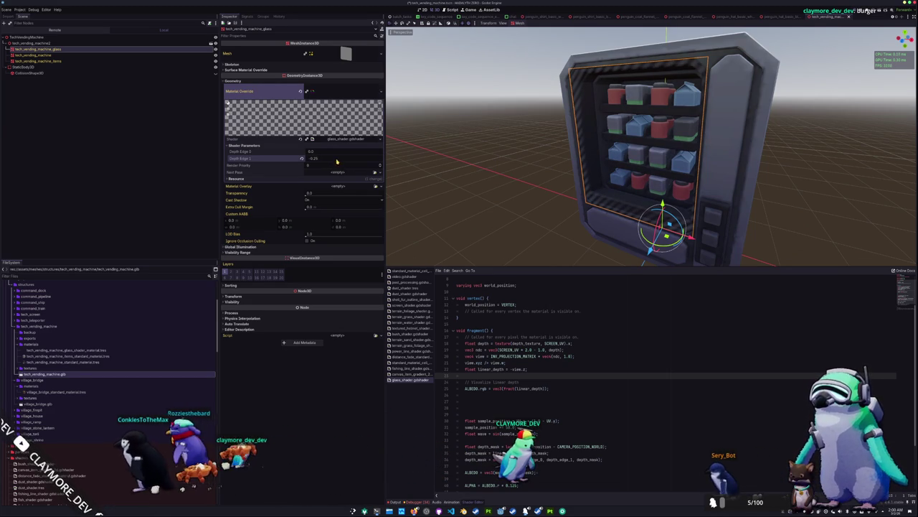
pyautogui.moveTo(313, 151); pyautogui.dragTo(313, 152)
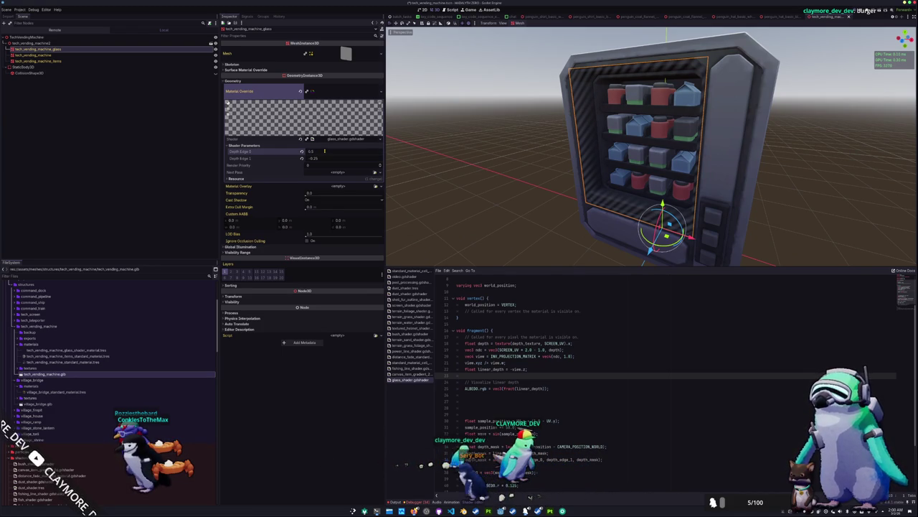
# Lower the sample_position stripe multiplier from 50.0 to 25.0
pyautogui.moveTo(407, 155)
pyautogui.mouseDown()
pyautogui.moveTo(474, 188)
pyautogui.moveTo(428, 207)
pyautogui.moveTo(466, 191)
pyautogui.mouseUp()
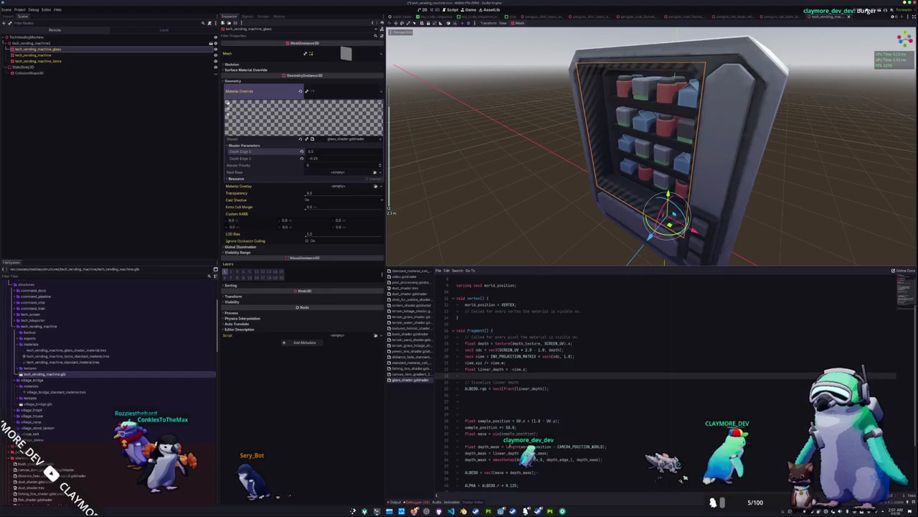
pyautogui.click(514, 427)
pyautogui.write('1')
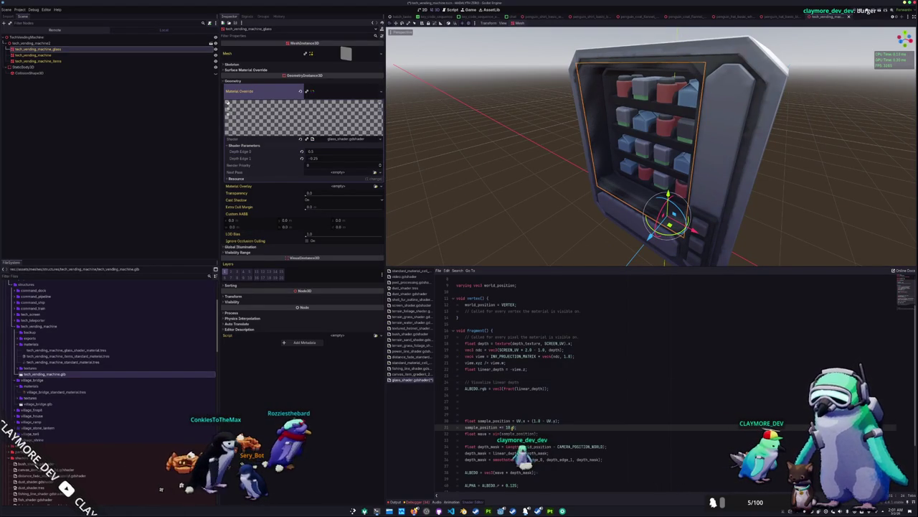
pyautogui.write('25')
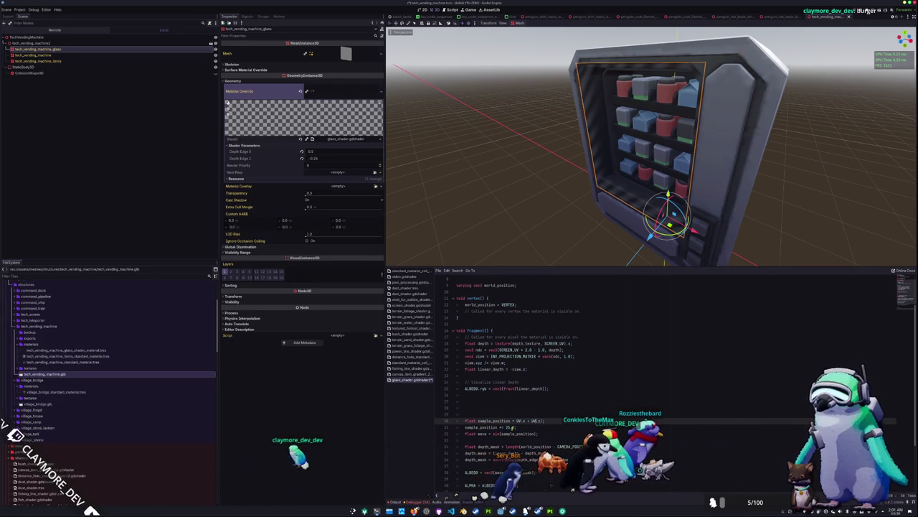
# Base the stripe line on UV.x + UV.y times 25.0 and clear the shader error
pyautogui.press('BackSpace')
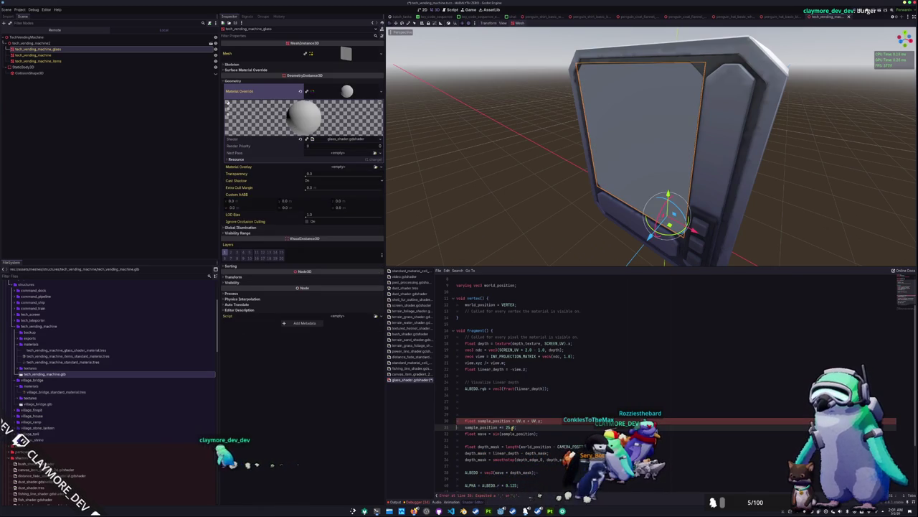
pyautogui.write('0')
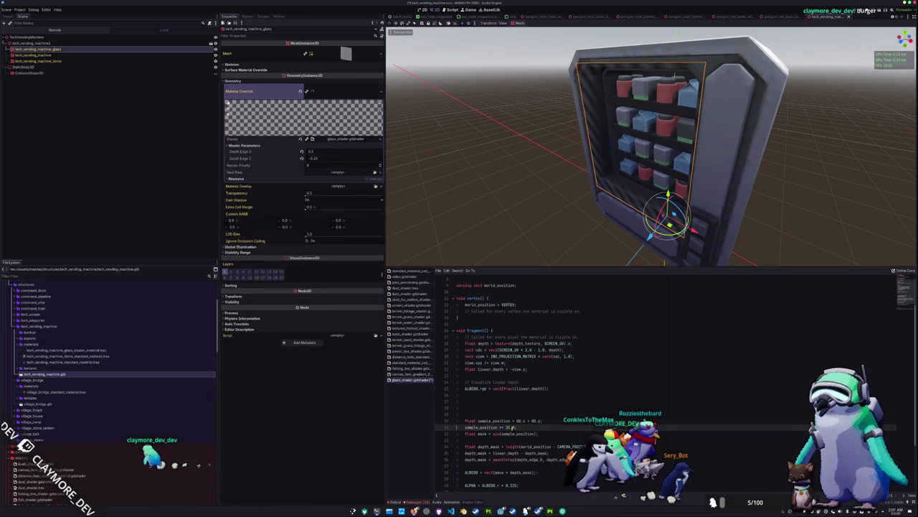
pyautogui.scroll(-5, 510, 154)
# Deselect the vending machine and orbit around it to inspect the striped glass
pyautogui.moveTo(510, 153)
pyautogui.mouseDown()
pyautogui.moveTo(574, 150)
pyautogui.moveTo(501, 163)
pyautogui.moveTo(679, 150)
pyautogui.moveTo(722, 175)
pyautogui.moveTo(739, 208)
pyautogui.moveTo(709, 214)
pyautogui.moveTo(686, 194)
pyautogui.moveTo(637, 208)
pyautogui.mouseUp()
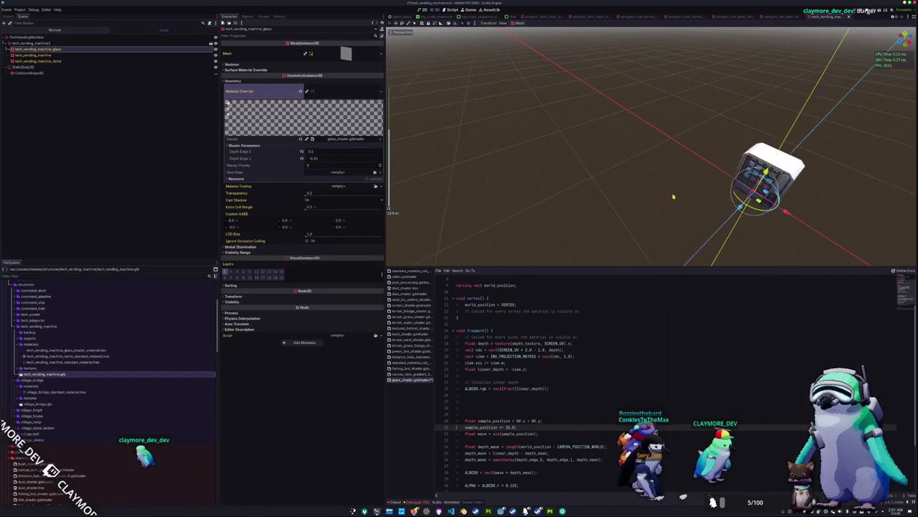
pyautogui.click(619, 198)
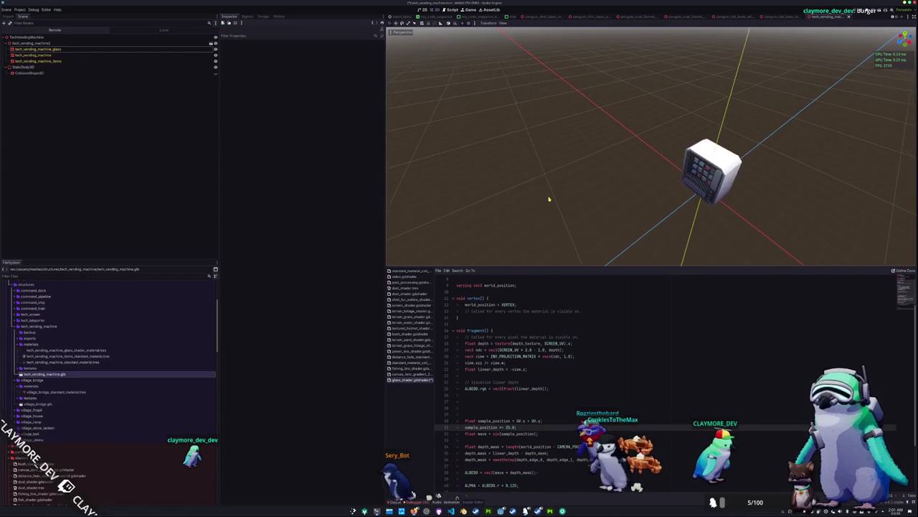
pyautogui.moveTo(549, 199)
pyautogui.mouseDown()
pyautogui.moveTo(521, 175)
pyautogui.moveTo(400, 180)
pyautogui.moveTo(532, 178)
pyautogui.moveTo(562, 215)
pyautogui.moveTo(549, 240)
pyautogui.moveTo(520, 244)
pyautogui.moveTo(504, 232)
pyautogui.moveTo(500, 211)
pyautogui.moveTo(512, 189)
pyautogui.moveTo(505, 168)
pyautogui.moveTo(487, 176)
pyautogui.mouseUp()
pyautogui.moveTo(579, 179)
pyautogui.mouseDown()
pyautogui.moveTo(615, 179)
pyautogui.moveTo(493, 186)
pyautogui.moveTo(546, 150)
pyautogui.mouseUp()
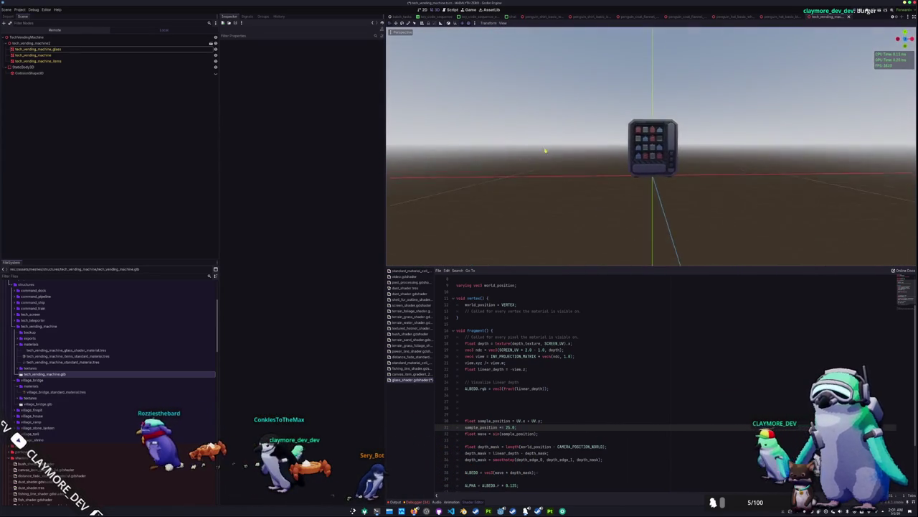
pyautogui.scroll(6, 543, 154)
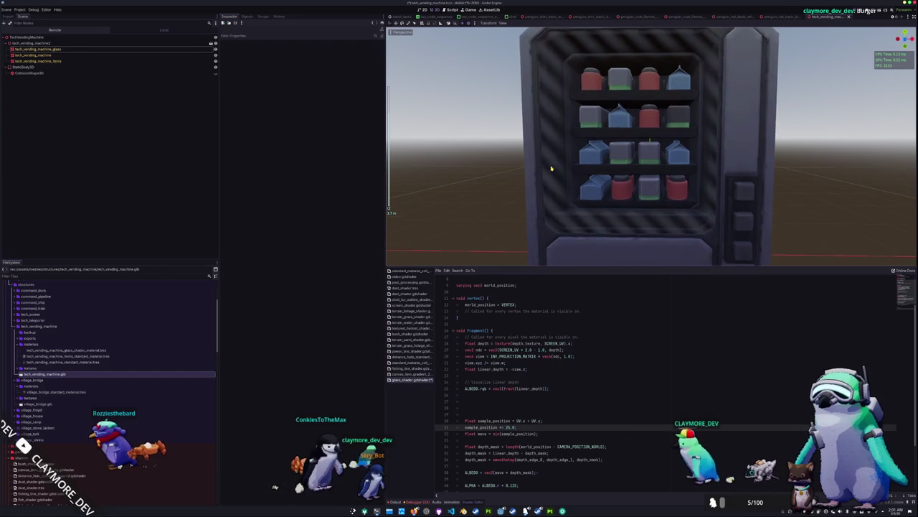
pyautogui.scroll(-4, 548, 170)
pyautogui.moveTo(566, 164)
pyautogui.mouseDown()
pyautogui.moveTo(521, 182)
pyautogui.moveTo(510, 198)
pyautogui.moveTo(591, 191)
pyautogui.moveTo(639, 200)
pyautogui.moveTo(500, 190)
pyautogui.moveTo(570, 200)
pyautogui.moveTo(545, 194)
pyautogui.moveTo(507, 211)
pyautogui.moveTo(496, 237)
pyautogui.moveTo(502, 180)
pyautogui.moveTo(598, 194)
pyautogui.moveTo(566, 207)
pyautogui.moveTo(553, 237)
pyautogui.mouseUp()
pyautogui.scroll(-5, 571, 191)
pyautogui.scroll(5, 571, 191)
pyautogui.scroll(-3, 534, 367)
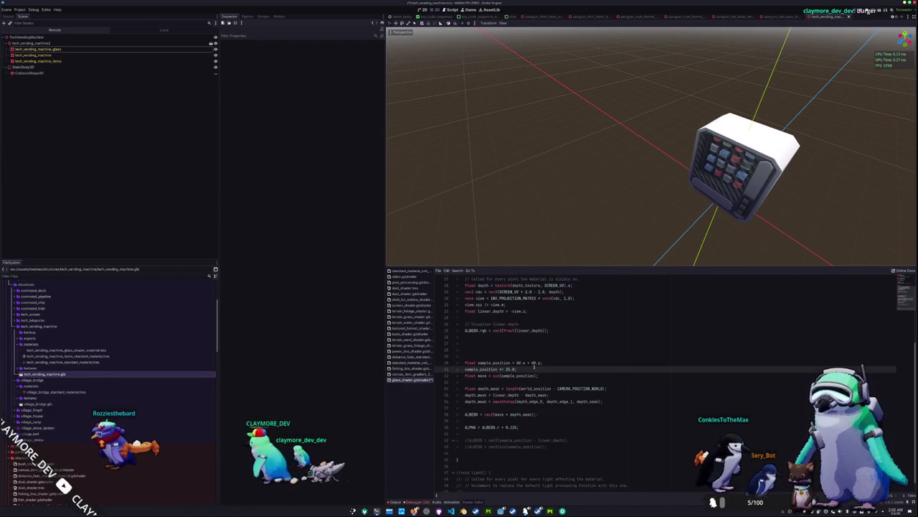
pyautogui.click(515, 381)
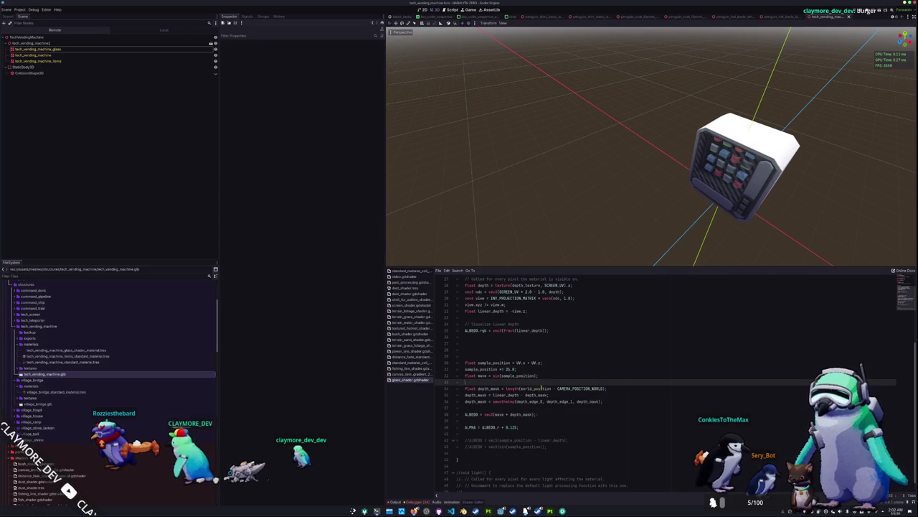
pyautogui.doubleClick(541, 388)
pyautogui.scroll(5, 573, 374)
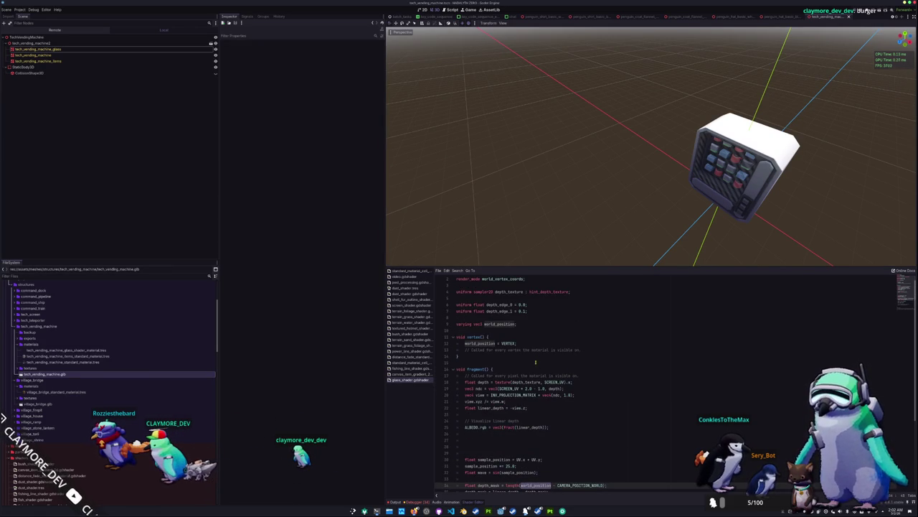
pyautogui.scroll(1, 535, 362)
pyautogui.scroll(-1, 531, 328)
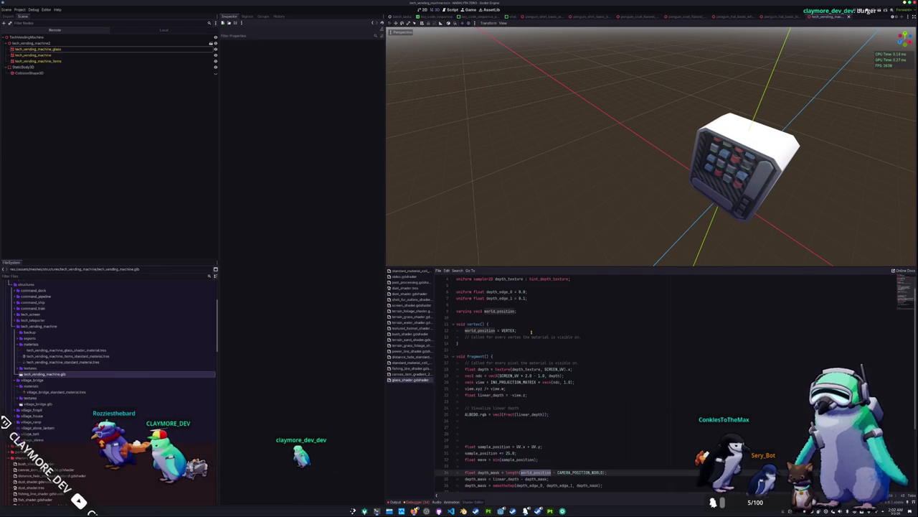
pyautogui.scroll(-4, 525, 327)
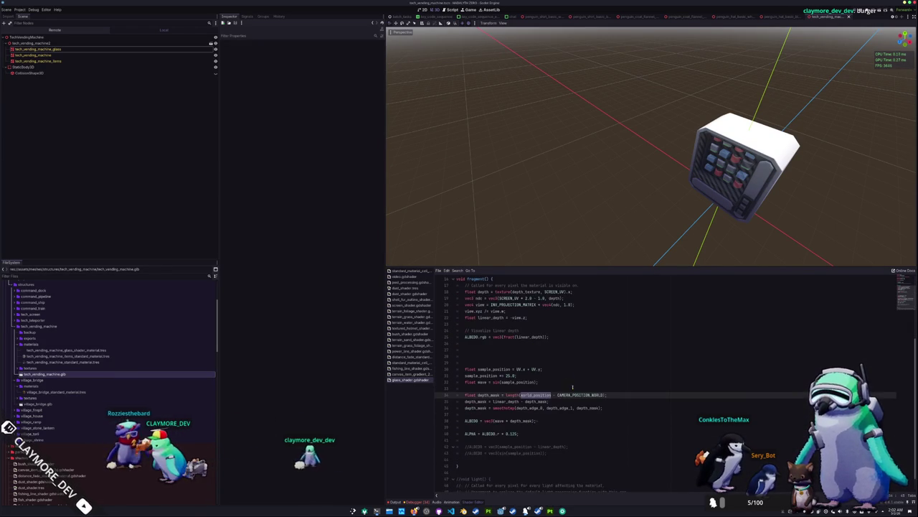
pyautogui.scroll(-1, 571, 391)
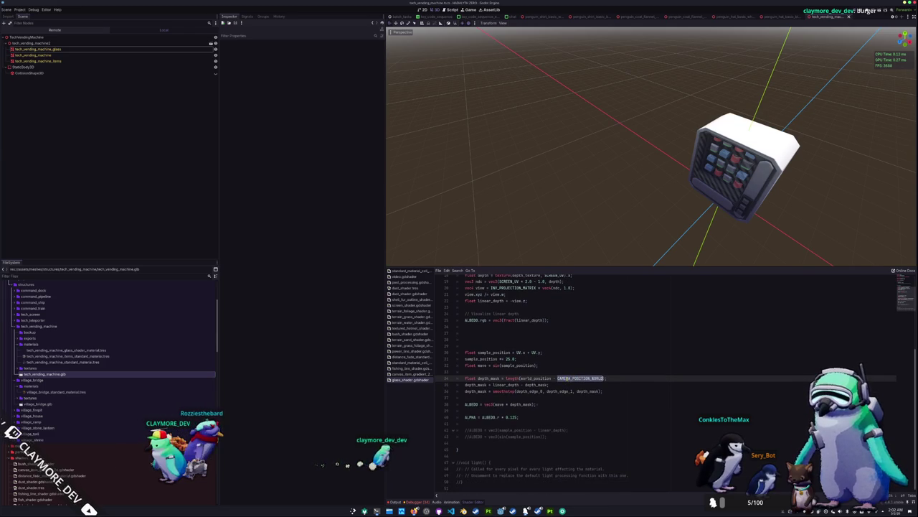
pyautogui.doubleClick(506, 385)
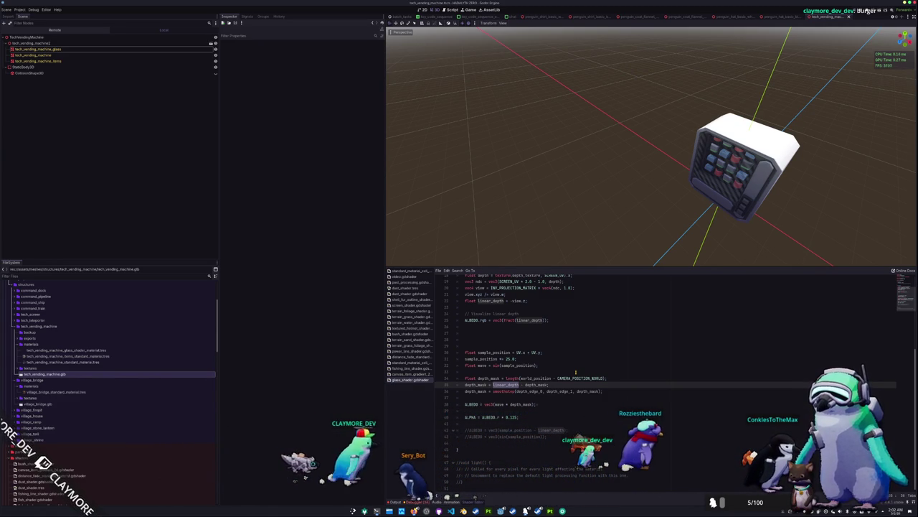
pyautogui.moveTo(553, 253)
pyautogui.mouseDown()
pyautogui.moveTo(544, 170)
pyautogui.moveTo(519, 185)
pyautogui.moveTo(636, 186)
pyautogui.moveTo(453, 188)
pyautogui.moveTo(591, 183)
pyautogui.moveTo(579, 170)
pyautogui.mouseUp()
pyautogui.scroll(5, 512, 180)
pyautogui.moveTo(612, 144); pyautogui.dragTo(558, 160)
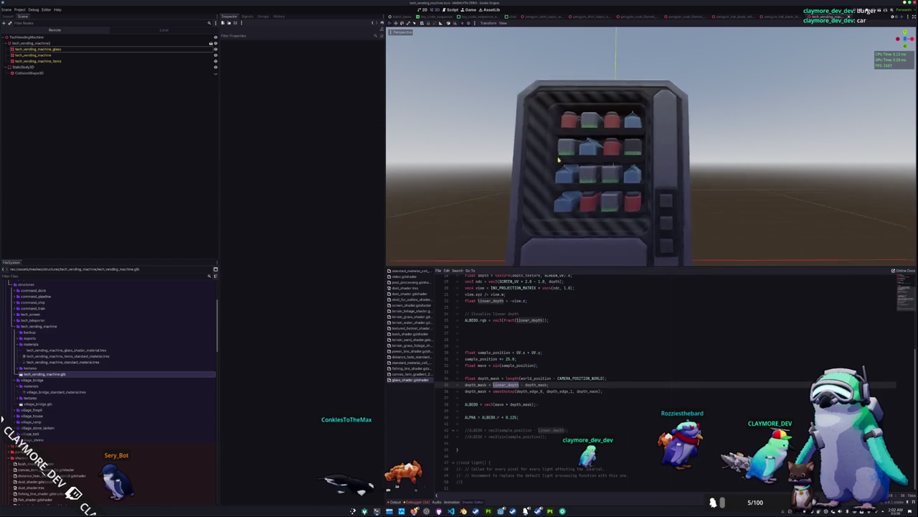
pyautogui.moveTo(525, 195); pyautogui.dragTo(538, 187)
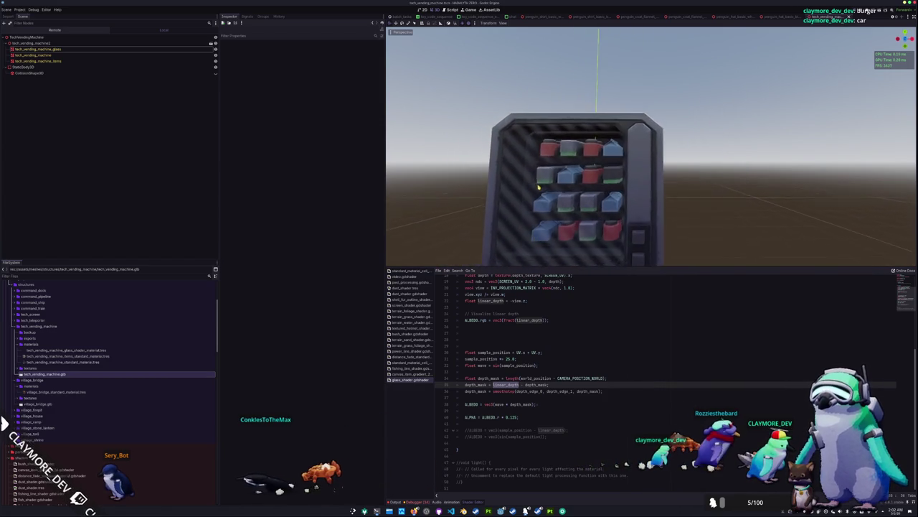
pyautogui.moveTo(593, 154)
pyautogui.mouseDown()
pyautogui.moveTo(696, 120)
pyautogui.moveTo(668, 132)
pyautogui.mouseUp()
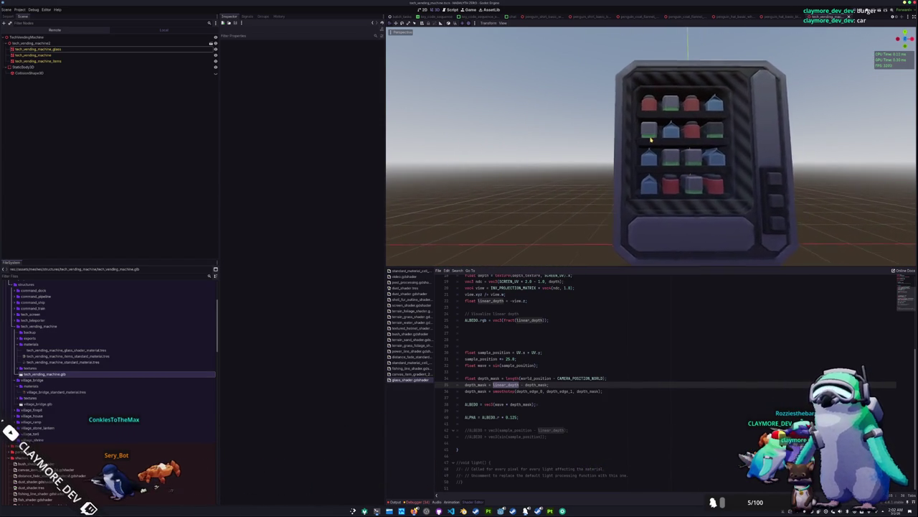
pyautogui.moveTo(681, 125)
pyautogui.mouseDown()
pyautogui.moveTo(697, 112)
pyautogui.moveTo(661, 126)
pyautogui.mouseUp()
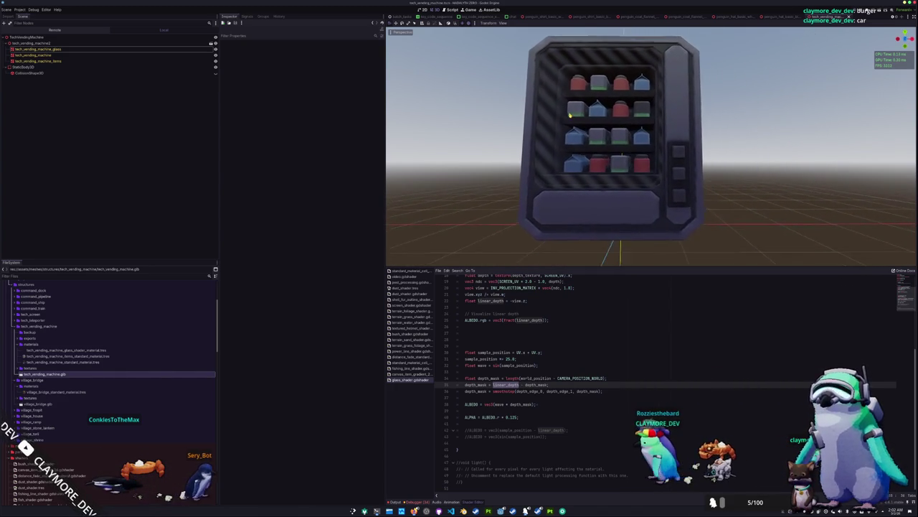
pyautogui.moveTo(571, 115)
pyautogui.mouseDown()
pyautogui.moveTo(495, 113)
pyautogui.moveTo(615, 110)
pyautogui.moveTo(613, 122)
pyautogui.moveTo(600, 101)
pyautogui.moveTo(603, 76)
pyautogui.moveTo(585, 143)
pyautogui.moveTo(529, 165)
pyautogui.moveTo(652, 153)
pyautogui.moveTo(509, 157)
pyautogui.moveTo(571, 159)
pyautogui.moveTo(484, 168)
pyautogui.moveTo(562, 155)
pyautogui.moveTo(627, 163)
pyautogui.moveTo(499, 164)
pyautogui.moveTo(529, 151)
pyautogui.moveTo(525, 172)
pyautogui.mouseUp()
pyautogui.scroll(5, 574, 160)
pyautogui.scroll(-5, 566, 154)
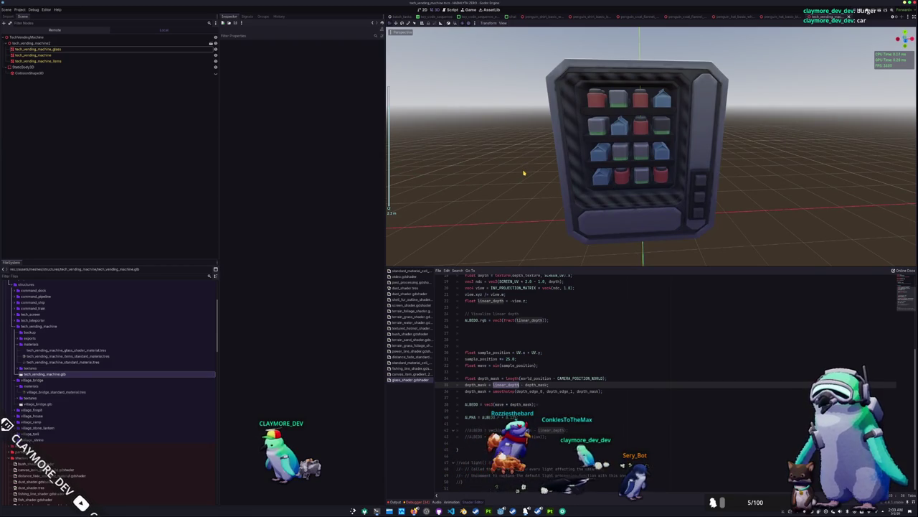
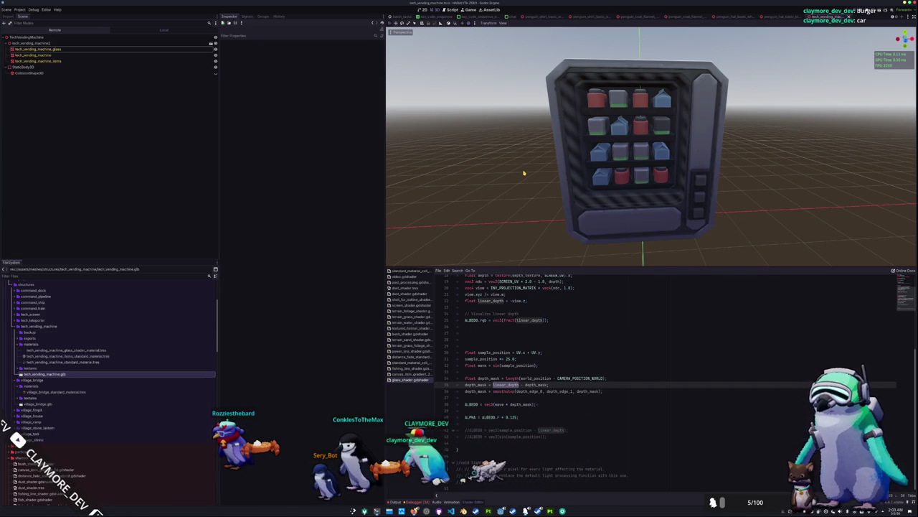
# Select CAMERA_POSITION_WORLD in the glass shader's depth mask line, orbiting the vending machine view
pyautogui.scroll(-3, 553, 191)
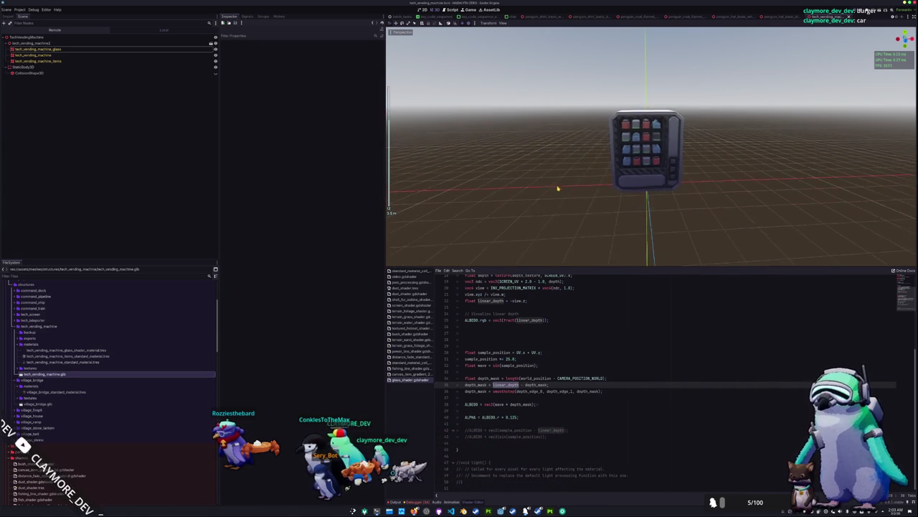
pyautogui.scroll(3, 559, 188)
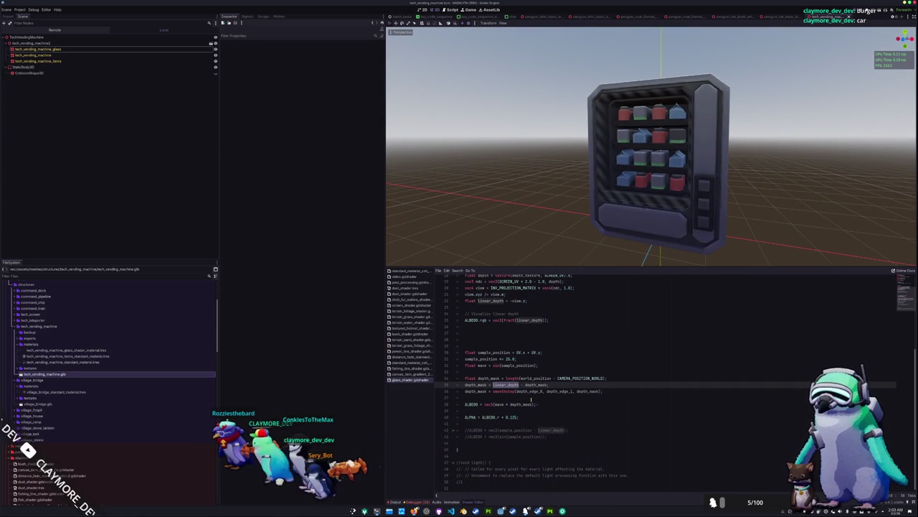
pyautogui.click(532, 399)
pyautogui.doubleClick(582, 378)
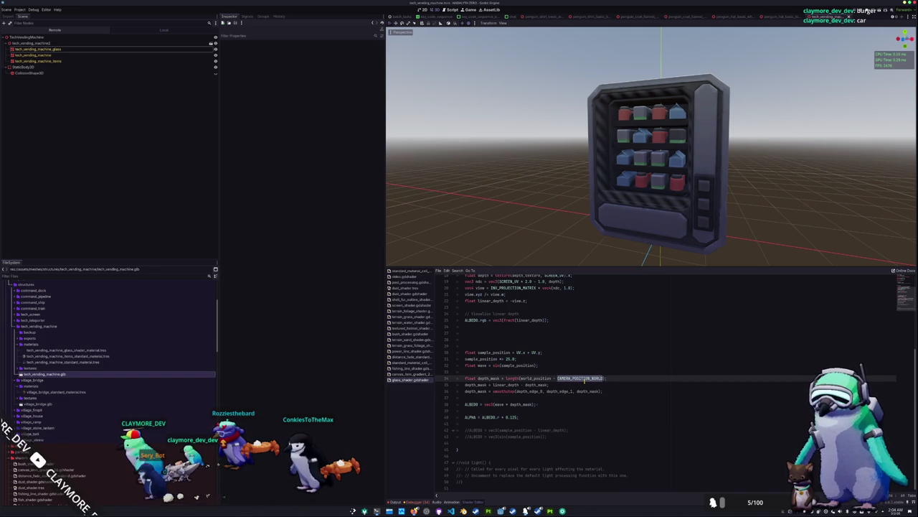
pyautogui.scroll(-5, 634, 179)
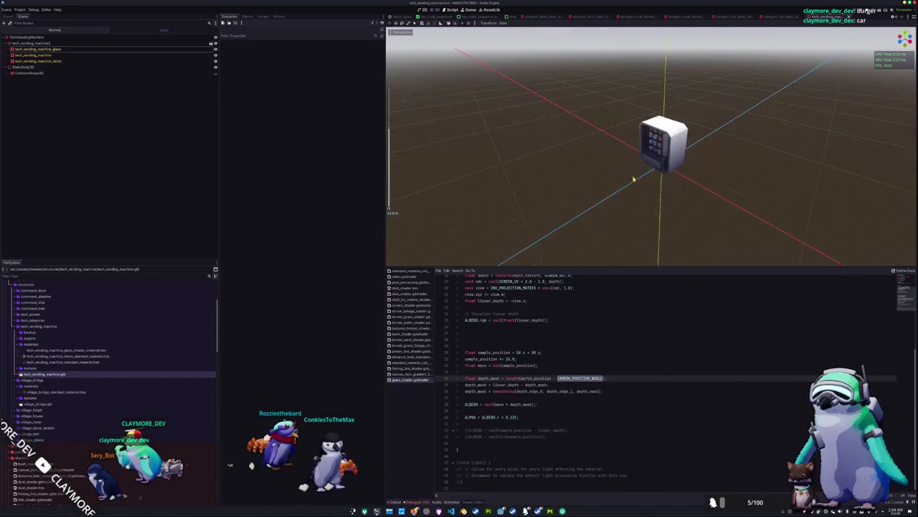
pyautogui.moveTo(646, 168)
pyautogui.mouseDown()
pyautogui.moveTo(715, 166)
pyautogui.moveTo(760, 147)
pyautogui.moveTo(624, 169)
pyautogui.moveTo(689, 169)
pyautogui.mouseUp()
pyautogui.scroll(3, 744, 129)
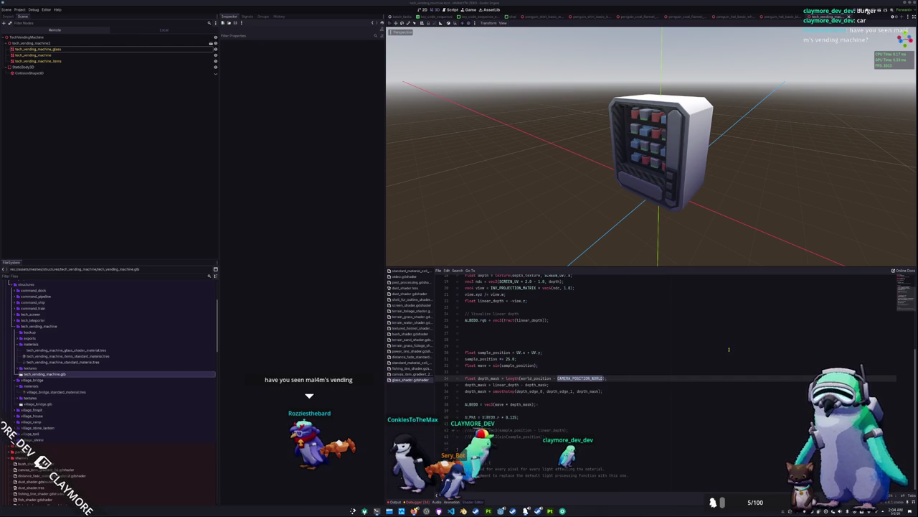
# Paste a world_pos line above sample_position and swap CAMERA_MATRIX for VIEW_MATRIX
pyautogui.click(599, 371)
pyautogui.write('vec3 world_pos = (vec4(VERTEX,1.0) * CAMERA_MATRIX).xyz;')
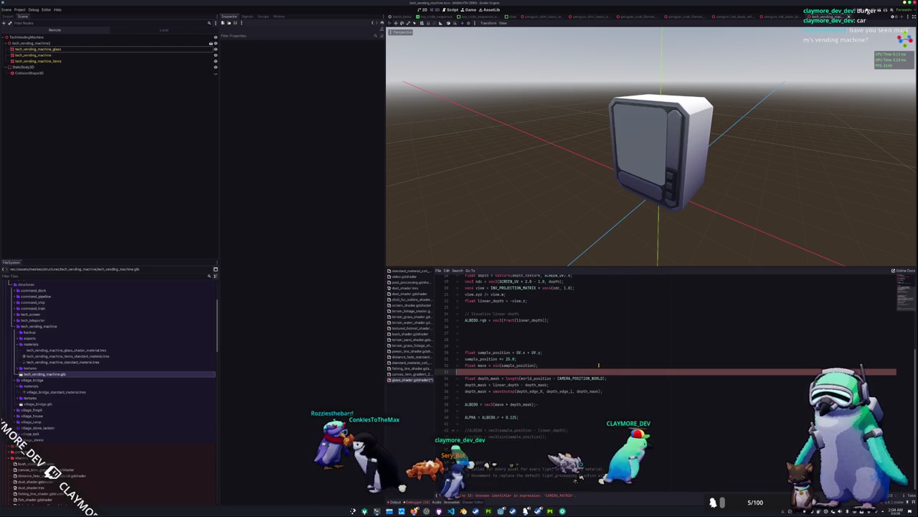
pyautogui.press('Up')
pyautogui.press('Up')
pyautogui.press('Up')
pyautogui.hotkey('ctrl', 'v')
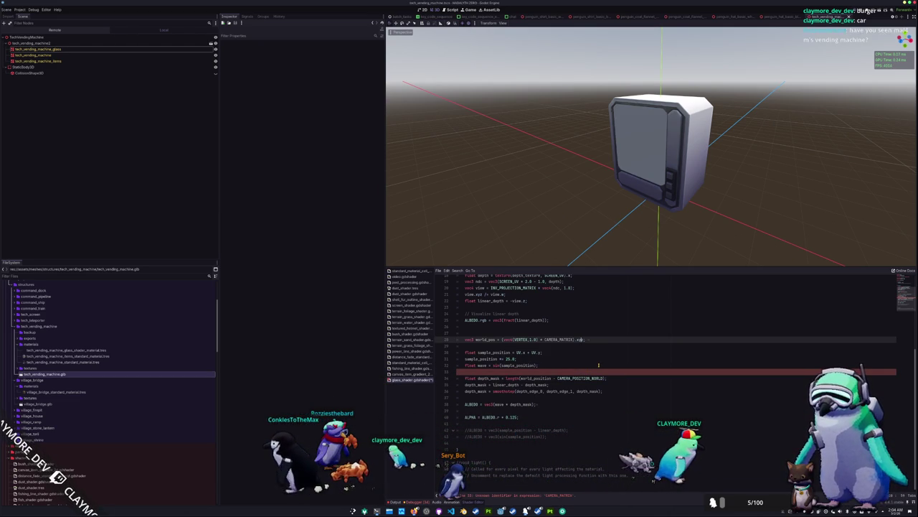
pyautogui.hotkey('ctrl', 'Left')
pyautogui.hotkey('ctrl', 'Left')
pyautogui.hotkey('ctrl', 'BackSpace')
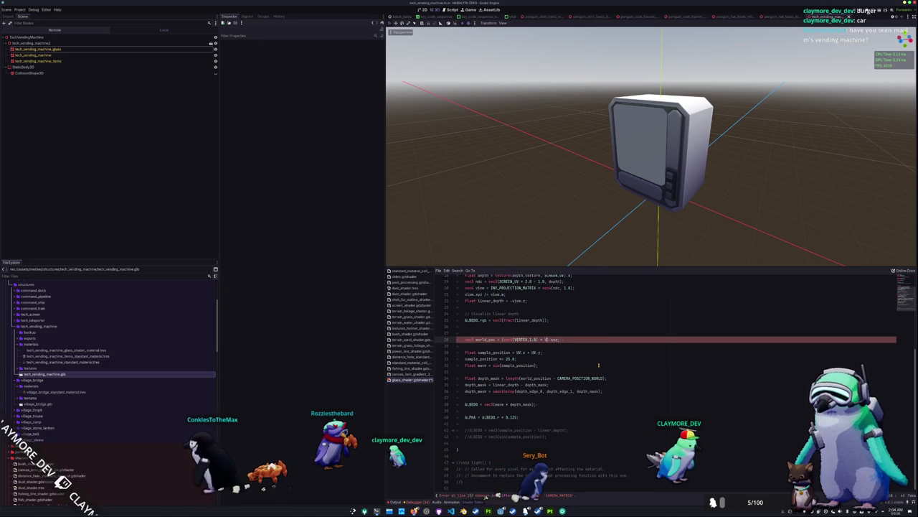
pyautogui.write('VIEW_MATRIX')
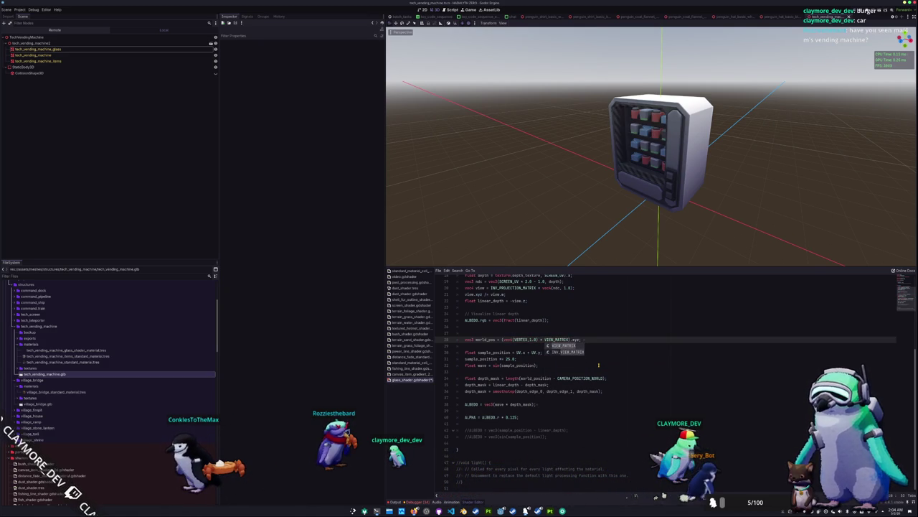
# Delete the trial world_pos line and switch to the Spatial shaders docs
pyautogui.press('Escape')
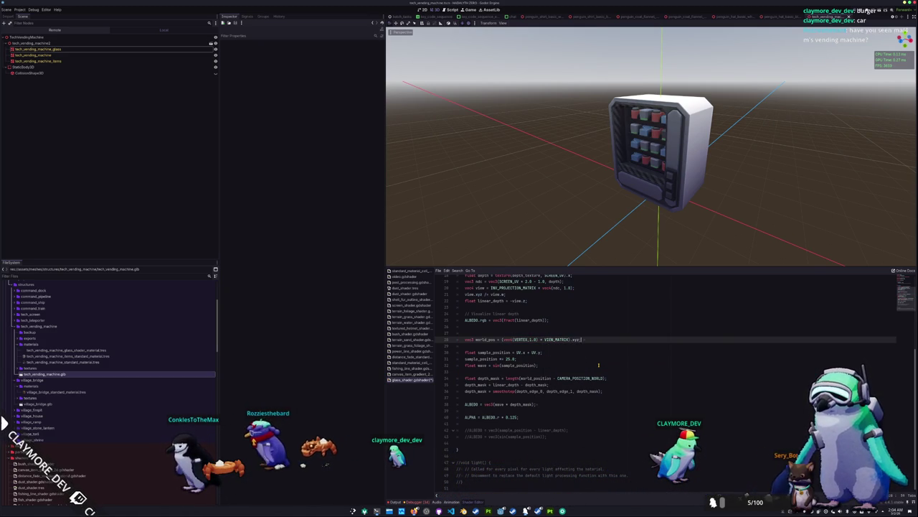
pyautogui.hotkey('ctrl', 'shift', 'k')
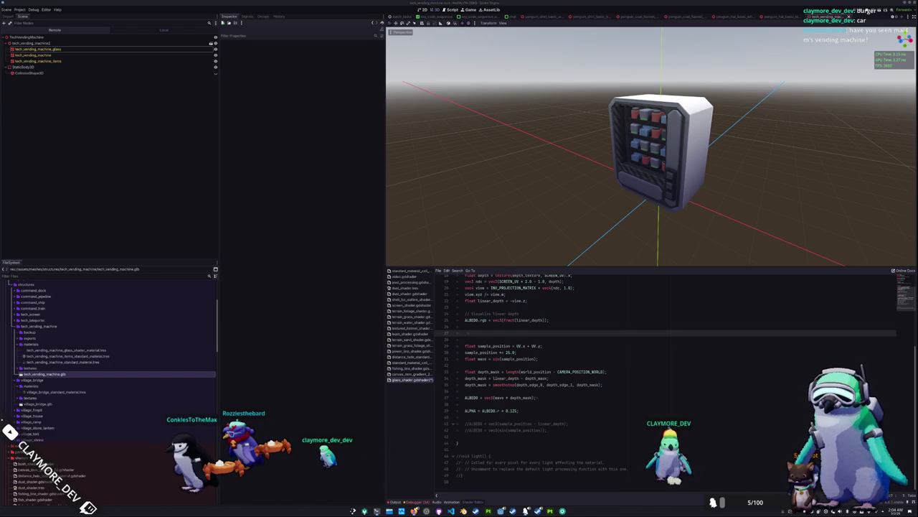
pyautogui.hotkey('alt', 'Tab')
# Move the docs window over the viewport and scroll down to the Fragment built-ins table
pyautogui.moveTo(617, 193)
pyautogui.mouseDown()
pyautogui.moveTo(525, 150)
pyautogui.moveTo(387, 151)
pyautogui.mouseUp()
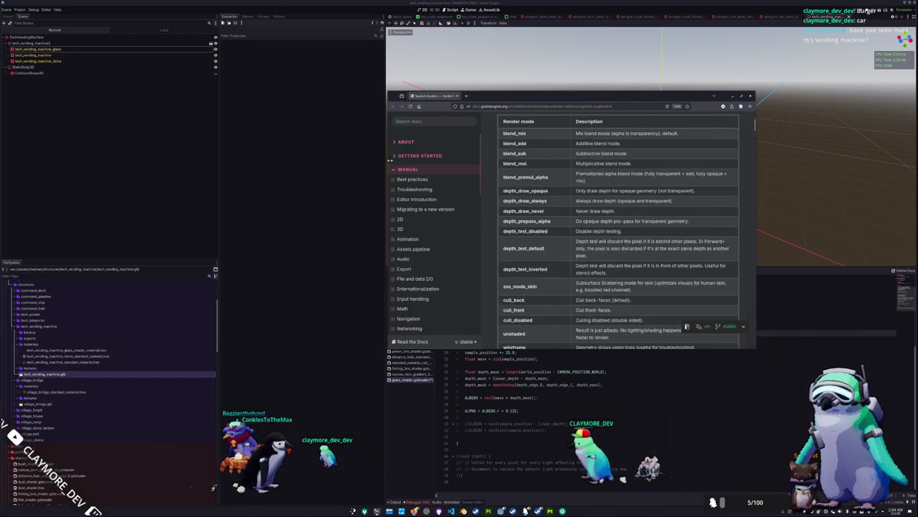
pyautogui.scroll(-10, 507, 247)
pyautogui.scroll(-10, 502, 248)
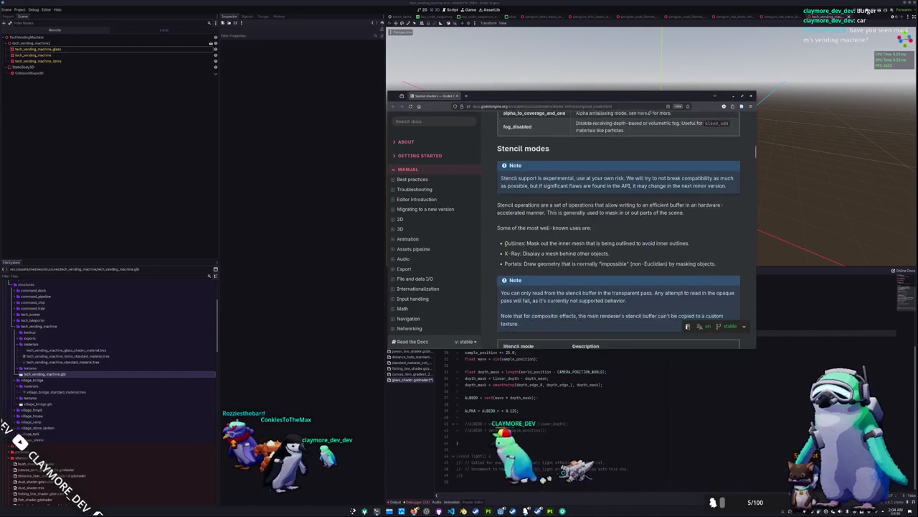
pyautogui.scroll(-10, 493, 249)
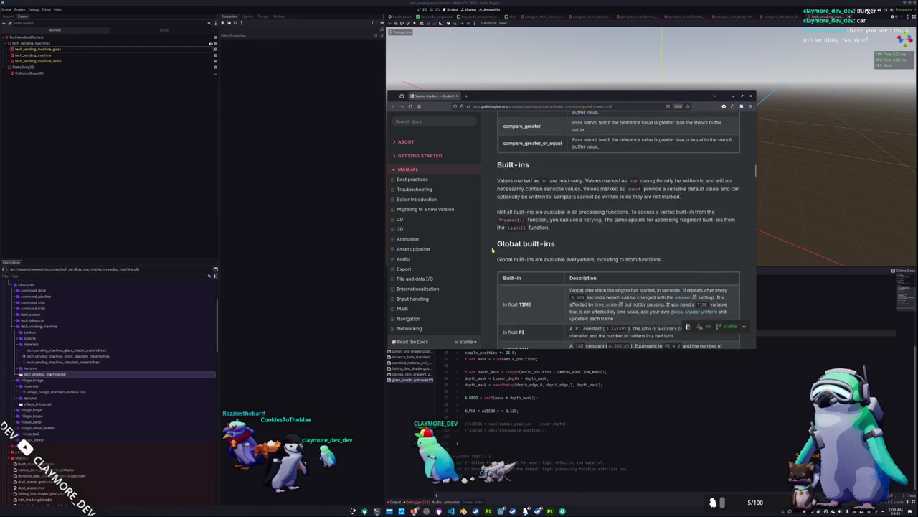
pyautogui.scroll(-3, 493, 250)
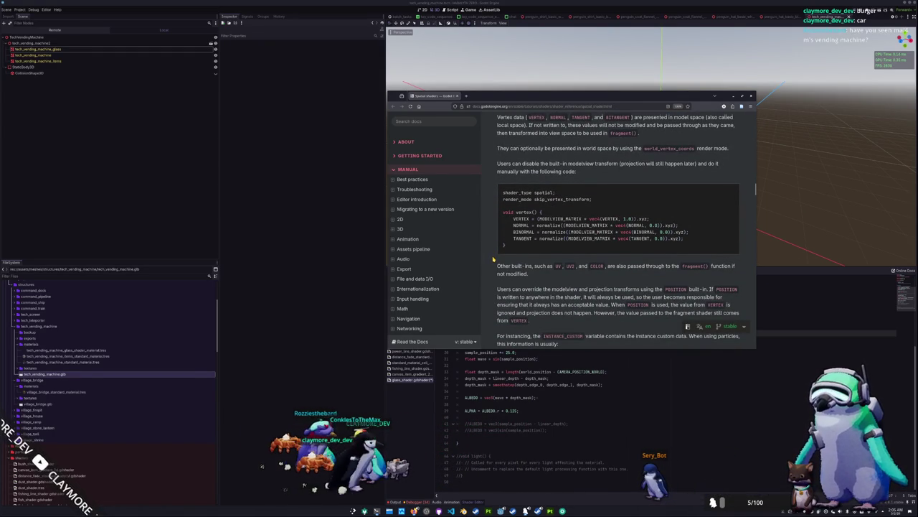
pyautogui.scroll(-3, 494, 259)
pyautogui.scroll(-4, 494, 260)
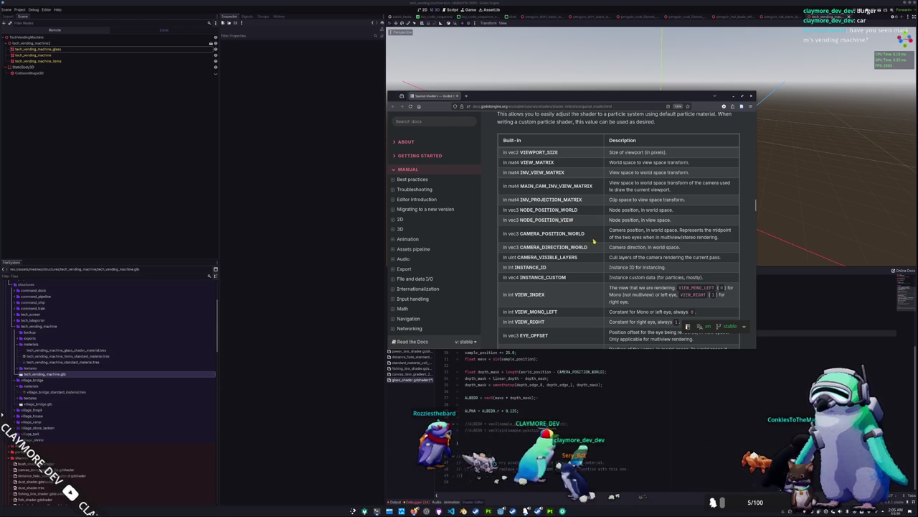
pyautogui.scroll(-1, 597, 257)
pyautogui.scroll(-5, 596, 257)
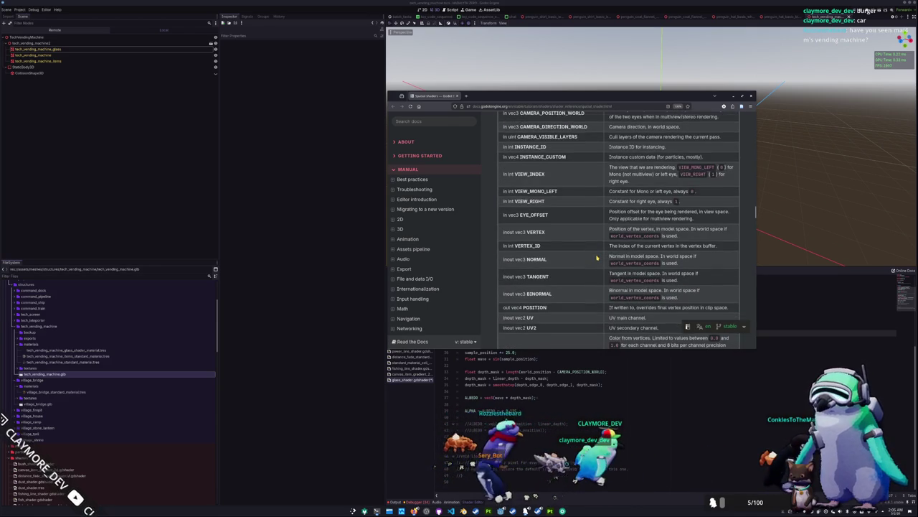
pyautogui.scroll(-4, 597, 257)
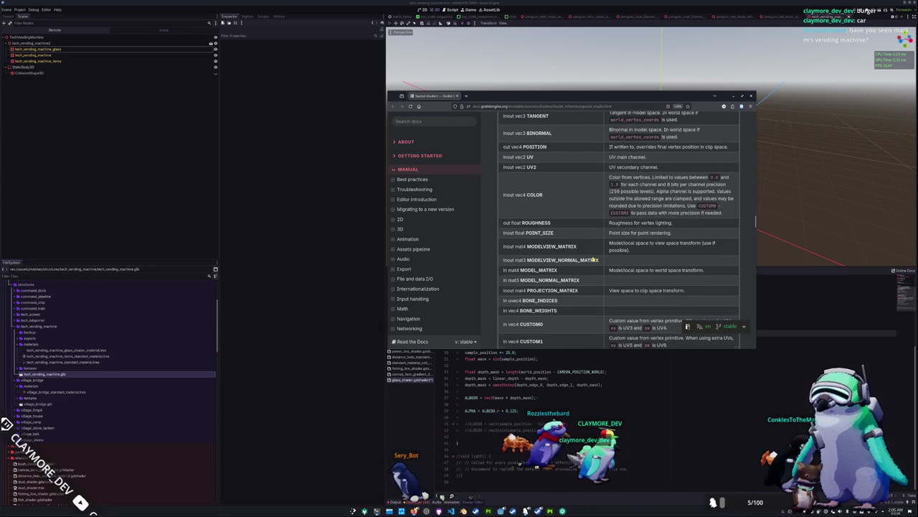
pyautogui.scroll(-1, 594, 259)
pyautogui.scroll(-1, 593, 259)
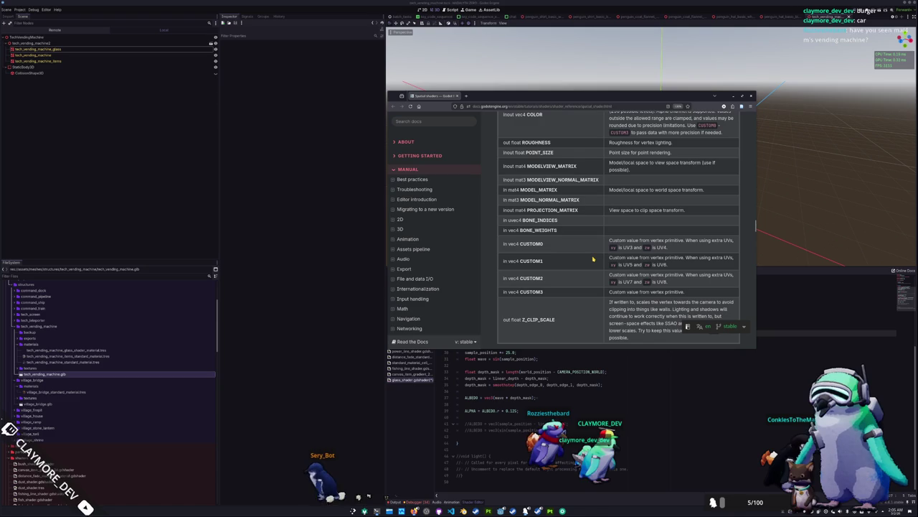
pyautogui.scroll(-1, 593, 259)
pyautogui.scroll(-1, 594, 259)
pyautogui.scroll(-2, 589, 259)
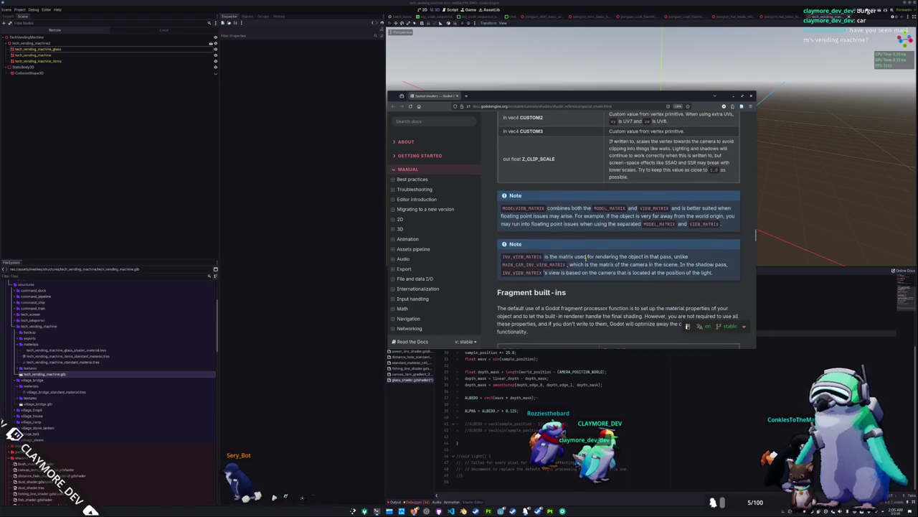
pyautogui.scroll(-2, 585, 259)
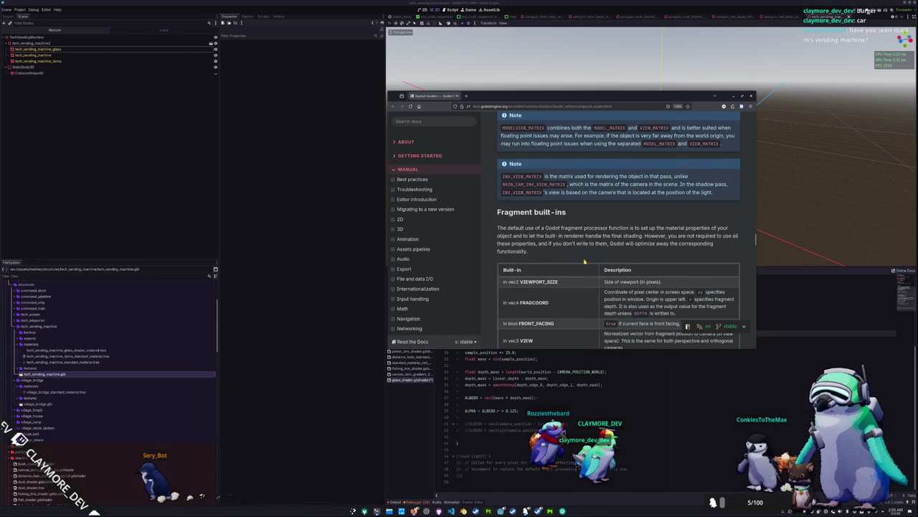
pyautogui.scroll(-2, 586, 262)
pyautogui.scroll(-1, 585, 261)
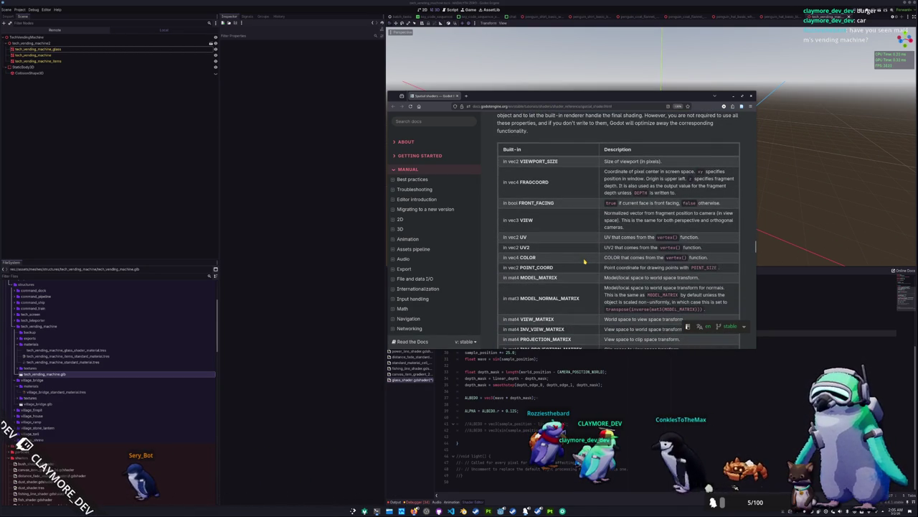
pyautogui.scroll(2, 584, 262)
pyautogui.scroll(-4, 584, 259)
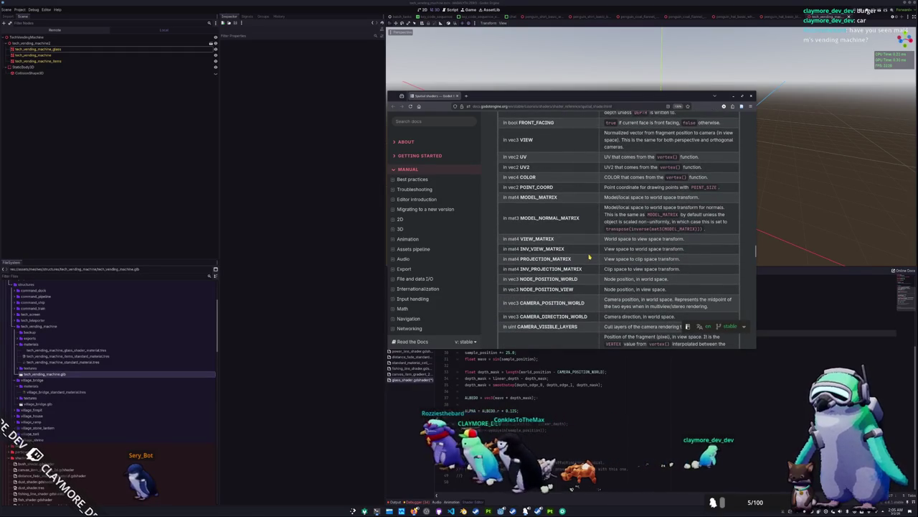
pyautogui.scroll(-1, 589, 256)
pyautogui.scroll(-1, 589, 256)
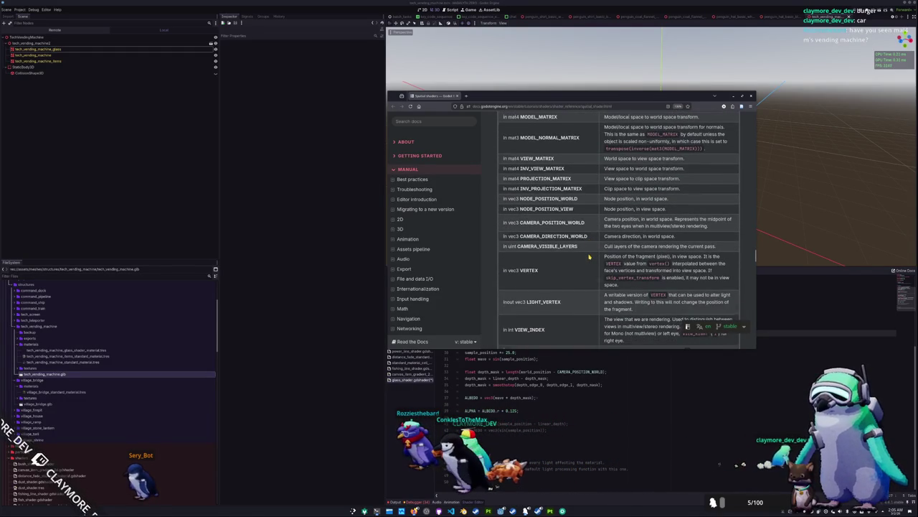
pyautogui.scroll(-1, 590, 257)
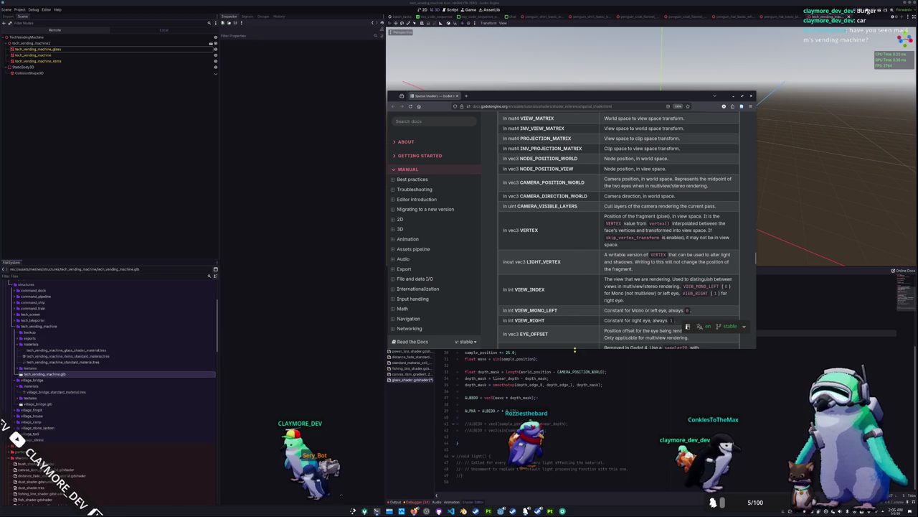
# Put the caret on shader line 33, then read down through the docs' built-ins tables
pyautogui.click(571, 366)
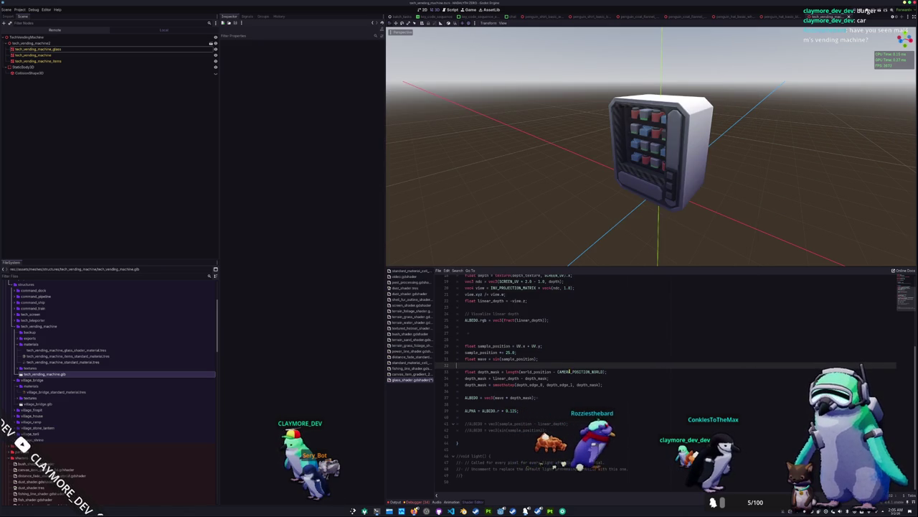
pyautogui.click(570, 371)
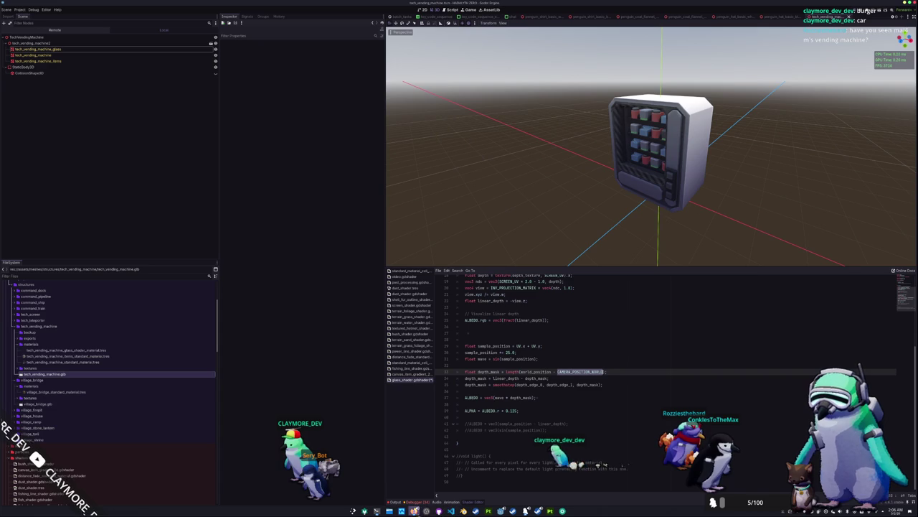
pyautogui.hotkey('alt', 'Tab')
pyautogui.scroll(-1, 580, 284)
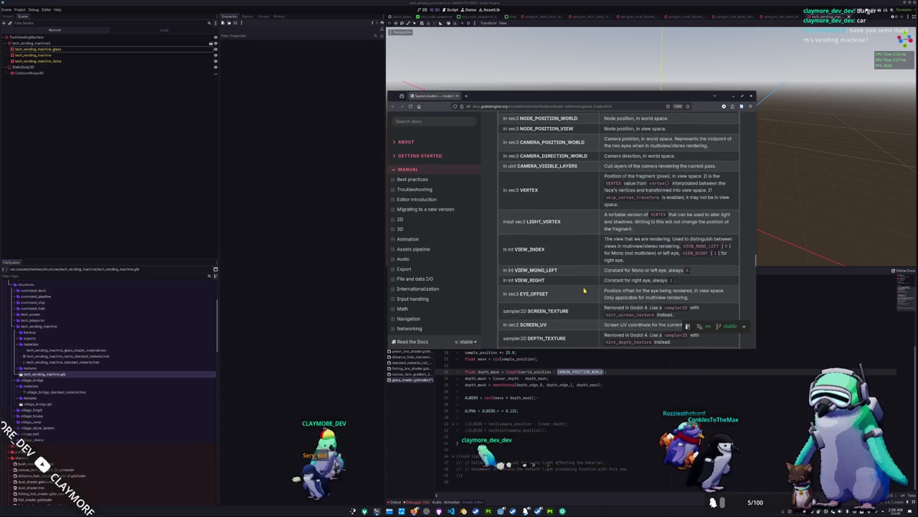
pyautogui.scroll(-1, 582, 285)
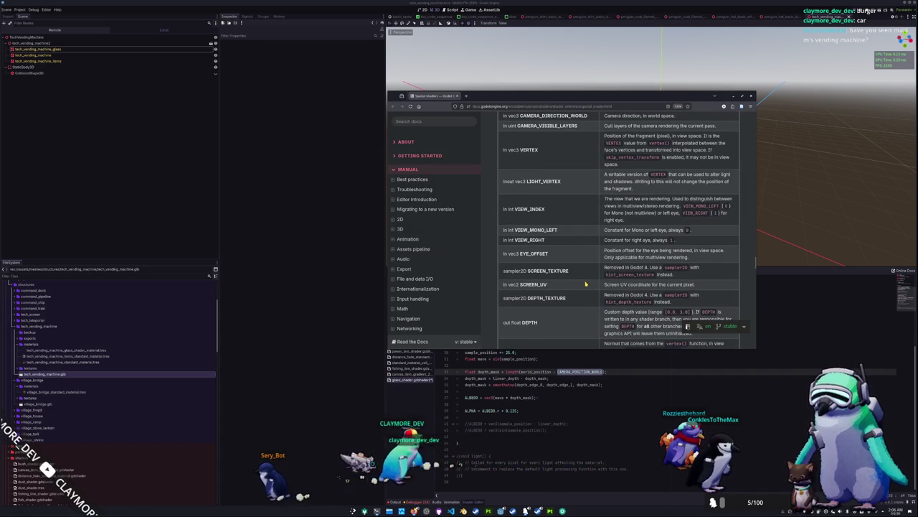
pyautogui.scroll(-1, 587, 280)
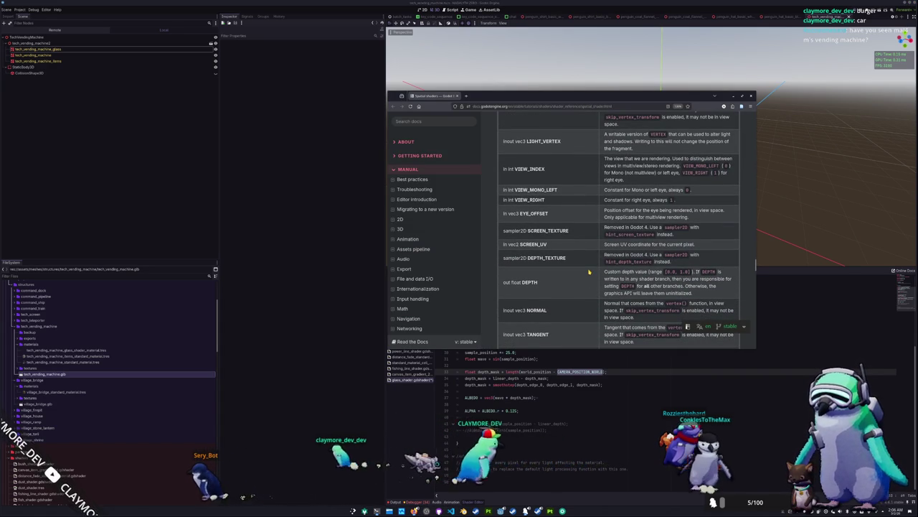
pyautogui.scroll(-1, 589, 272)
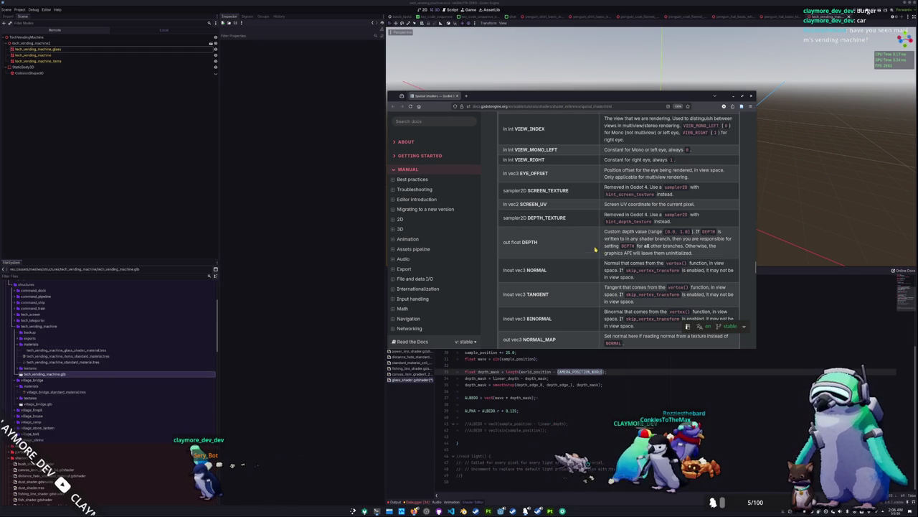
pyautogui.scroll(-1, 589, 242)
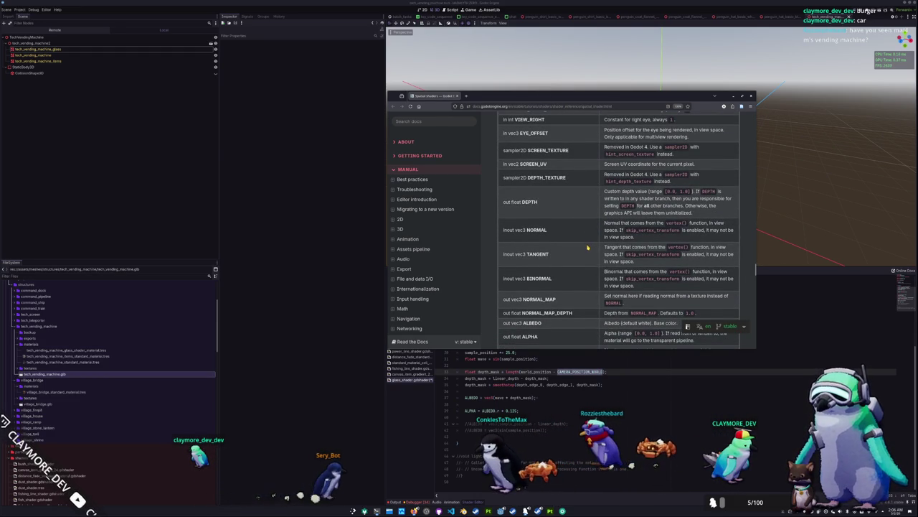
pyautogui.scroll(-1, 587, 248)
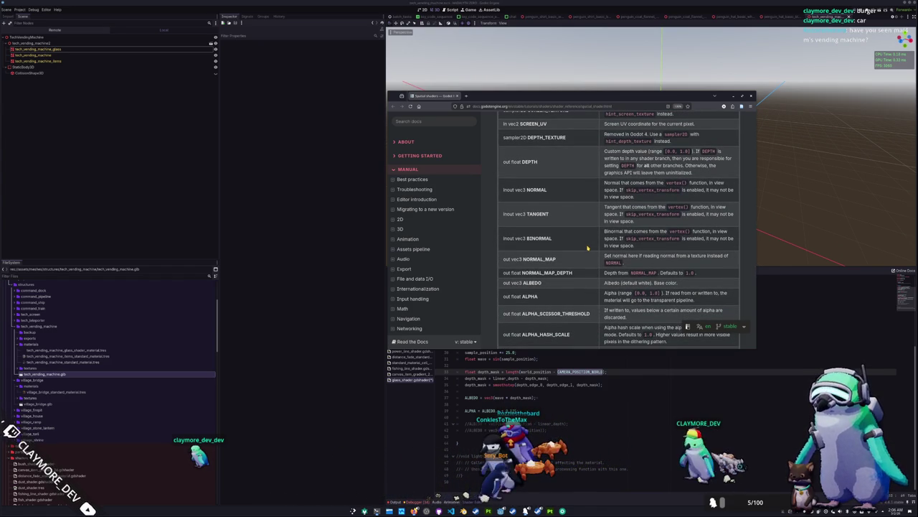
pyautogui.scroll(-1, 588, 248)
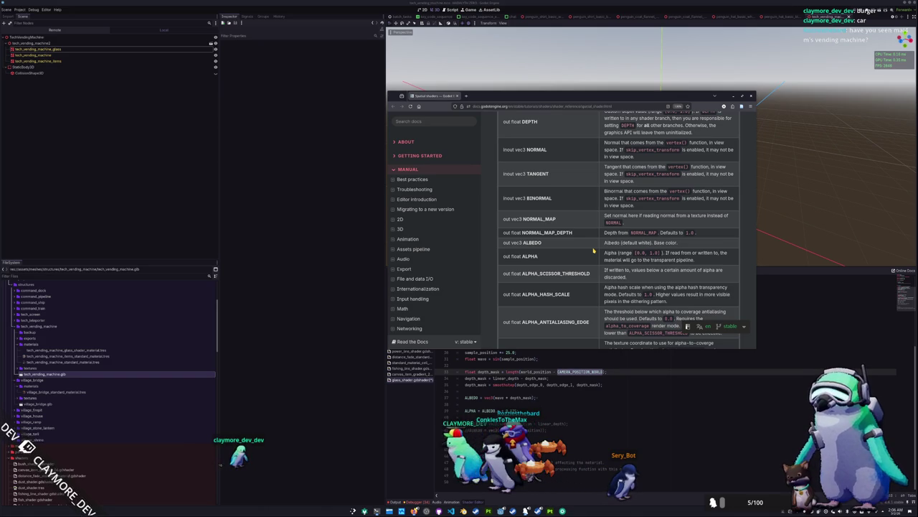
pyautogui.scroll(-1, 593, 250)
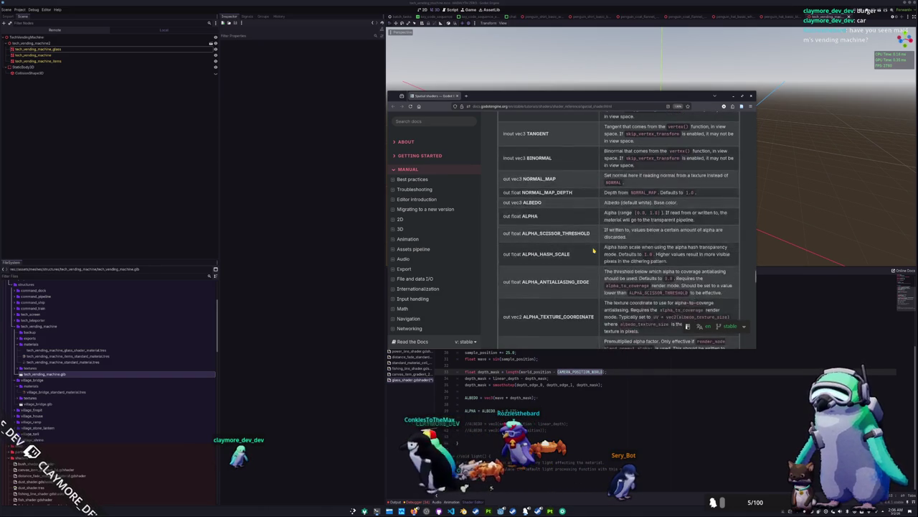
pyautogui.scroll(-1, 593, 251)
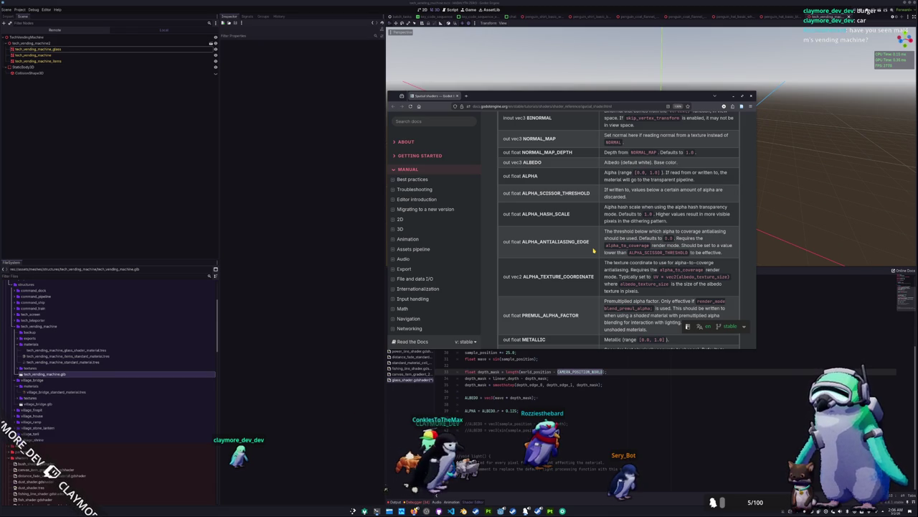
pyautogui.scroll(-3, 593, 250)
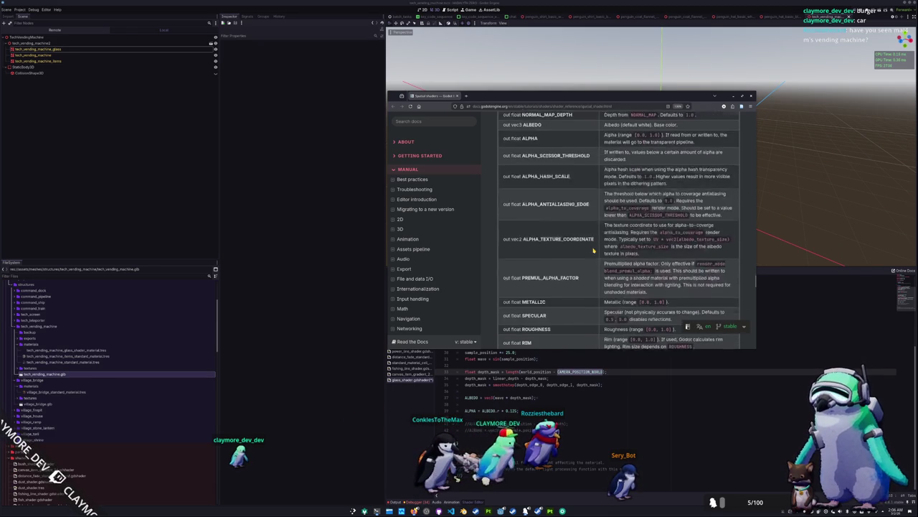
pyautogui.scroll(-4, 593, 250)
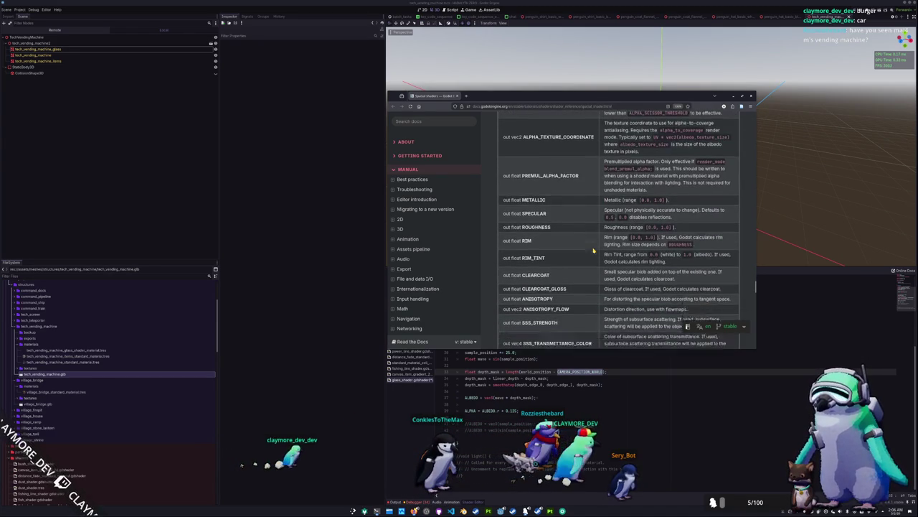
pyautogui.scroll(-12, 593, 251)
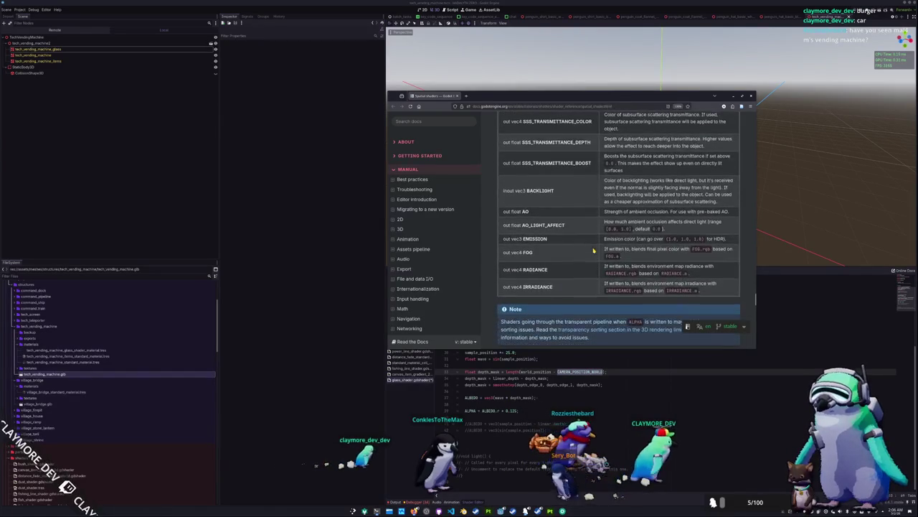
# Scroll back up through the fragment and vertex built-ins and return to the Godot editor
pyautogui.scroll(17, 594, 251)
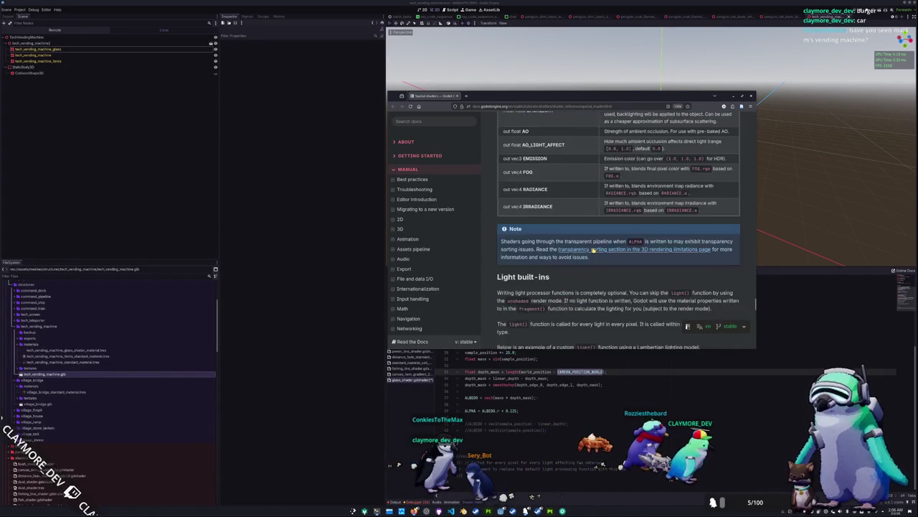
pyautogui.scroll(10, 593, 251)
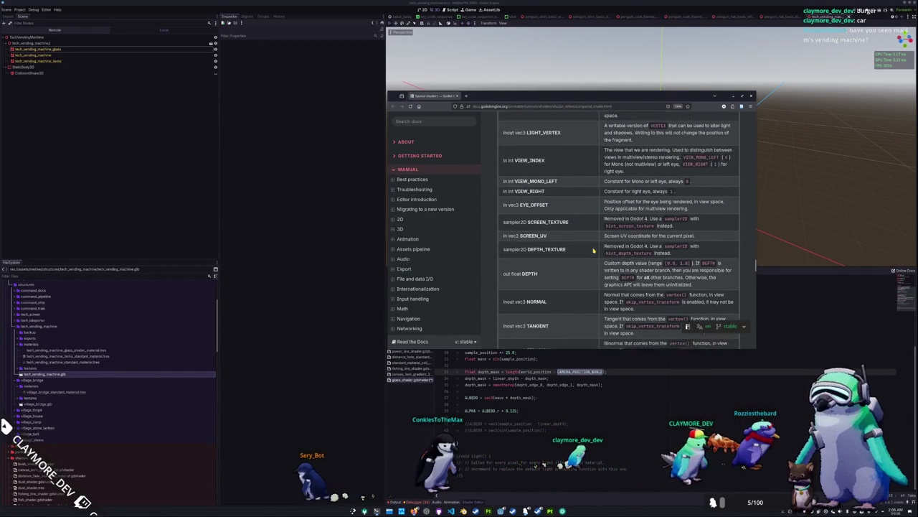
pyautogui.scroll(3, 593, 250)
pyautogui.scroll(2, 593, 251)
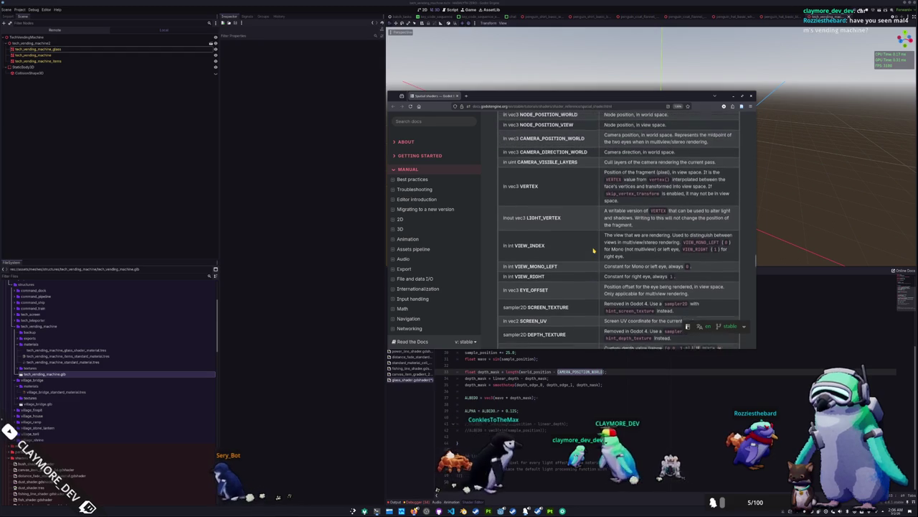
pyautogui.scroll(-1, 593, 250)
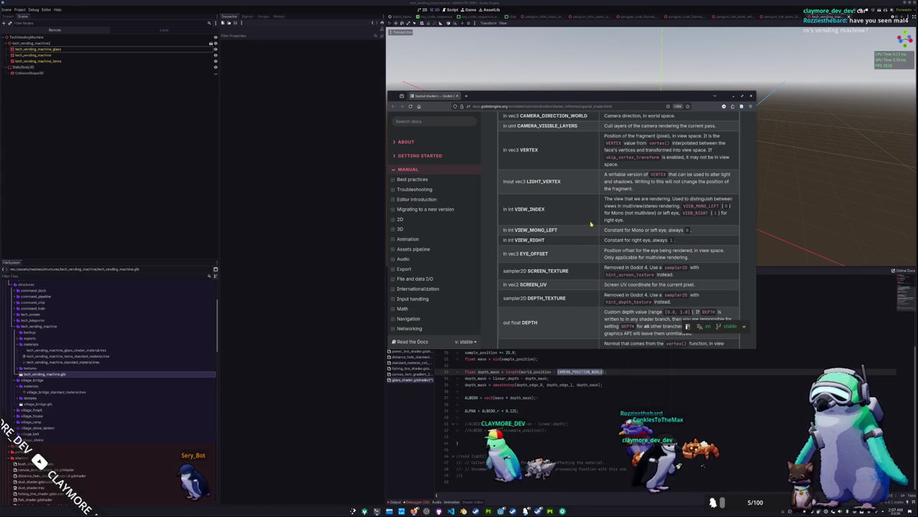
pyautogui.scroll(5, 591, 219)
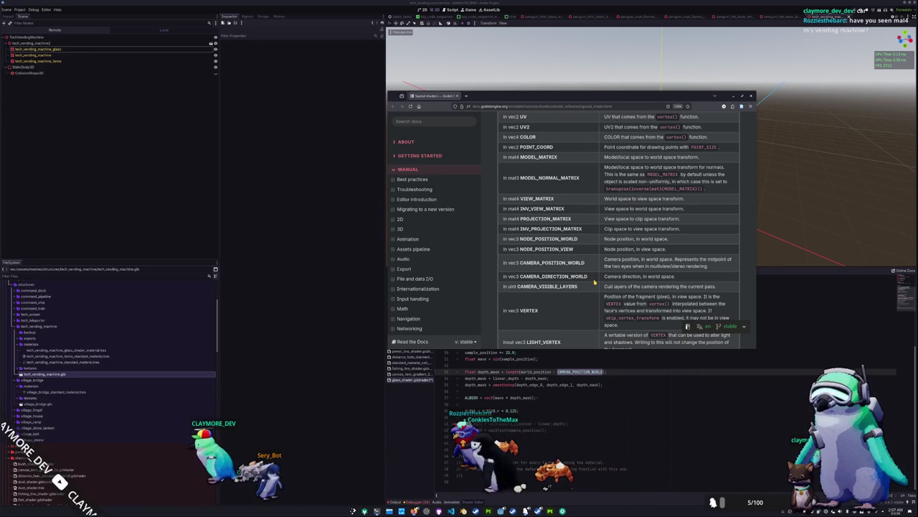
pyautogui.scroll(1, 594, 282)
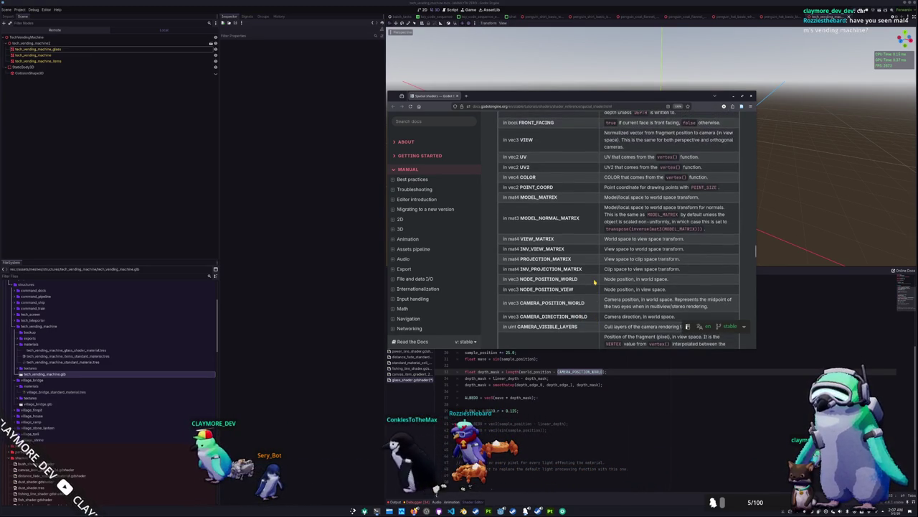
pyautogui.scroll(1, 594, 282)
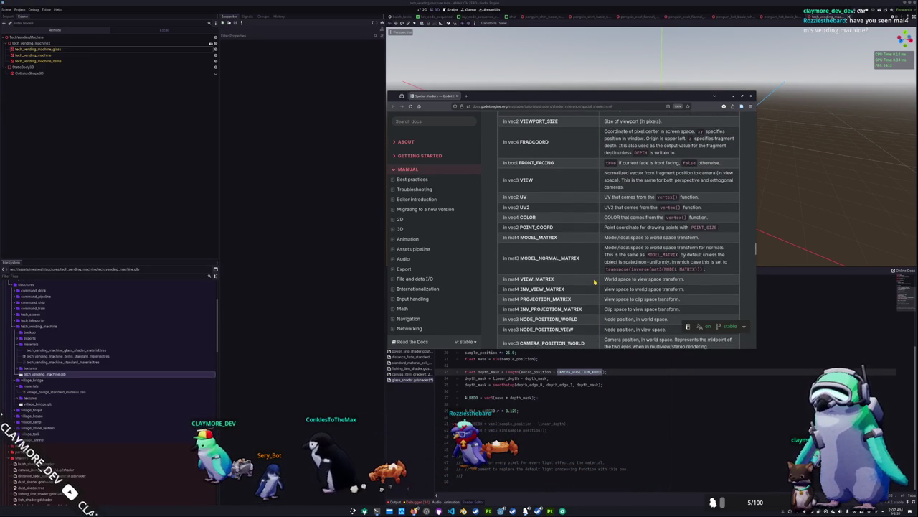
pyautogui.scroll(5, 594, 282)
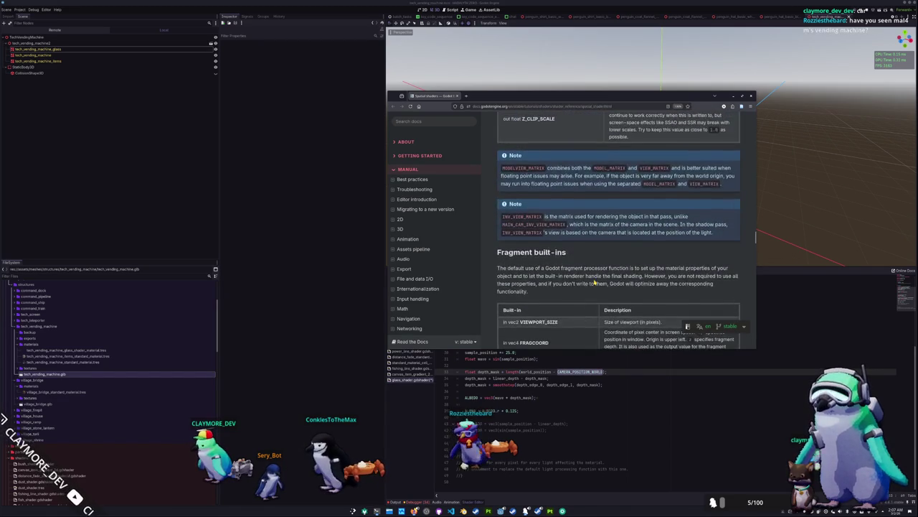
pyautogui.scroll(6, 594, 282)
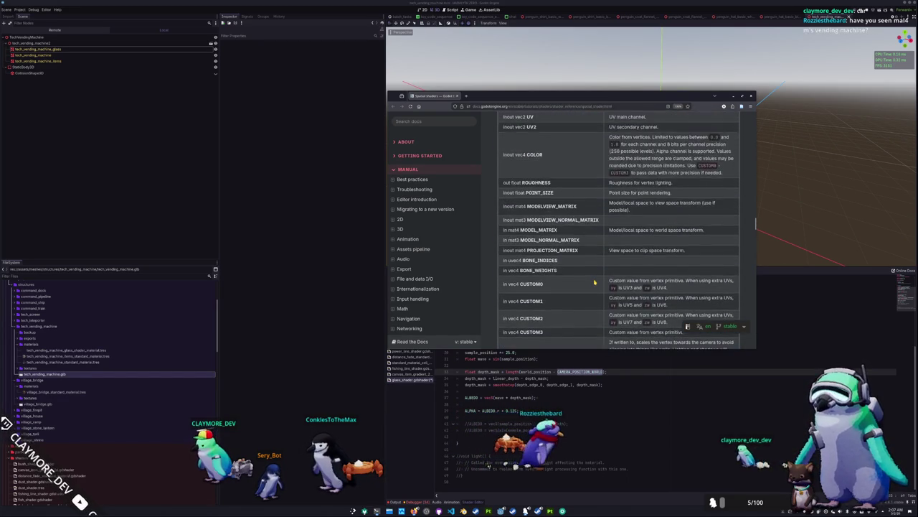
pyautogui.scroll(1, 594, 282)
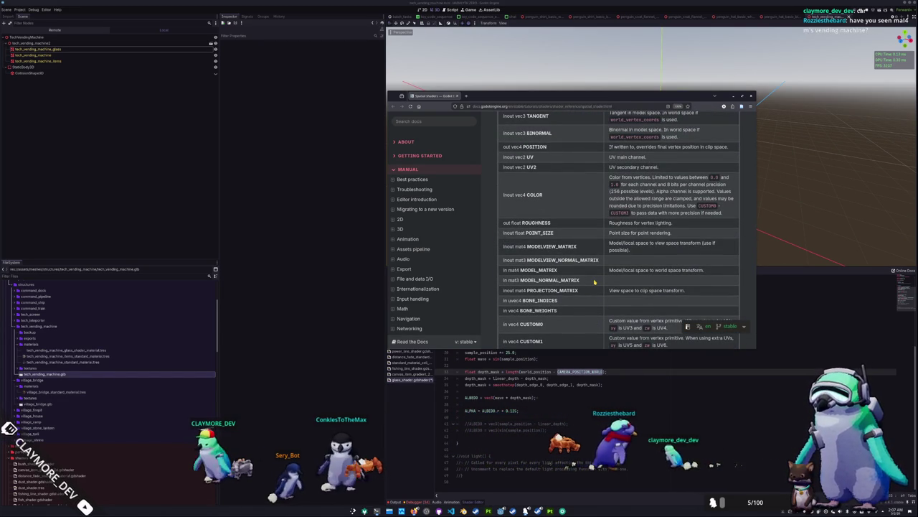
pyautogui.scroll(1, 594, 282)
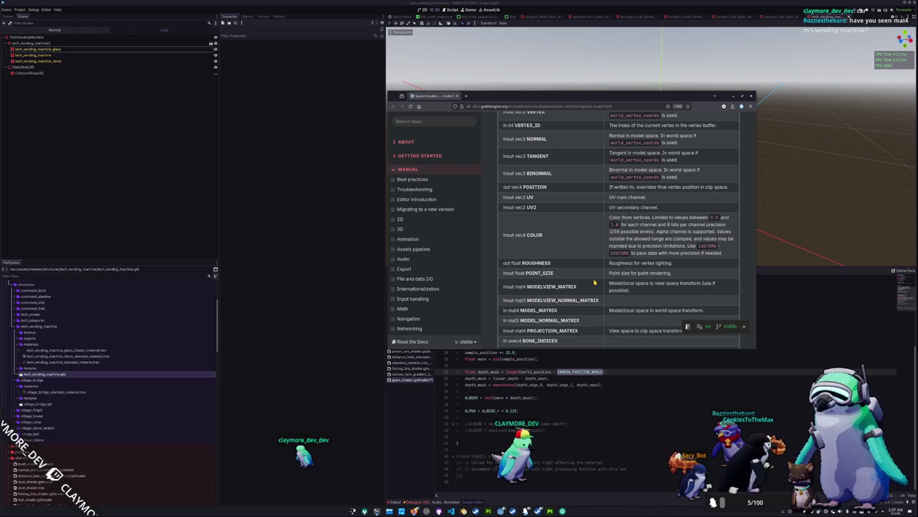
pyautogui.scroll(1, 594, 282)
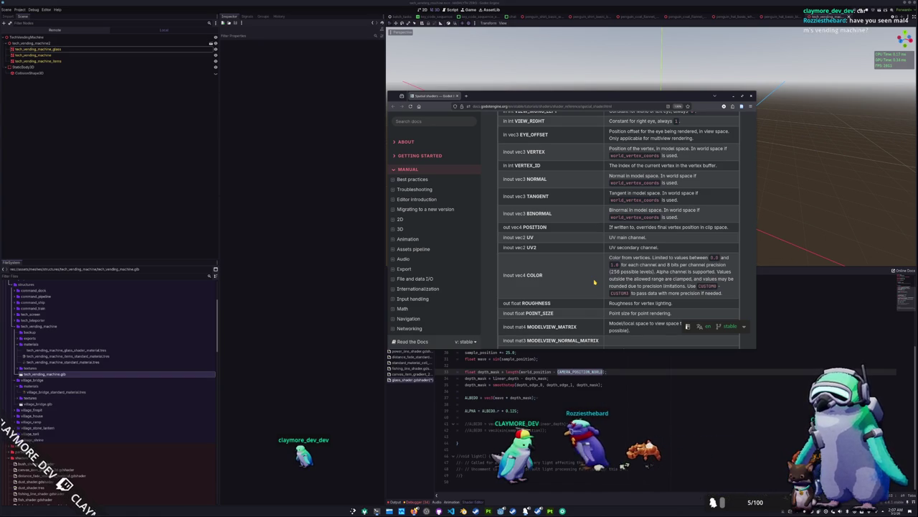
pyautogui.scroll(2, 594, 282)
pyautogui.scroll(3, 606, 282)
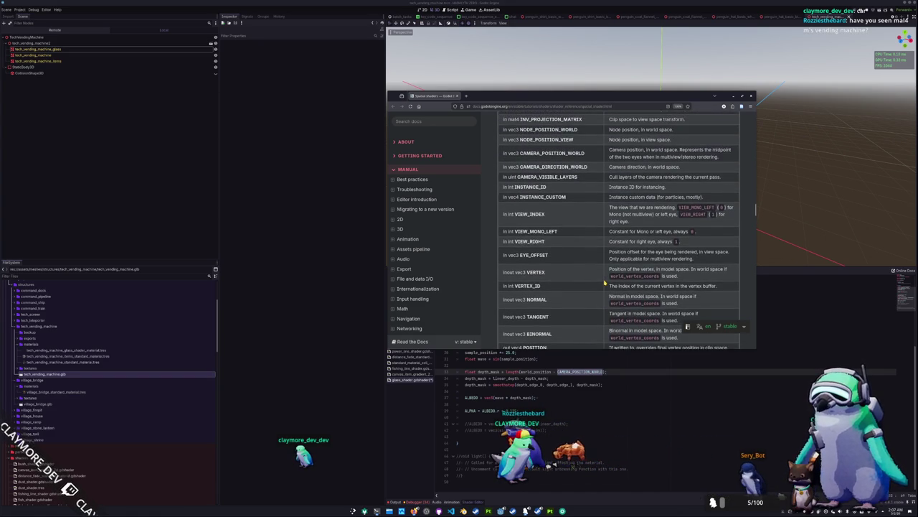
pyautogui.scroll(1, 605, 282)
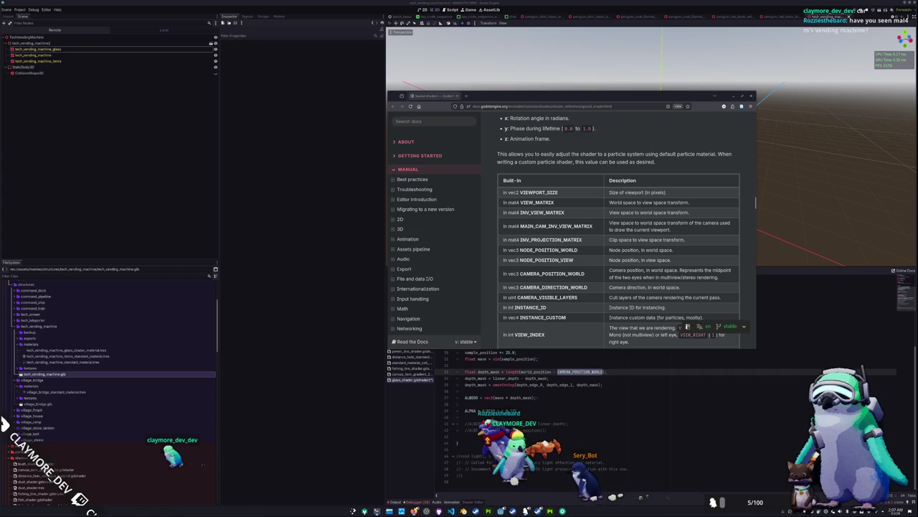
pyautogui.click(807, 239)
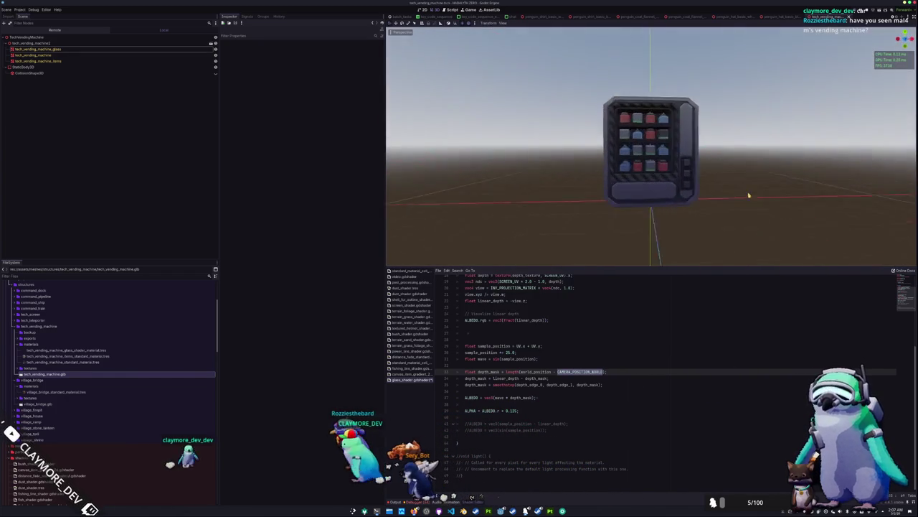
# Strip the subtraction so line 34 sets depth_mask to linear_depth, orbiting the machine first
pyautogui.moveTo(749, 195)
pyautogui.mouseDown()
pyautogui.moveTo(718, 188)
pyautogui.moveTo(760, 215)
pyautogui.moveTo(737, 202)
pyautogui.moveTo(698, 217)
pyautogui.moveTo(701, 227)
pyautogui.moveTo(655, 226)
pyautogui.moveTo(686, 220)
pyautogui.moveTo(613, 199)
pyautogui.moveTo(697, 207)
pyautogui.moveTo(691, 193)
pyautogui.moveTo(656, 192)
pyautogui.mouseUp()
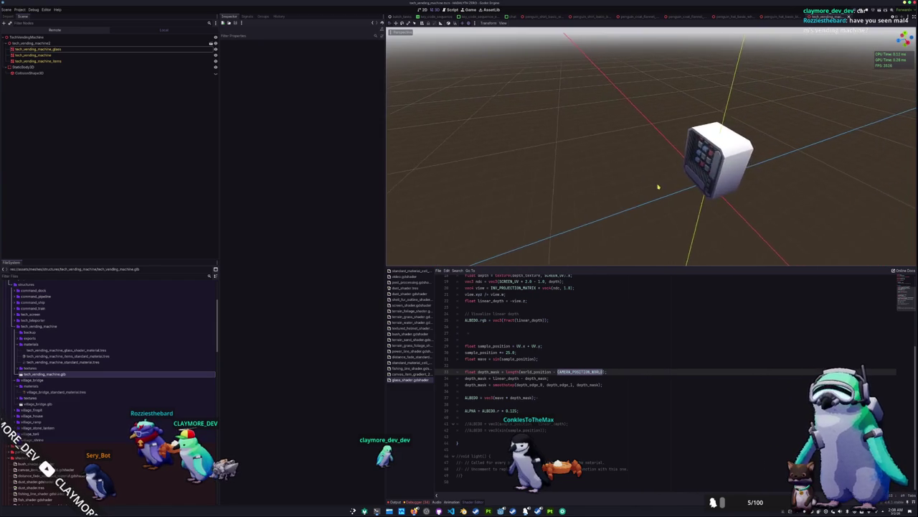
pyautogui.moveTo(686, 190)
pyautogui.mouseDown()
pyautogui.moveTo(644, 195)
pyautogui.moveTo(592, 268)
pyautogui.mouseUp()
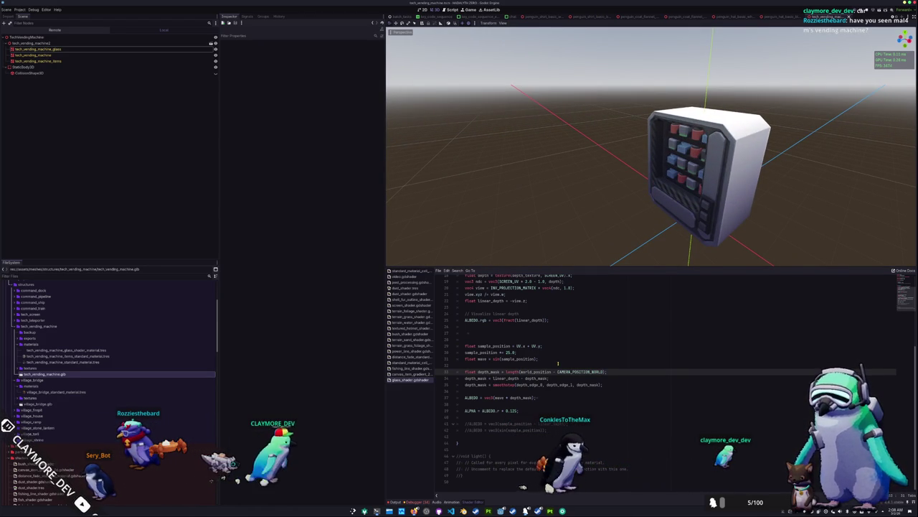
pyautogui.press('BackSpace')
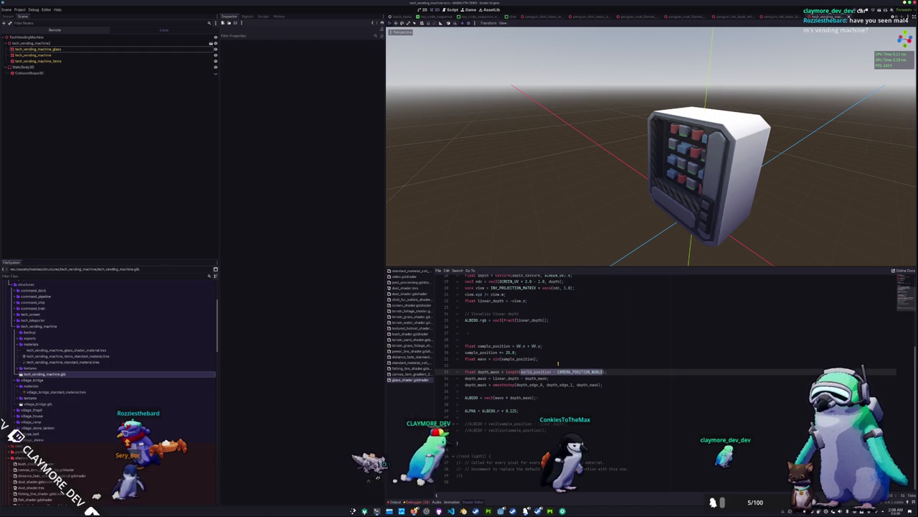
pyautogui.press('Down')
pyautogui.press('BackSpace')
pyautogui.press('BackSpace')
pyautogui.press('BackSpace')
pyautogui.press('BackSpace')
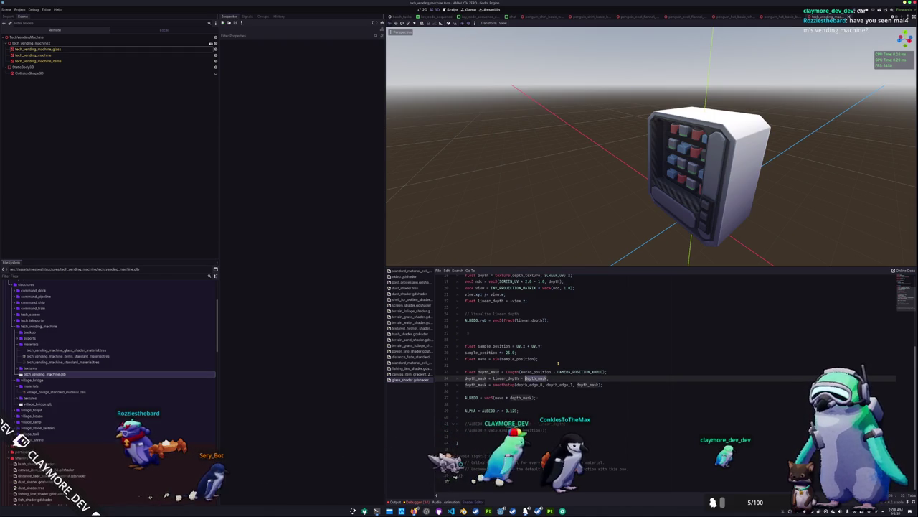
pyautogui.write(';')
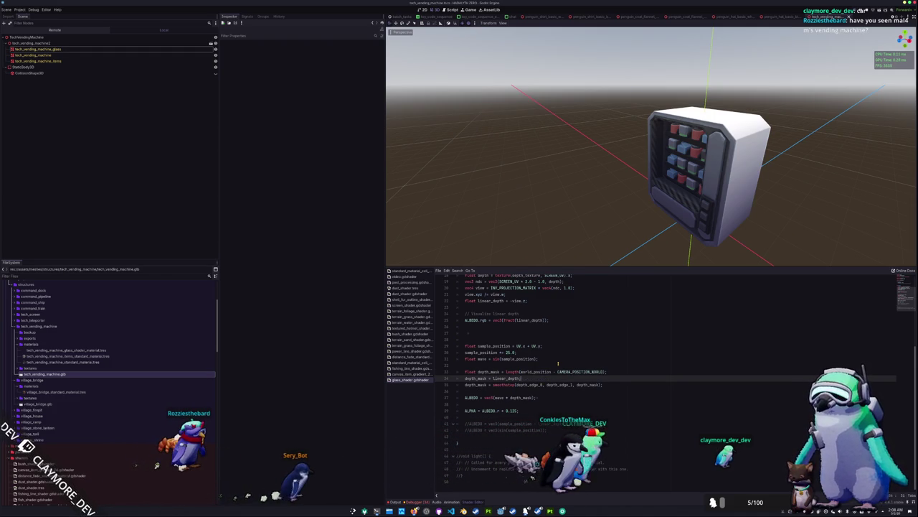
# Delete the old camera-distance line and declare 'float depth_mask = linear_depth;', zooming to check
pyautogui.press('Up')
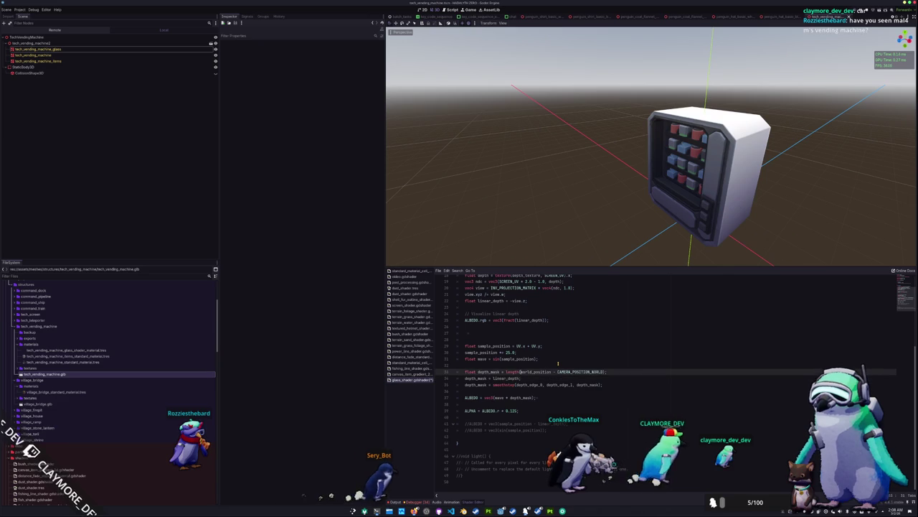
pyautogui.press('Home')
pyautogui.hotkey('shift', 'End')
pyautogui.press('BackSpace')
pyautogui.press('Delete')
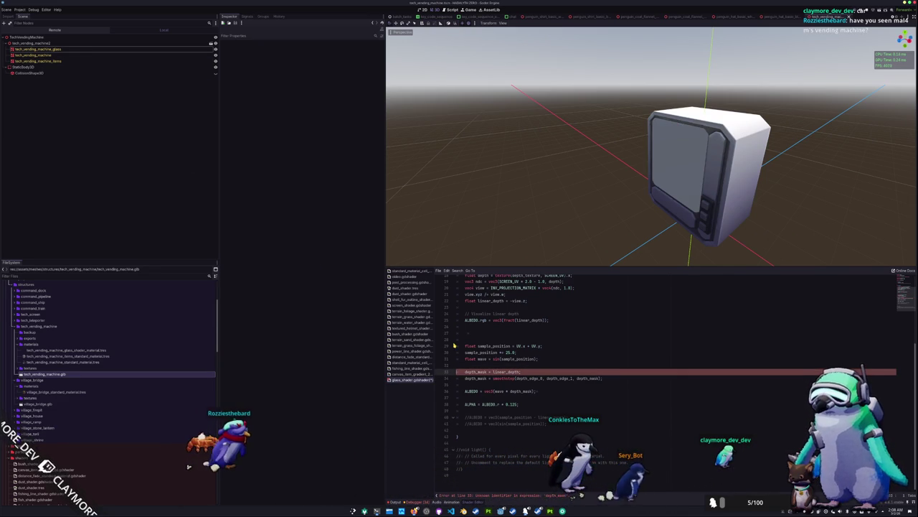
pyautogui.write('float')
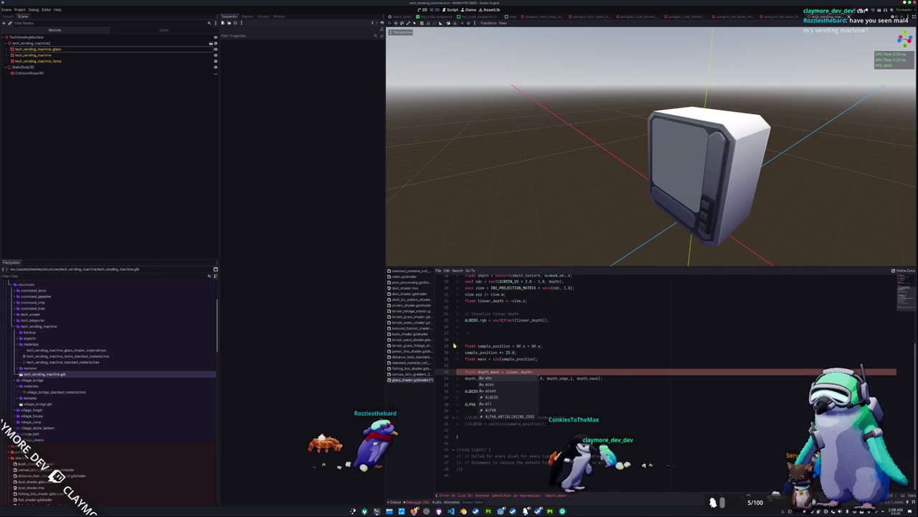
pyautogui.scroll(-2, 538, 223)
pyautogui.scroll(4, 551, 203)
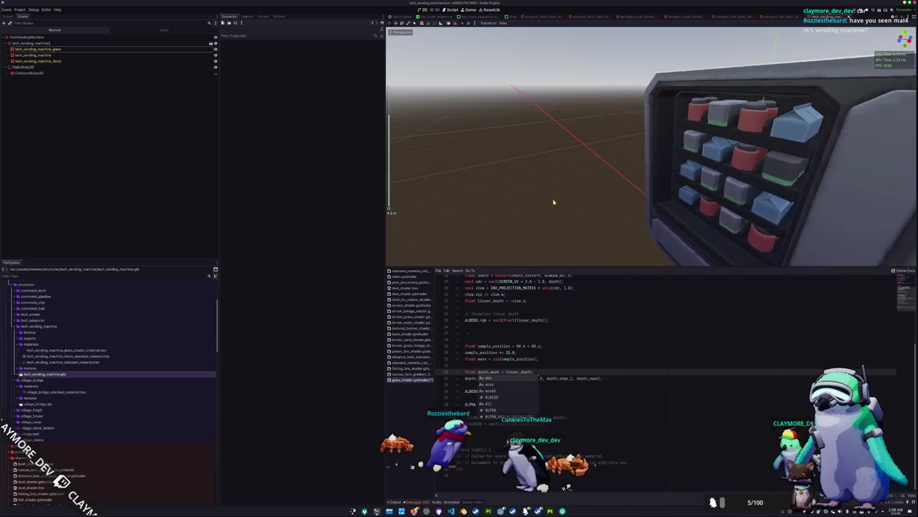
pyautogui.scroll(-2, 535, 190)
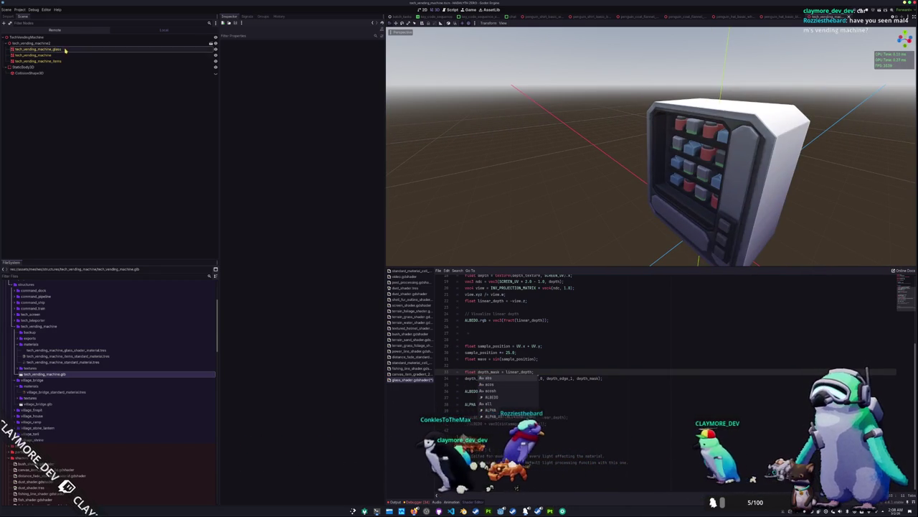
# Select tech_vending_machine_glass and enter a new Depth Edge 0 value in the Inspector
pyautogui.click(56, 48)
pyautogui.moveTo(309, 152)
pyautogui.mouseDown()
pyautogui.moveTo(287, 152)
pyautogui.moveTo(327, 152)
pyautogui.moveTo(301, 158)
pyautogui.mouseUp()
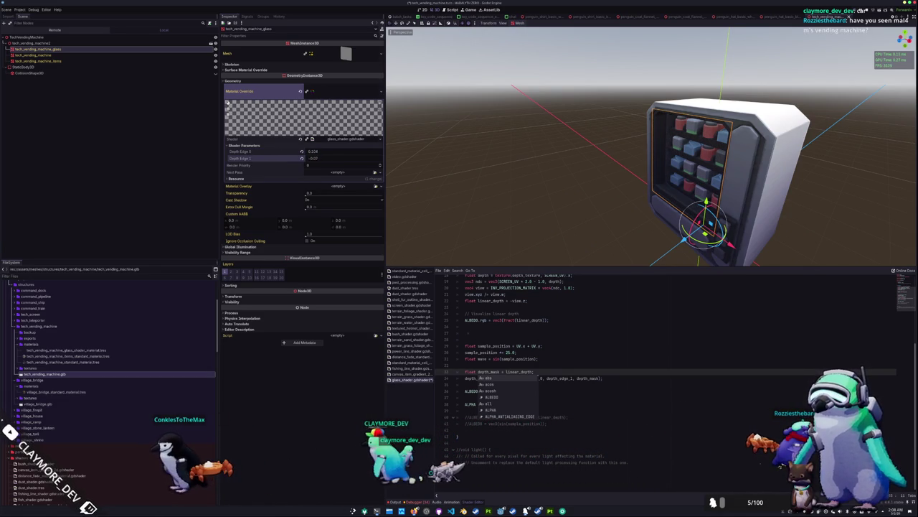
pyautogui.click(317, 151)
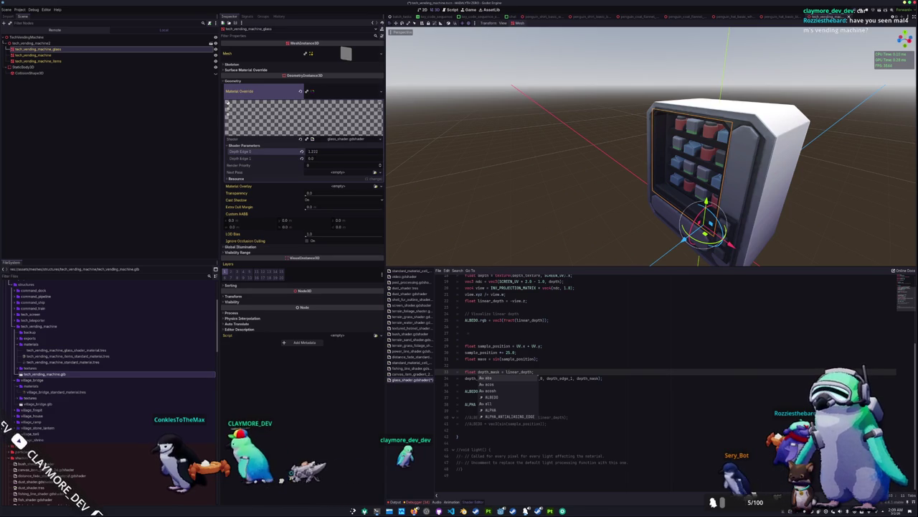
pyautogui.press('Return')
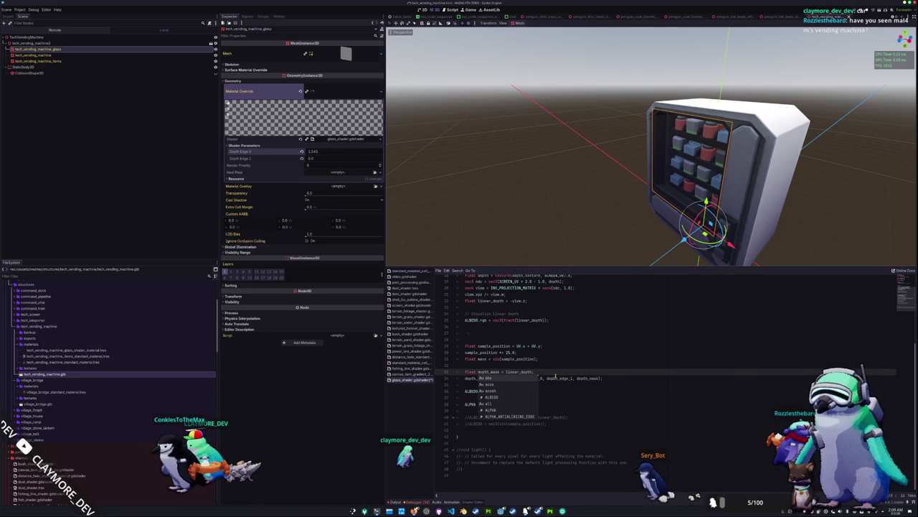
pyautogui.click(556, 378)
pyautogui.click(552, 390)
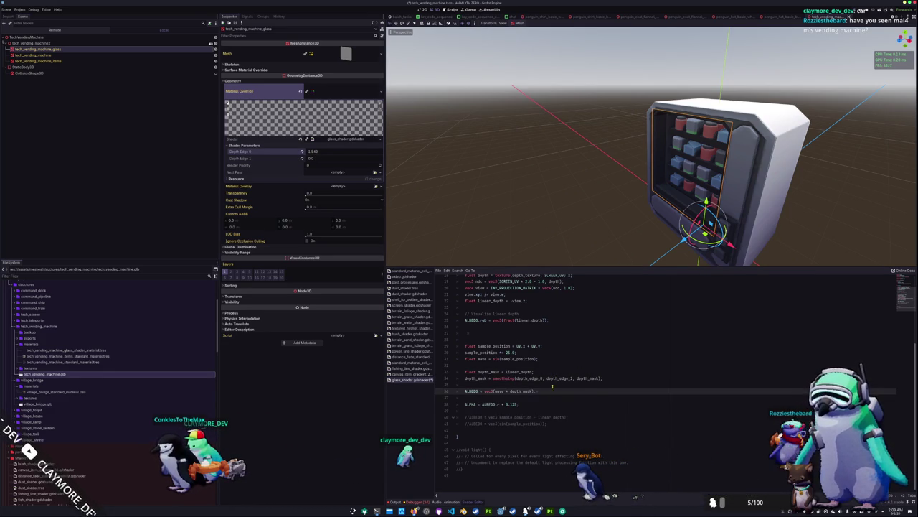
pyautogui.scroll(5, 638, 172)
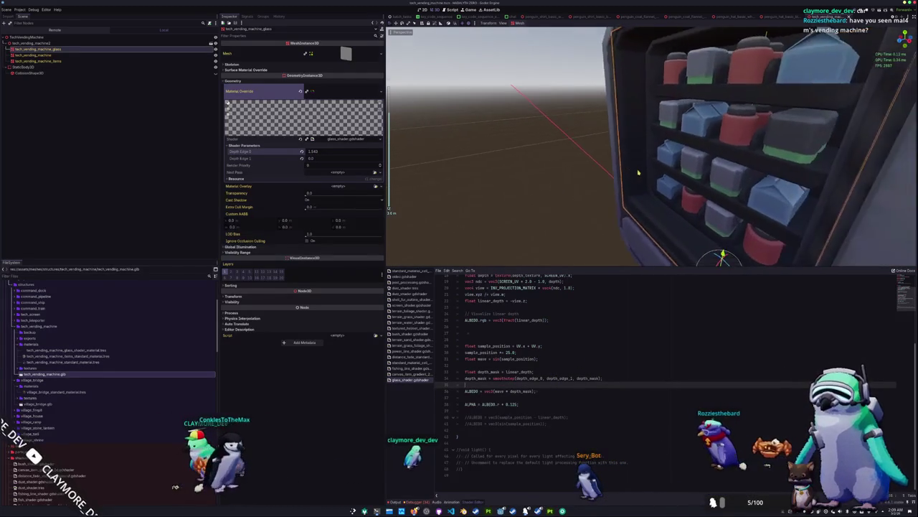
# Set Depth Edge 0 to 0.0 and Depth Edge 1 slightly above zero, checking the viewport
pyautogui.moveTo(638, 172); pyautogui.dragTo(574, 174)
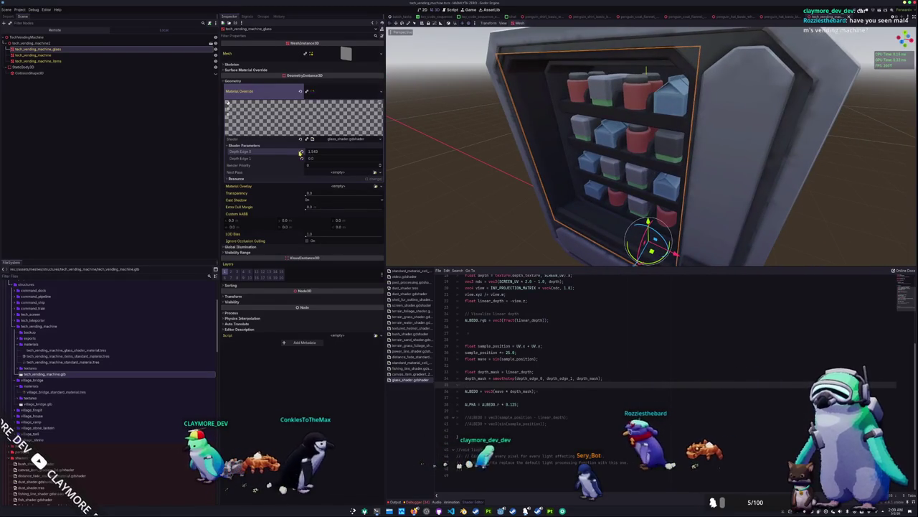
pyautogui.moveTo(301, 153); pyautogui.dragTo(302, 153)
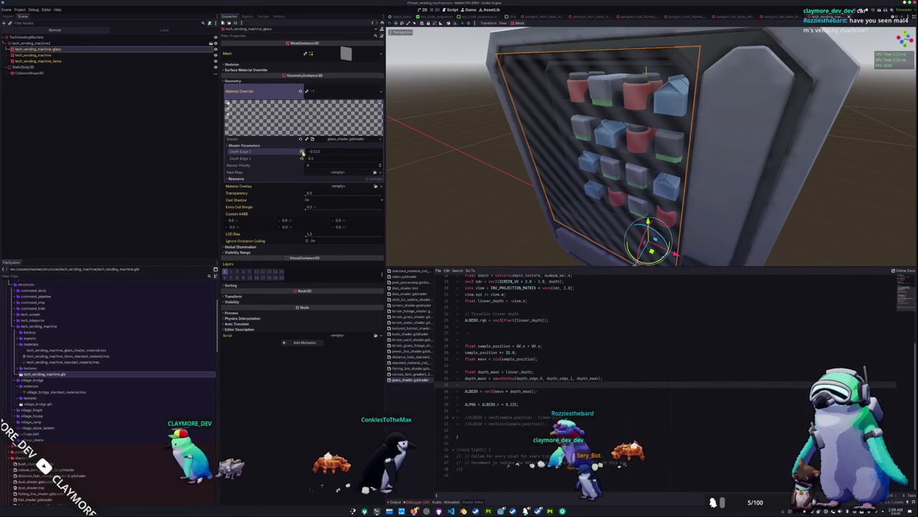
pyautogui.click(302, 152)
pyautogui.moveTo(301, 158); pyautogui.dragTo(302, 158)
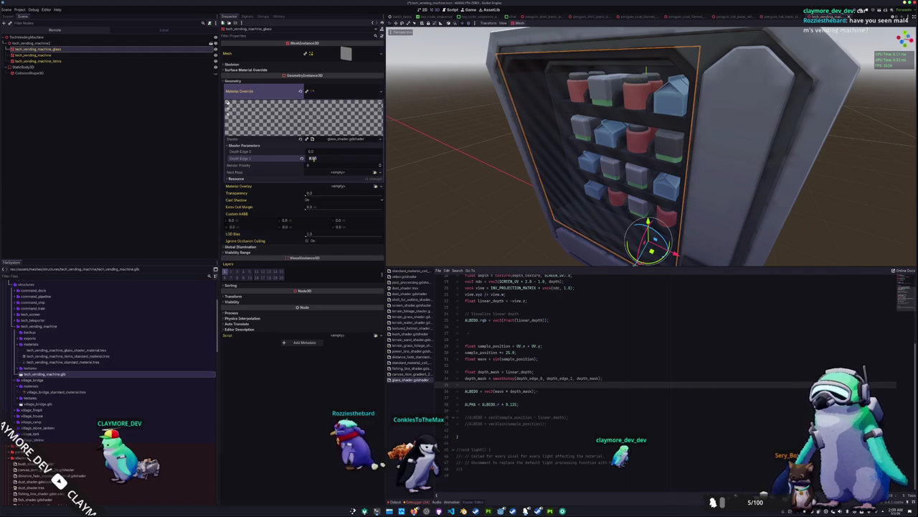
pyautogui.scroll(-3, 479, 169)
pyautogui.scroll(3, 480, 169)
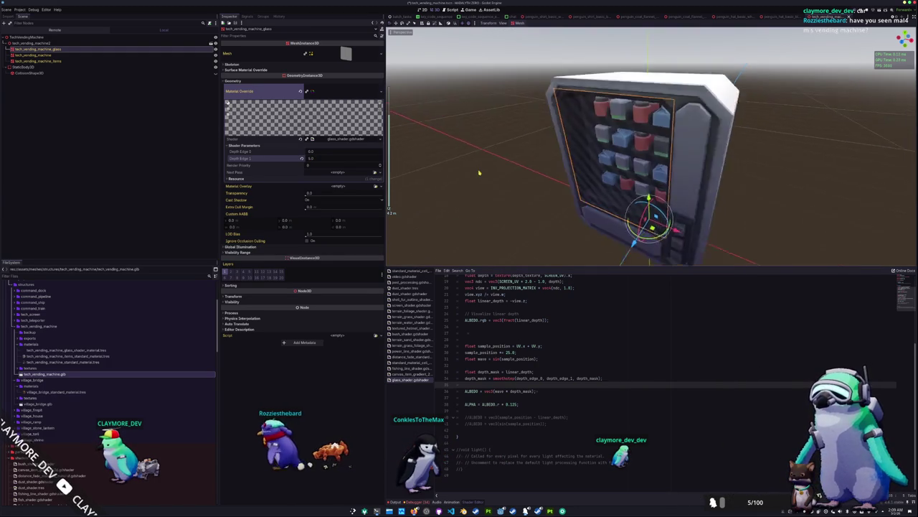
pyautogui.scroll(-5, 480, 169)
pyautogui.scroll(5, 482, 173)
pyautogui.scroll(-3, 484, 170)
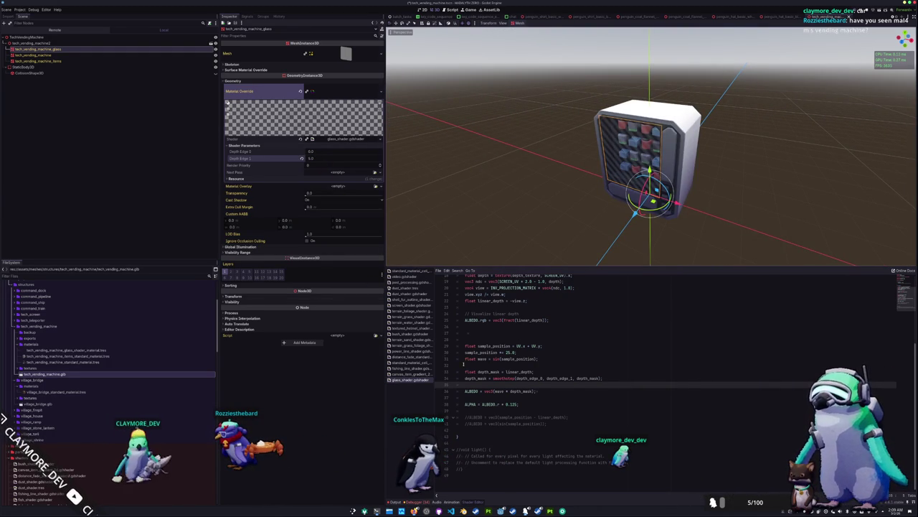
pyautogui.click(494, 379)
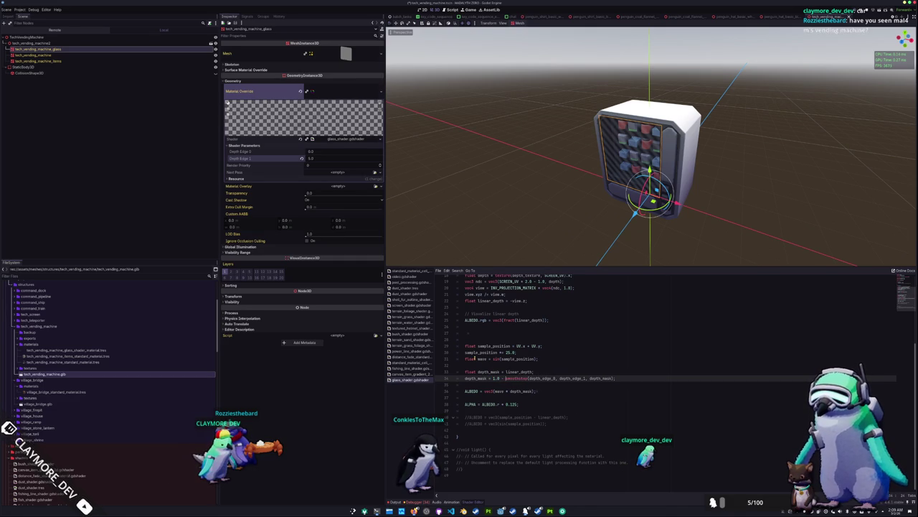
# Drag the glass Depth Edge values to 0.64 and 2.76, orbiting to inspect the products
pyautogui.scroll(3, 537, 227)
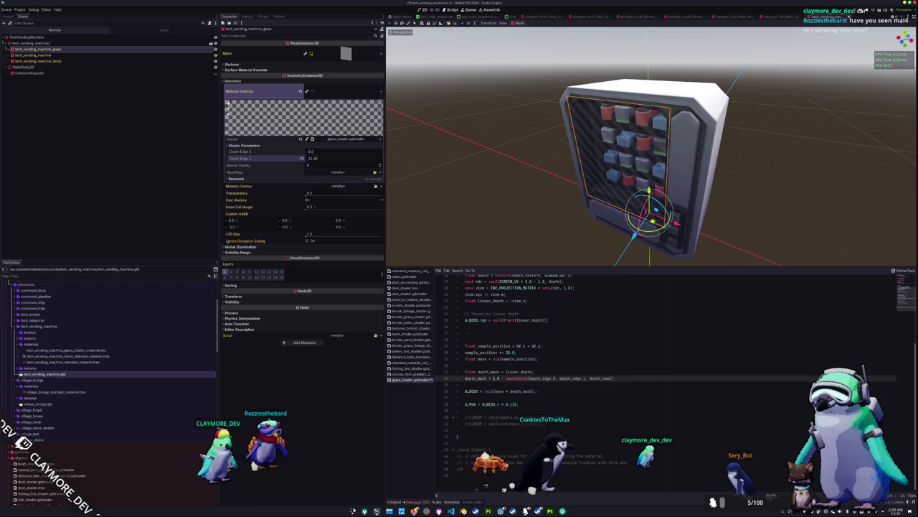
pyautogui.moveTo(307, 154); pyautogui.dragTo(344, 158)
pyautogui.scroll(-3, 535, 170)
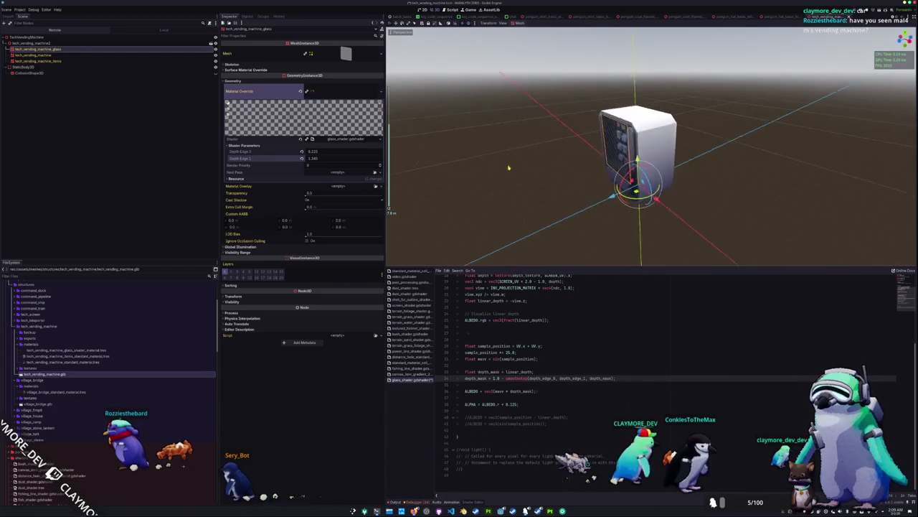
pyautogui.scroll(3, 520, 169)
pyautogui.moveTo(520, 169)
pyautogui.mouseDown()
pyautogui.moveTo(498, 158)
pyautogui.moveTo(596, 150)
pyautogui.moveTo(545, 151)
pyautogui.mouseUp()
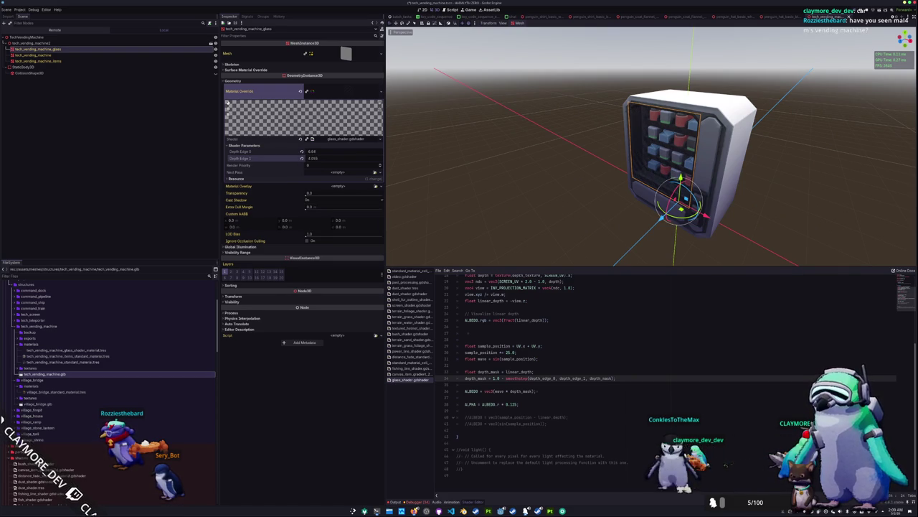
pyautogui.moveTo(531, 144)
pyautogui.mouseDown()
pyautogui.moveTo(583, 131)
pyautogui.moveTo(523, 130)
pyautogui.moveTo(541, 167)
pyautogui.mouseUp()
pyautogui.scroll(3, 524, 130)
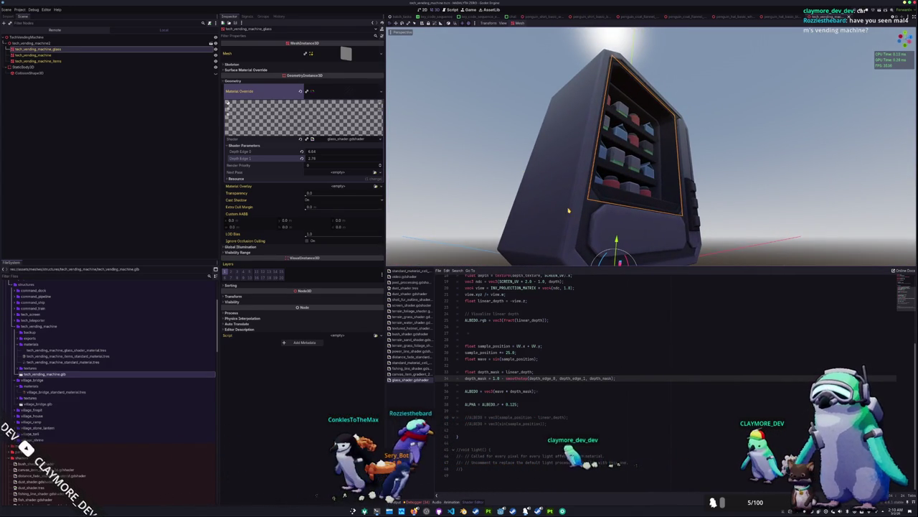
pyautogui.scroll(-6, 573, 182)
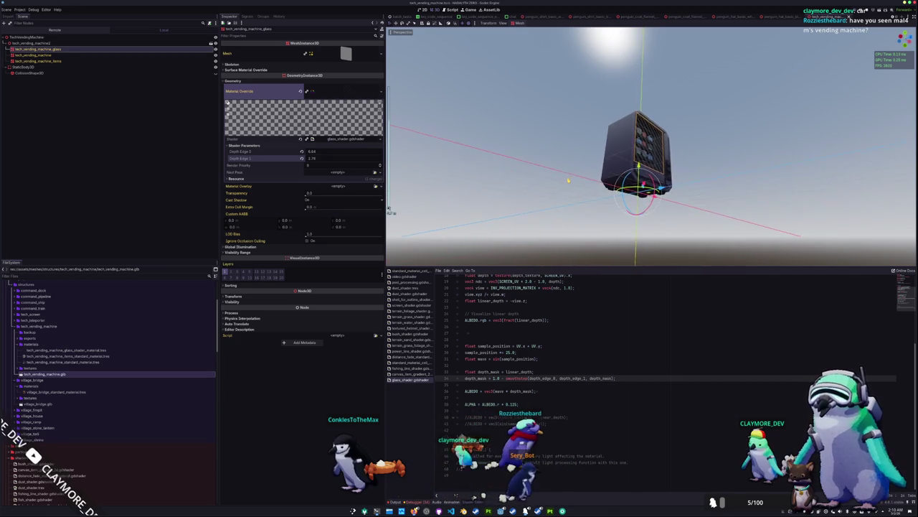
pyautogui.scroll(5, 569, 179)
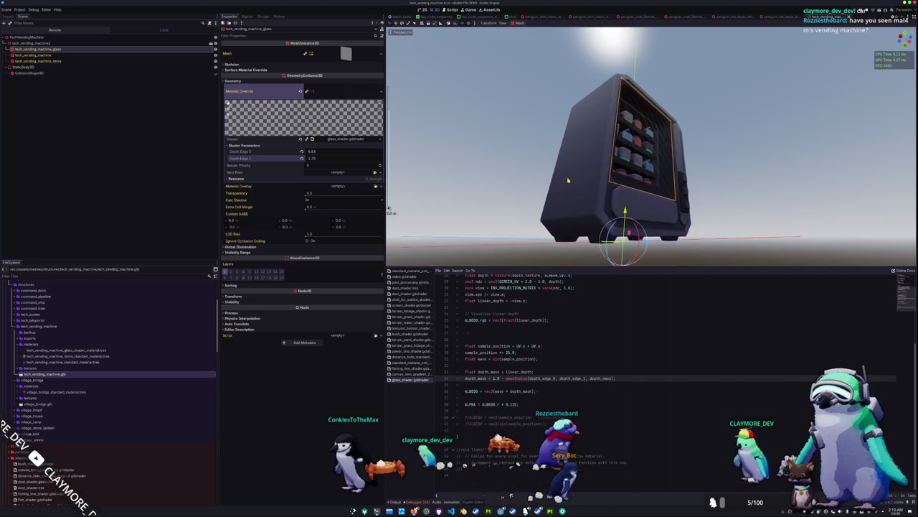
pyautogui.scroll(-3, 570, 176)
pyautogui.scroll(5, 569, 176)
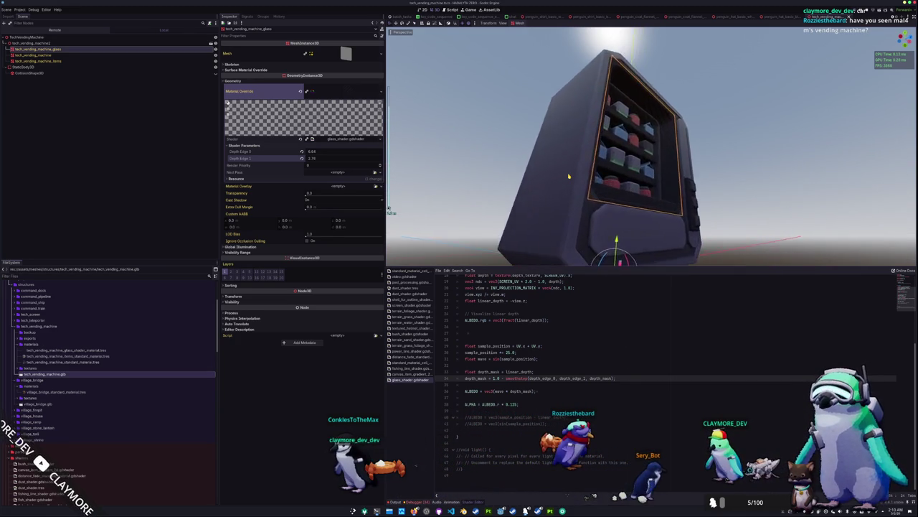
pyautogui.scroll(-5, 569, 177)
pyautogui.scroll(6, 568, 176)
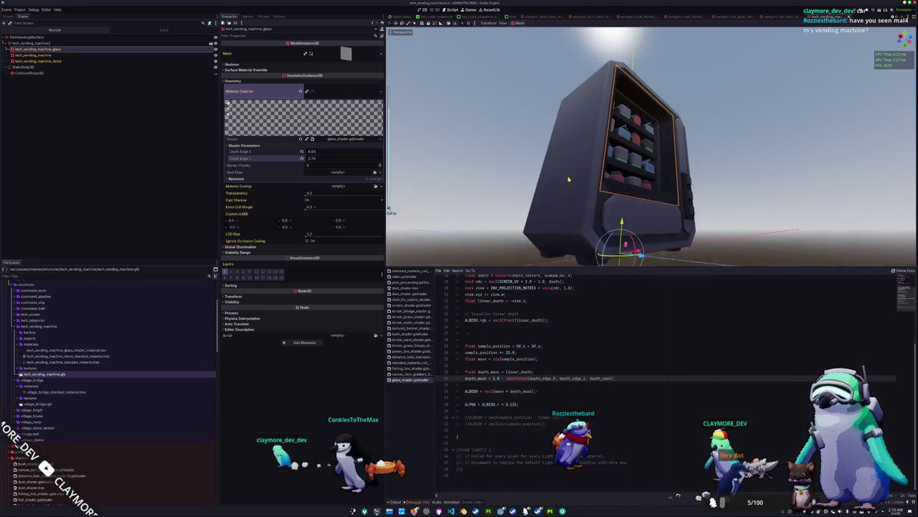
pyautogui.moveTo(569, 177)
pyautogui.mouseDown()
pyautogui.moveTo(568, 198)
pyautogui.moveTo(541, 201)
pyautogui.mouseUp()
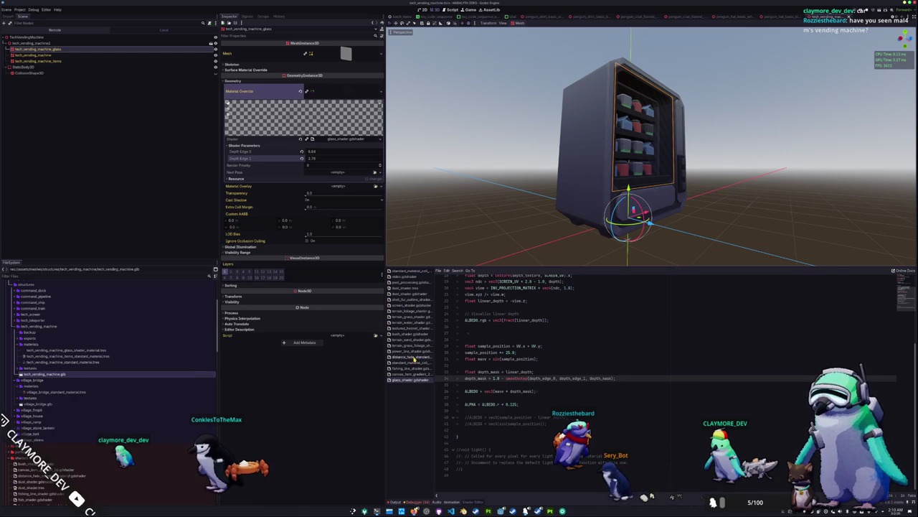
pyautogui.click(412, 323)
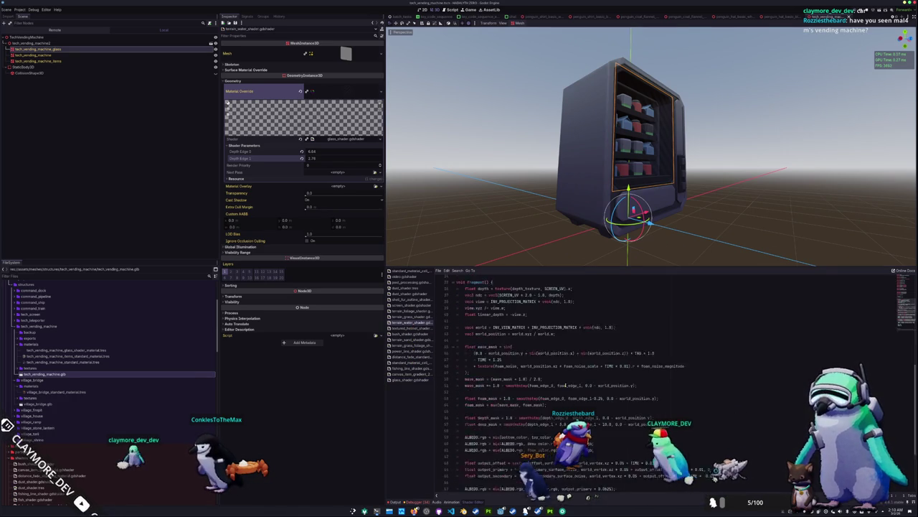
pyautogui.doubleClick(498, 382)
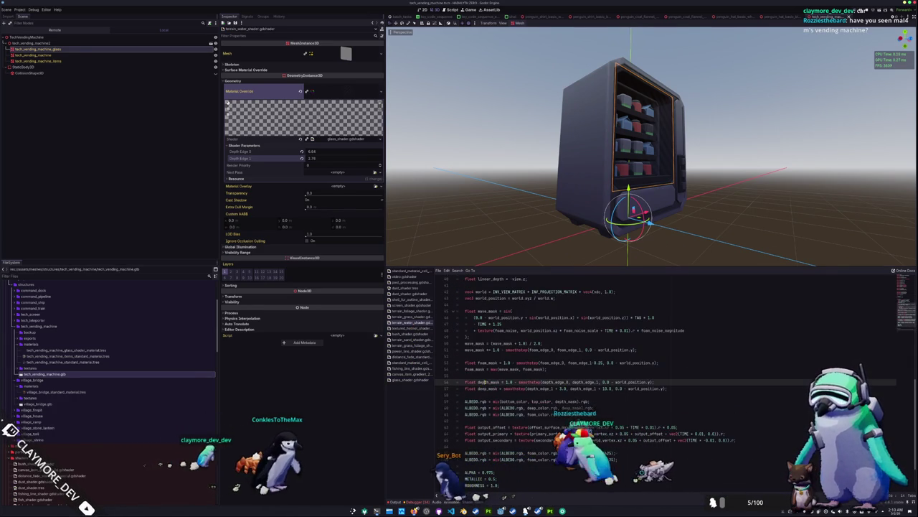
pyautogui.doubleClick(631, 381)
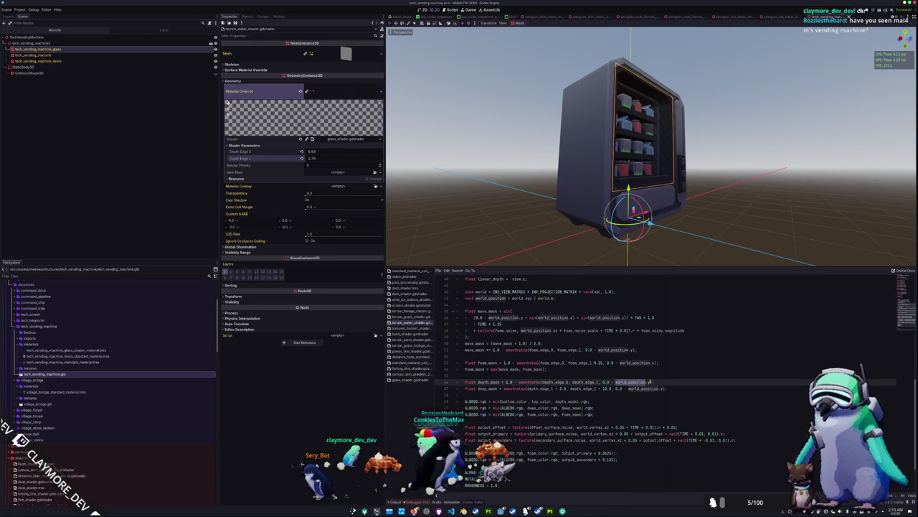
pyautogui.moveTo(650, 383); pyautogui.dragTo(618, 382)
pyautogui.scroll(3, 618, 383)
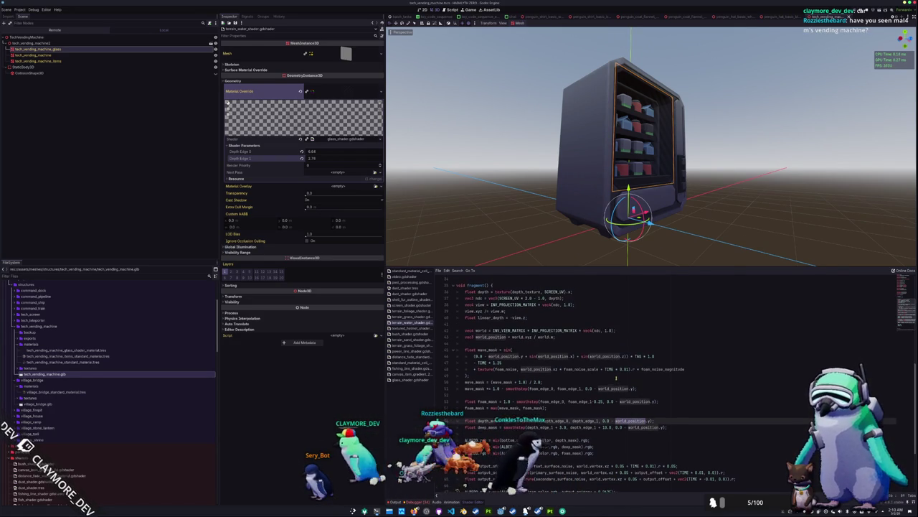
pyautogui.scroll(2, 618, 382)
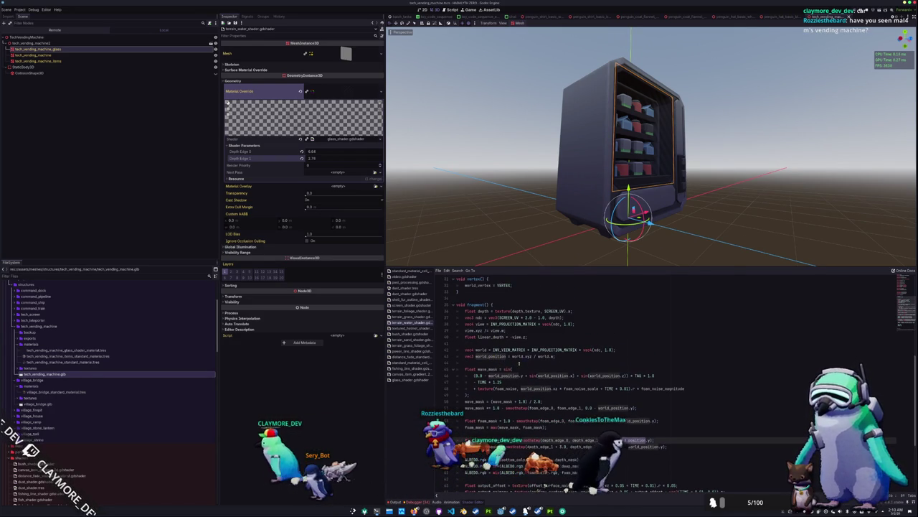
pyautogui.scroll(4, 531, 377)
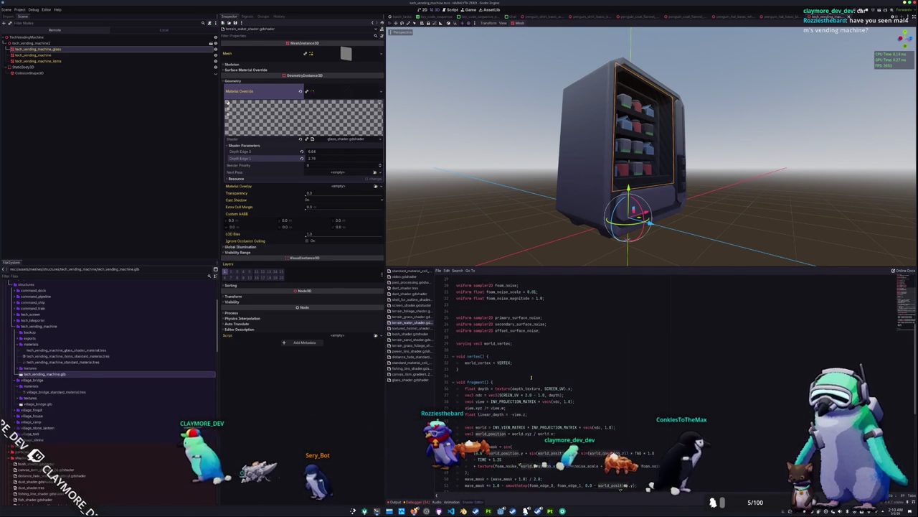
pyautogui.click(485, 362)
pyautogui.scroll(-7, 531, 373)
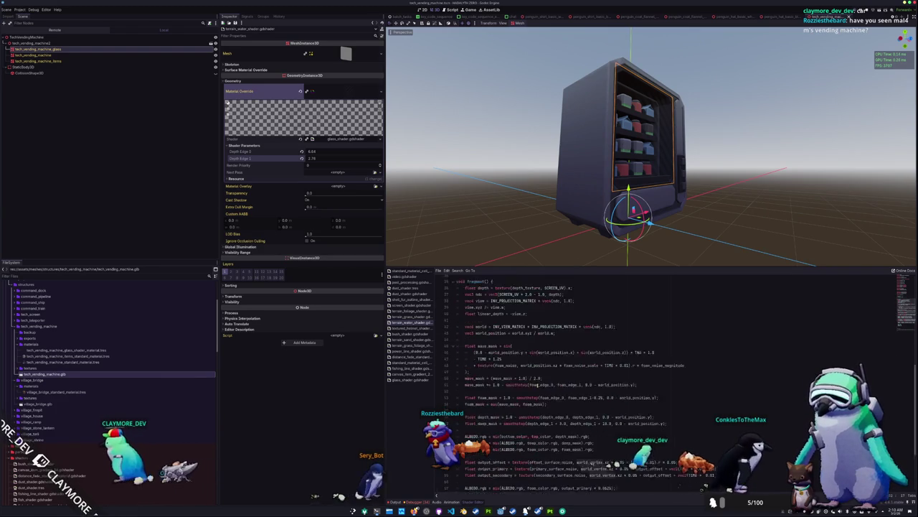
pyautogui.scroll(4, 531, 405)
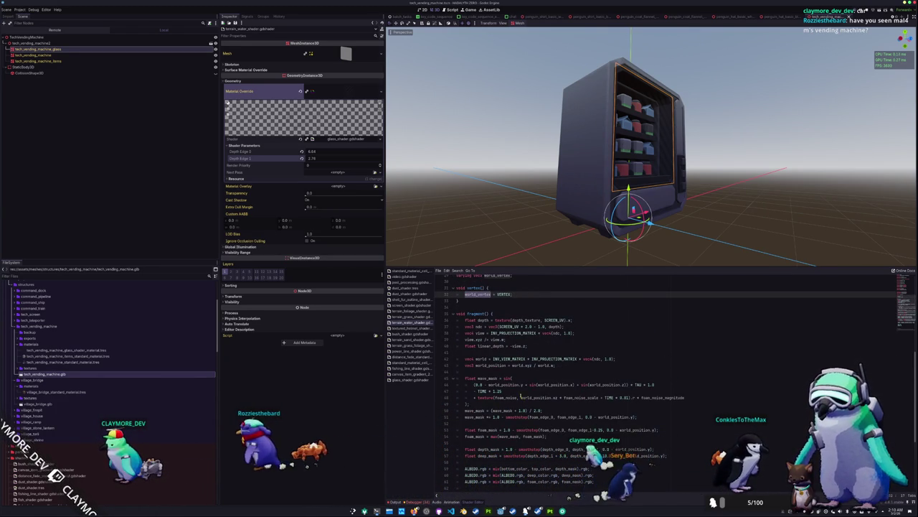
pyautogui.click(406, 379)
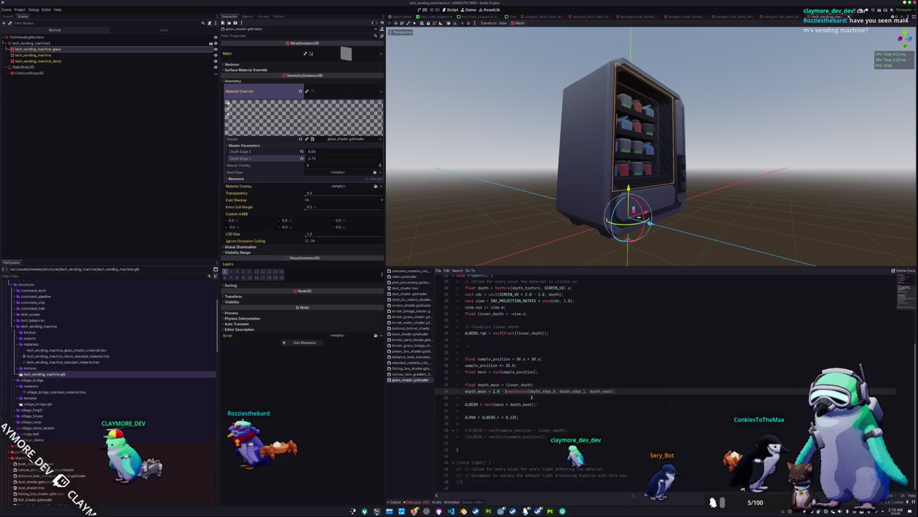
# Undo four shader edits to restore the earlier linear-depth depth_mask code
pyautogui.click(532, 397)
pyautogui.scroll(2, 532, 396)
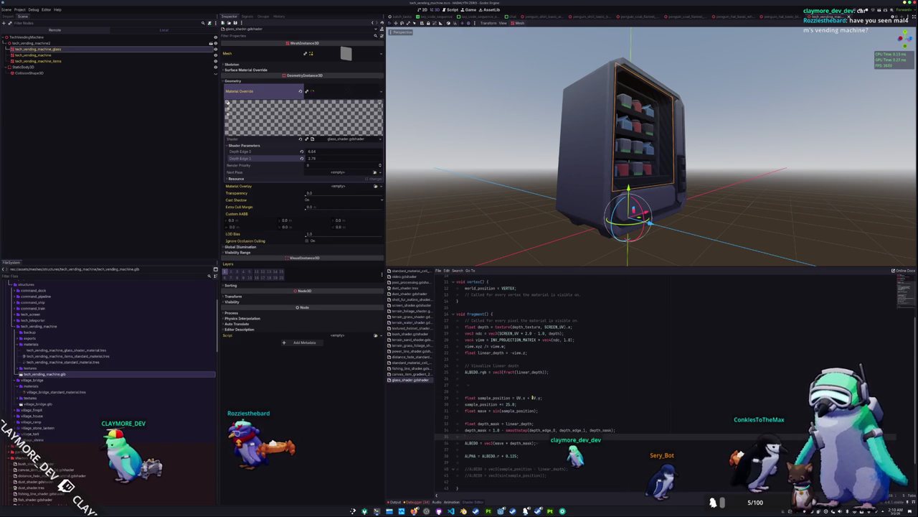
pyautogui.hotkey('ctrl', 'z')
pyautogui.hotkey('ctrl', 'z')
pyautogui.hotkey('ctrl', 'z')
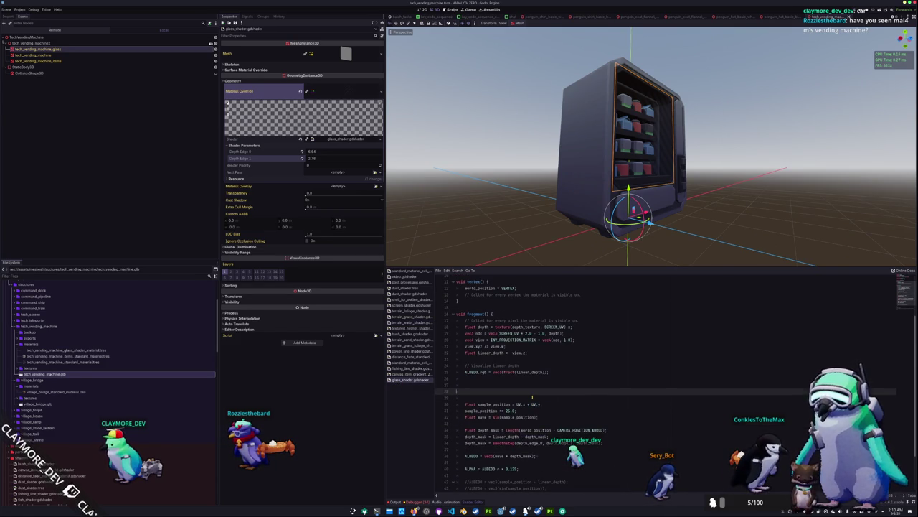
pyautogui.hotkey('ctrl', 'z')
pyautogui.hotkey('ctrl', 'z')
pyautogui.hotkey('ctrl', 'z')
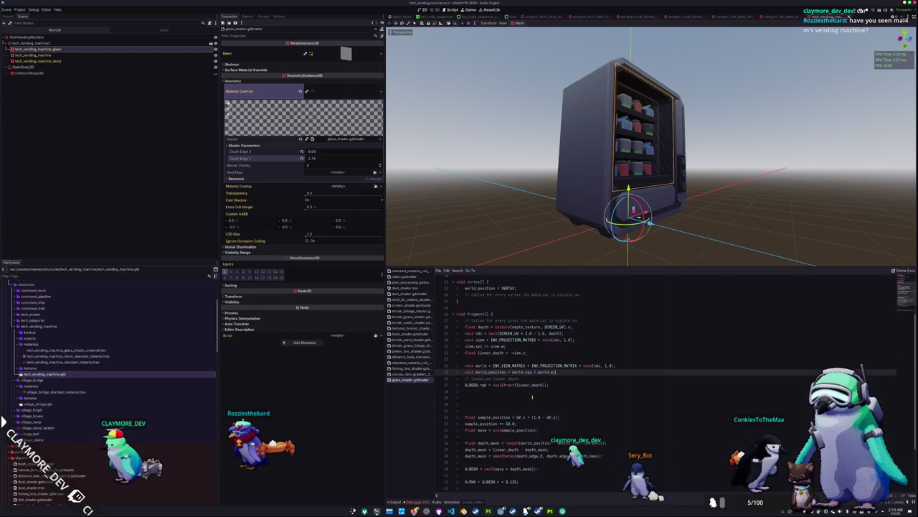
pyautogui.hotkey('ctrl', 'z')
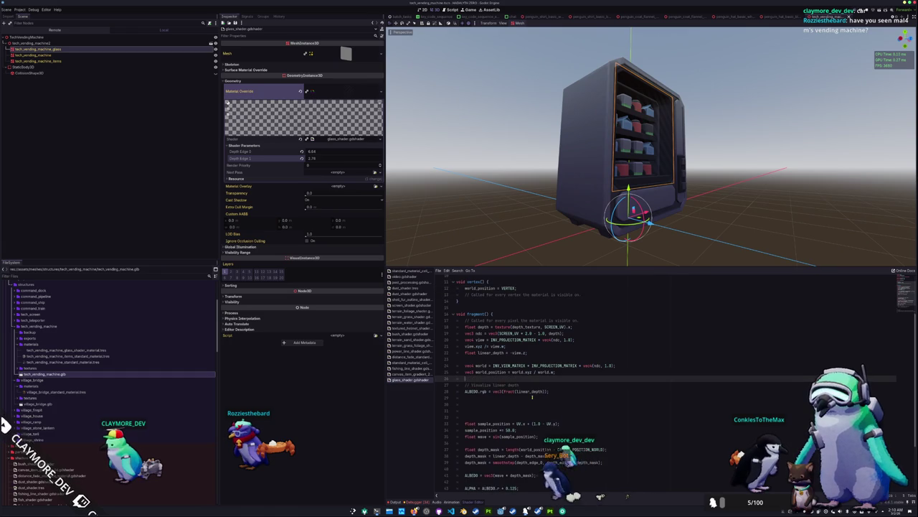
pyautogui.hotkey('ctrl', 'z')
pyautogui.hotkey('ctrl', 'z')
pyautogui.hotkey('ctrl', 'z')
pyautogui.hotkey('ctrl', 'z')
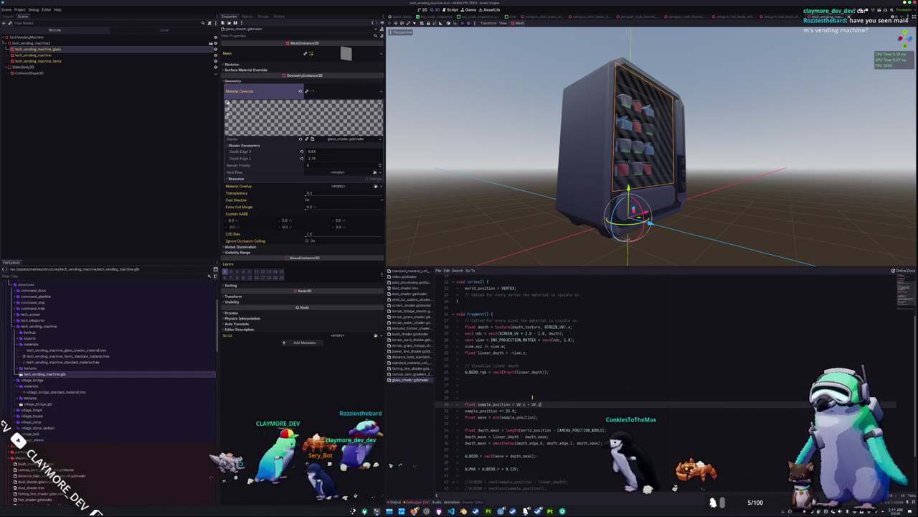
# Set the glass Depth Edge 0 and Depth Edge 1 to -0.25 and 0.25
pyautogui.click(301, 158)
pyautogui.click(301, 152)
pyautogui.moveTo(301, 152)
pyautogui.mouseDown()
pyautogui.moveTo(290, 152)
pyautogui.moveTo(337, 158)
pyautogui.moveTo(312, 161)
pyautogui.mouseUp()
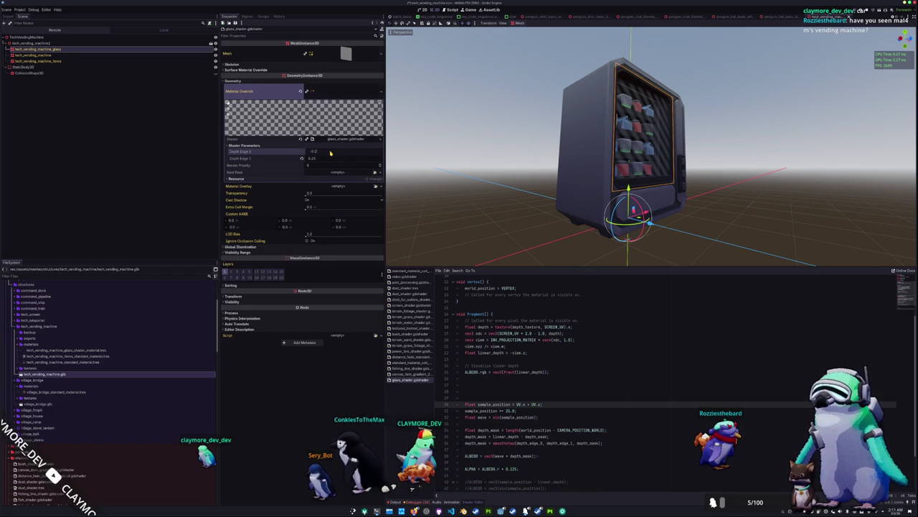
pyautogui.moveTo(517, 201)
pyautogui.mouseDown()
pyautogui.moveTo(531, 200)
pyautogui.moveTo(466, 205)
pyautogui.moveTo(464, 253)
pyautogui.mouseUp()
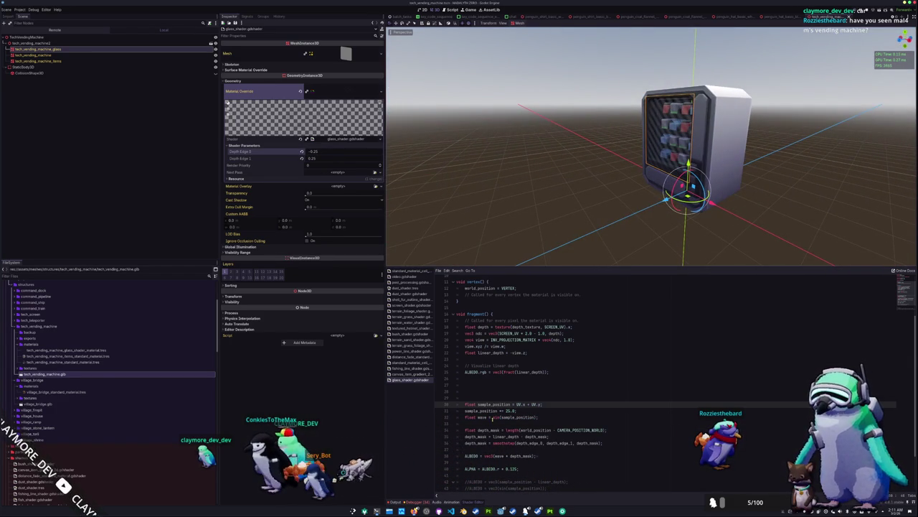
# Revisit the depth-mask smoothstep and sample_position increment lines, then deselect the glass mesh
pyautogui.click(492, 443)
pyautogui.write('1.0 -')
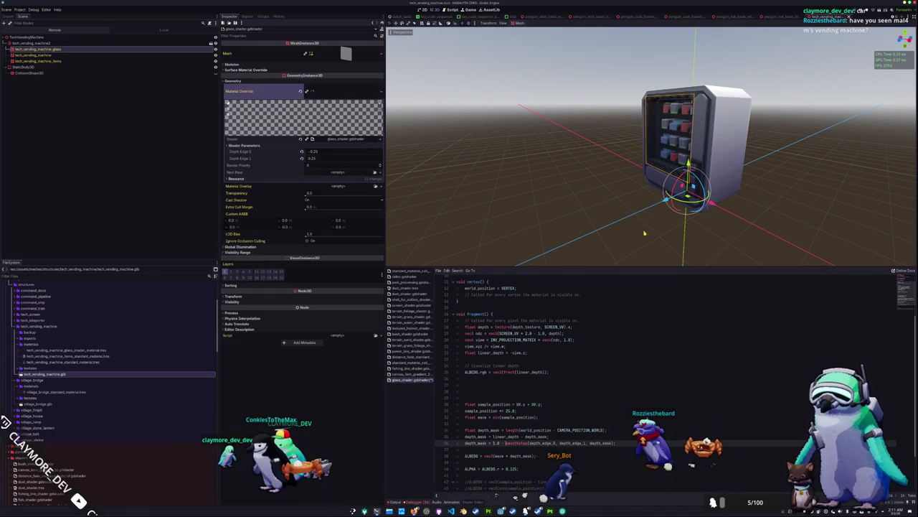
pyautogui.scroll(5, 644, 232)
pyautogui.scroll(-8, 625, 219)
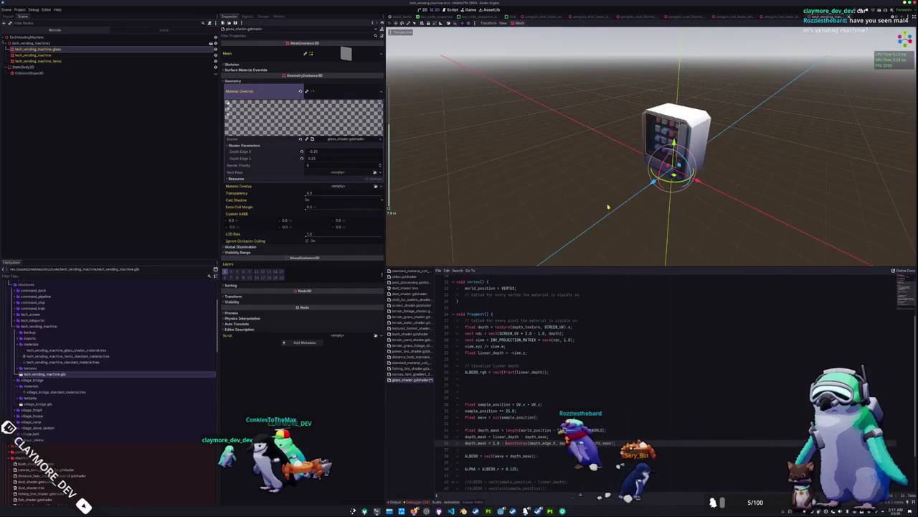
pyautogui.moveTo(607, 208)
pyautogui.mouseDown()
pyautogui.moveTo(562, 193)
pyautogui.moveTo(648, 194)
pyautogui.moveTo(559, 199)
pyautogui.moveTo(539, 188)
pyautogui.moveTo(581, 192)
pyautogui.moveTo(584, 183)
pyautogui.mouseUp()
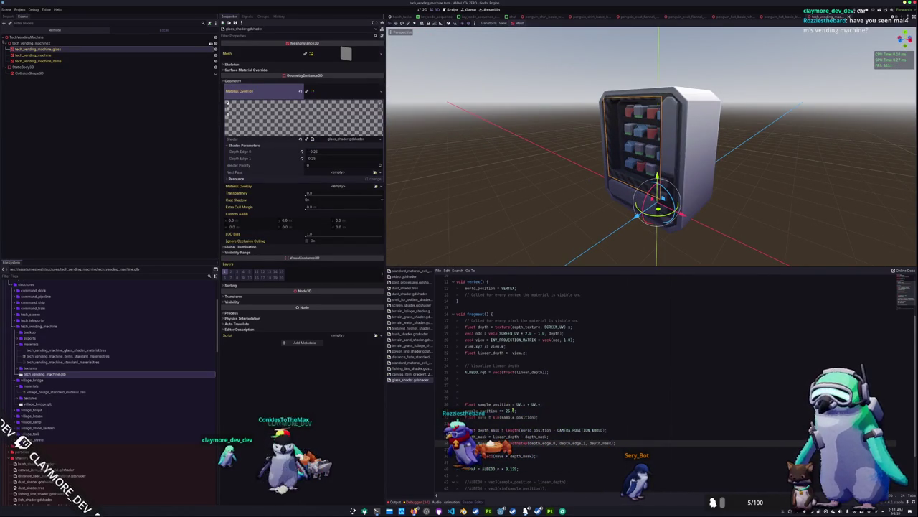
pyautogui.click(510, 411)
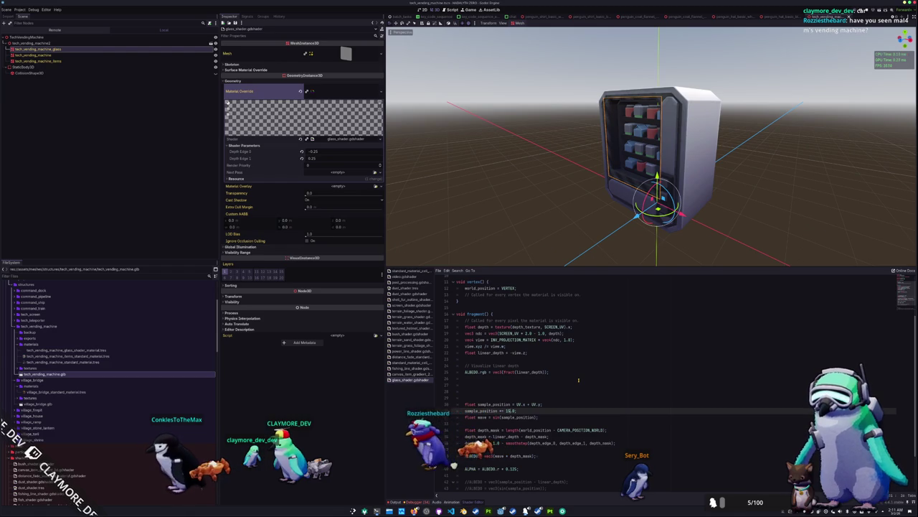
pyautogui.press('Down')
pyautogui.press('Down')
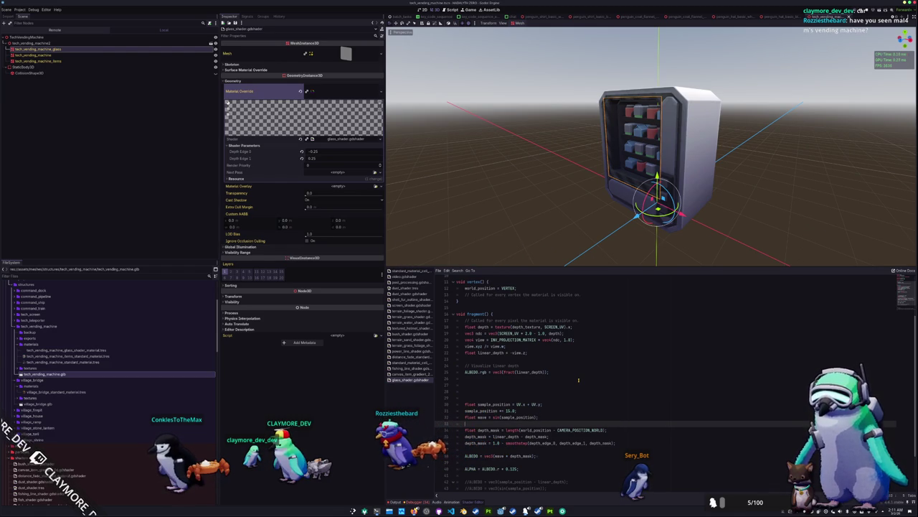
pyautogui.click(183, 150)
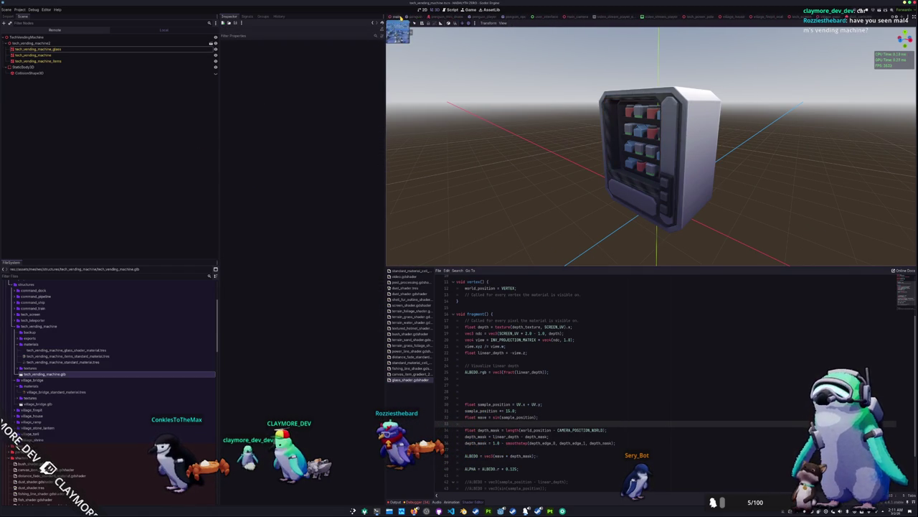
# Return to the tech_vending_machine scene and add a CameraZoneArea3D child under its root
pyautogui.hotkey('ctrl', 'Tab')
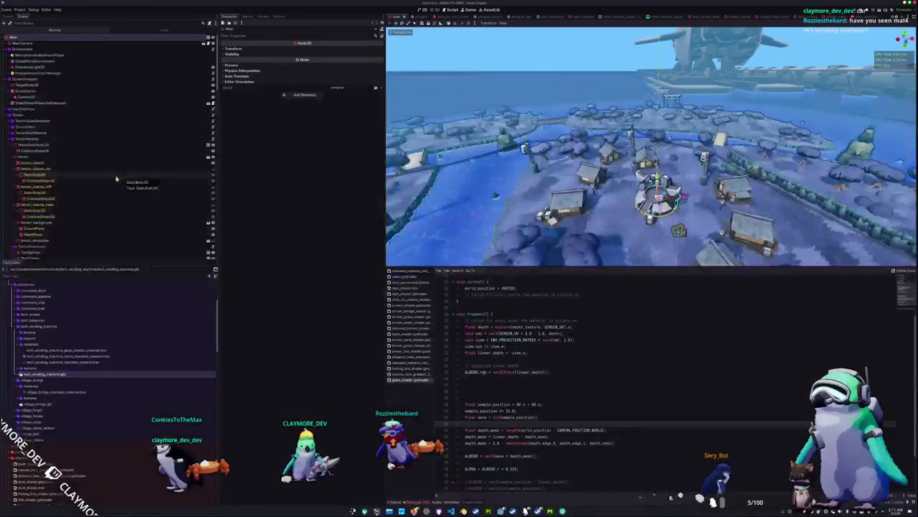
pyautogui.scroll(-2, 69, 174)
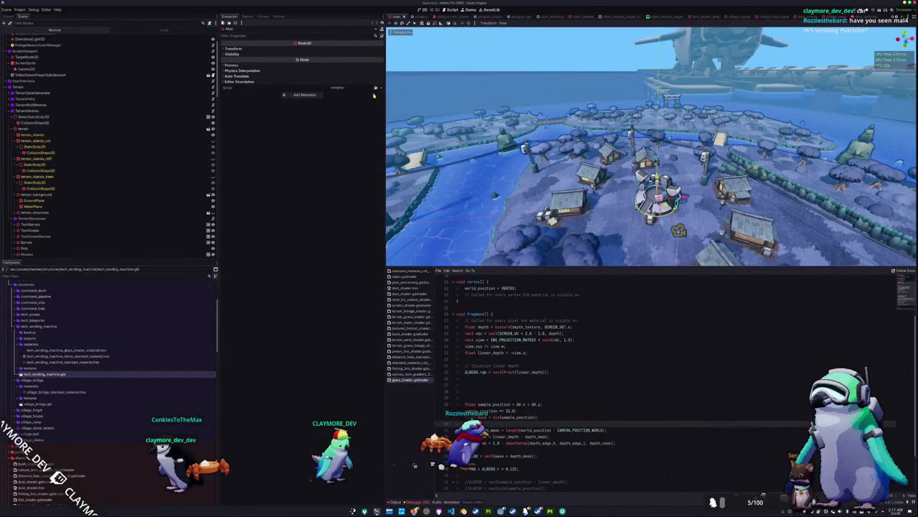
pyautogui.scroll(-3, 778, 17)
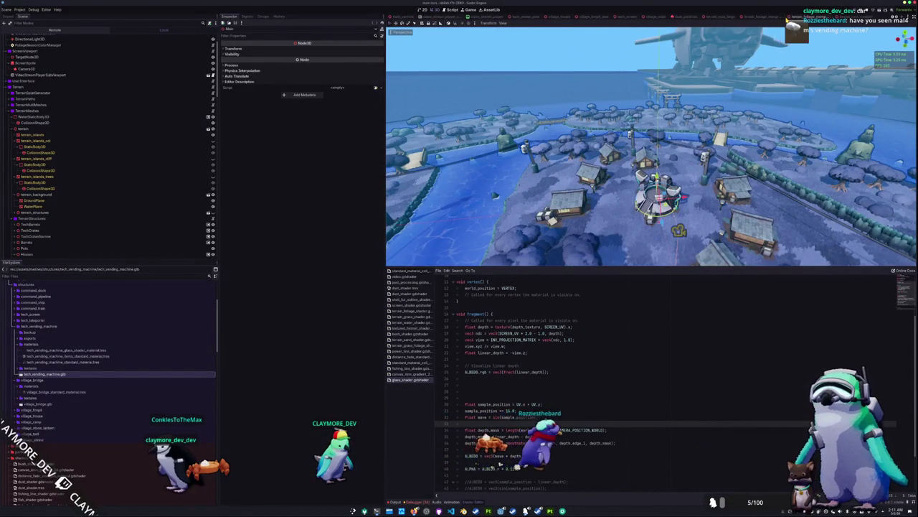
pyautogui.click(787, 19)
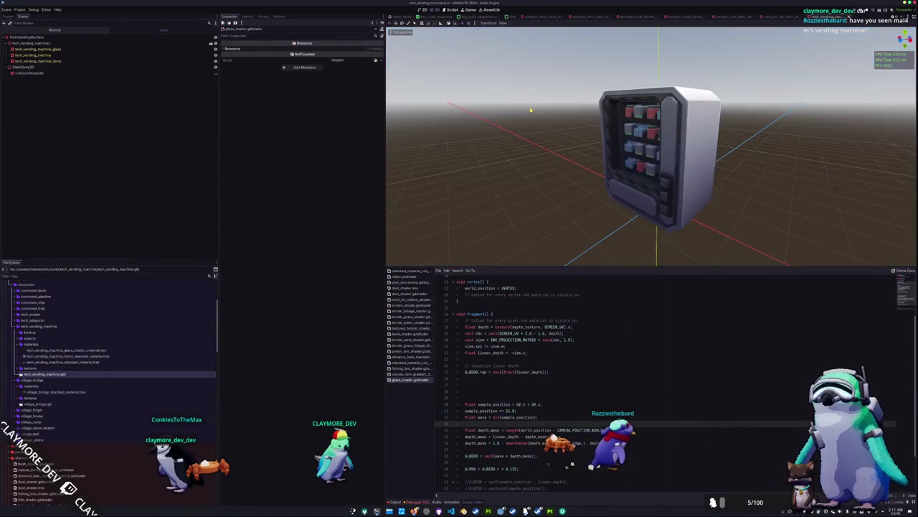
pyautogui.rightClick(67, 38)
pyautogui.click(128, 44)
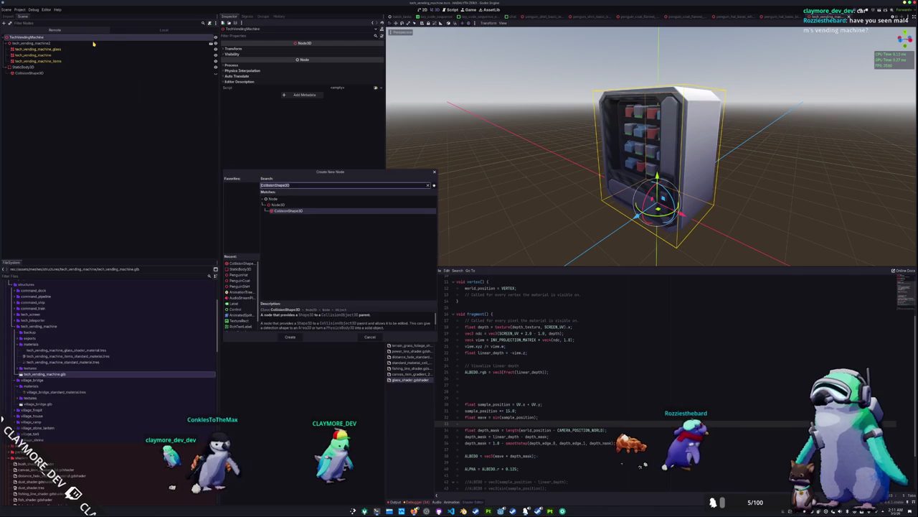
pyautogui.write('camera')
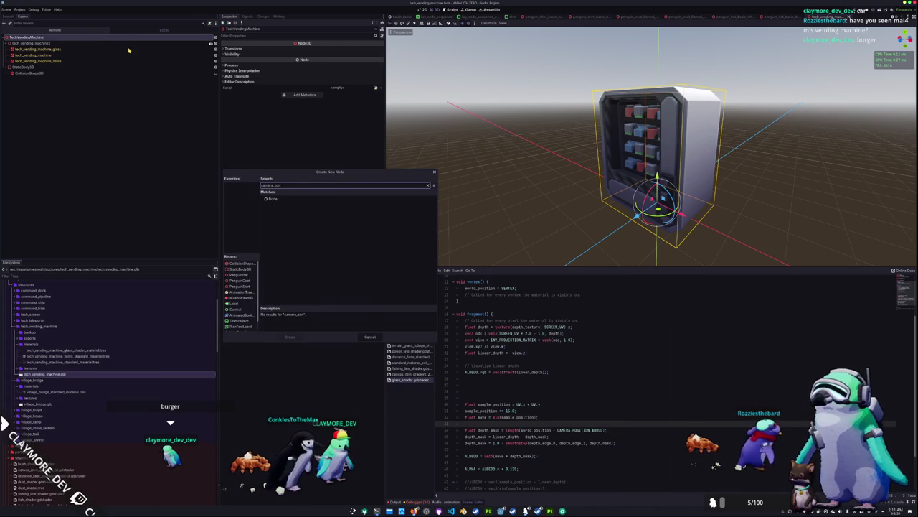
pyautogui.write('z')
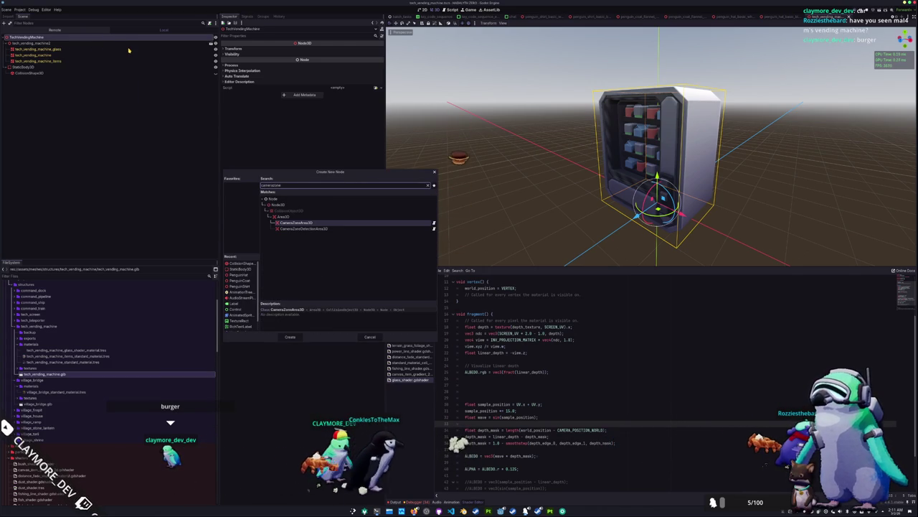
pyautogui.press('Return')
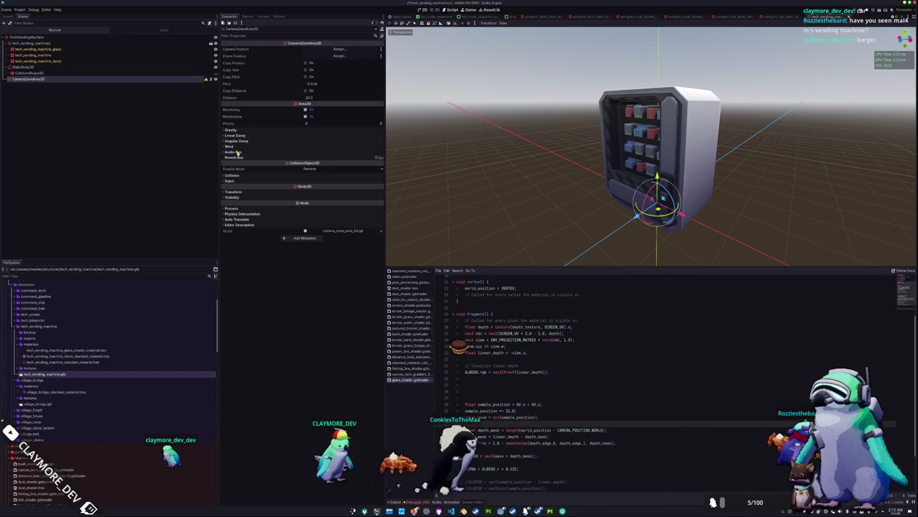
# Put the CameraZoneArea3D on the Camera collision layer
pyautogui.click(240, 176)
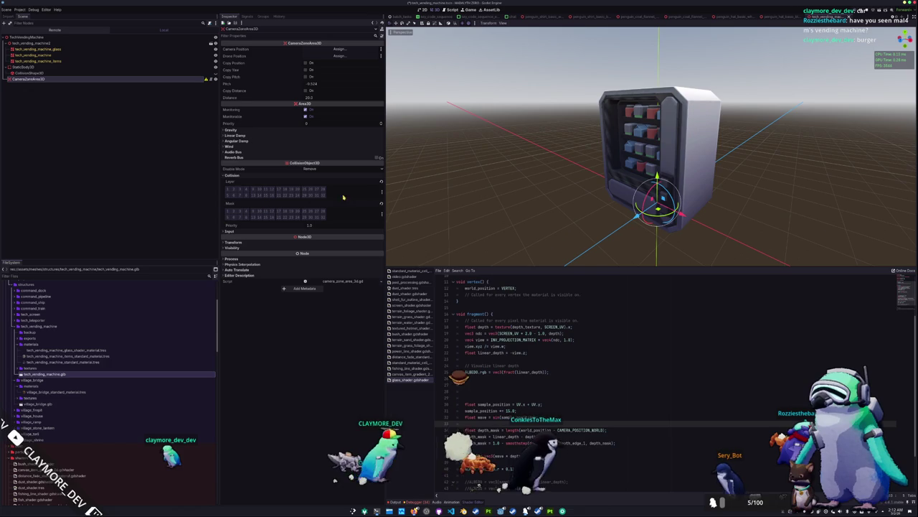
pyautogui.click(381, 190)
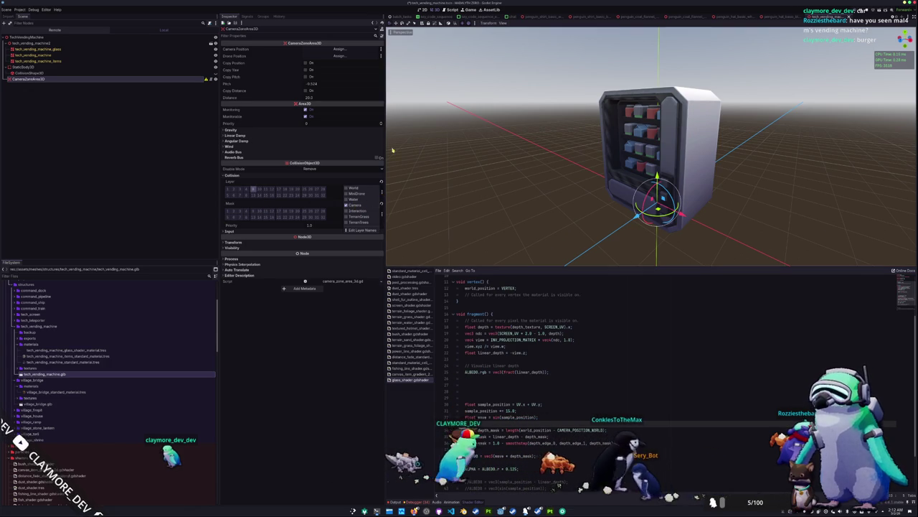
pyautogui.click(355, 206)
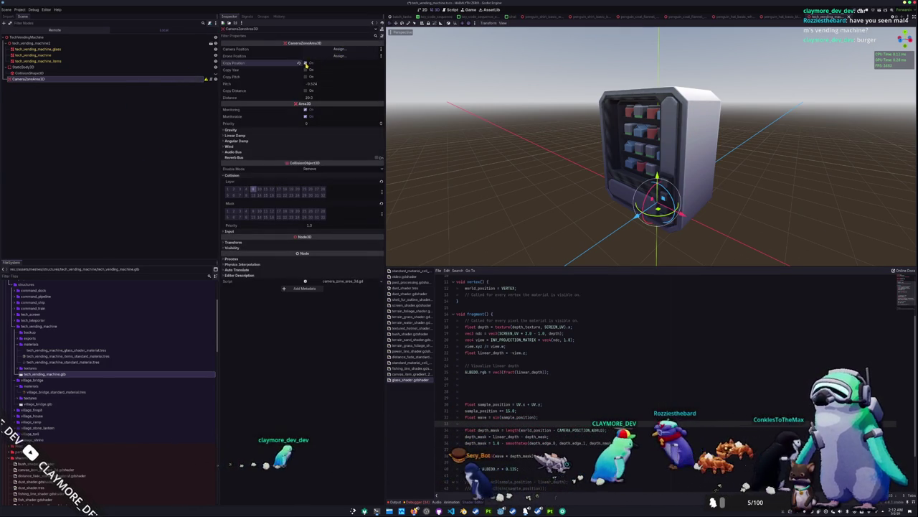
# Toggle Copy Position, View, Pitch and Distance, commit Distance 10.0, and save the scene
pyautogui.click(306, 63)
pyautogui.click(306, 70)
pyautogui.click(306, 76)
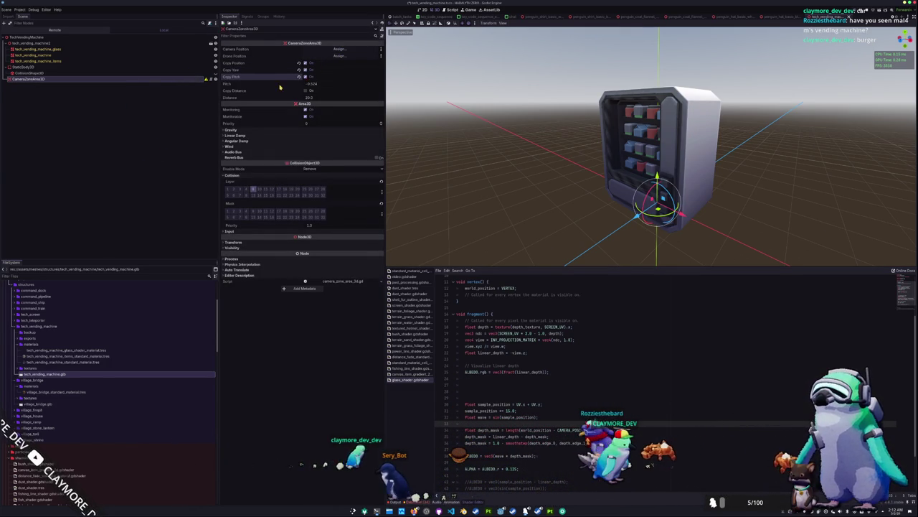
pyautogui.hotkey('ctrl', 's')
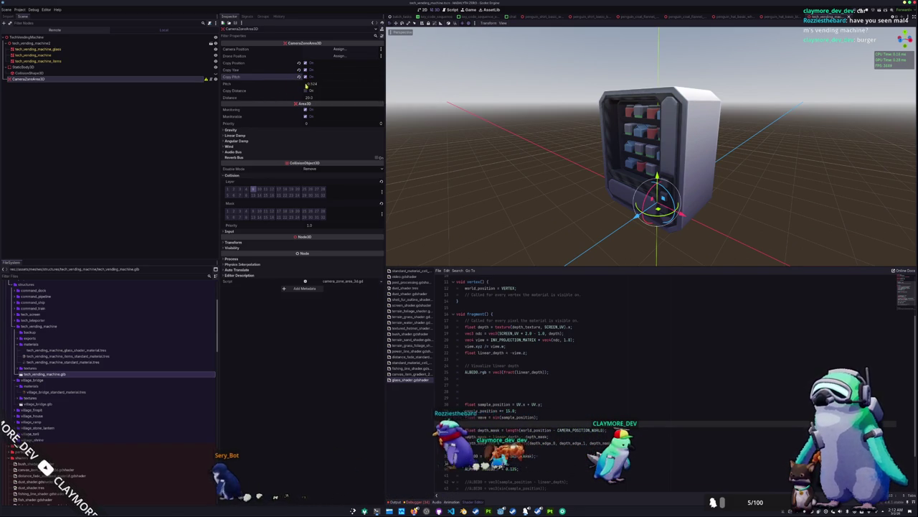
pyautogui.click(305, 91)
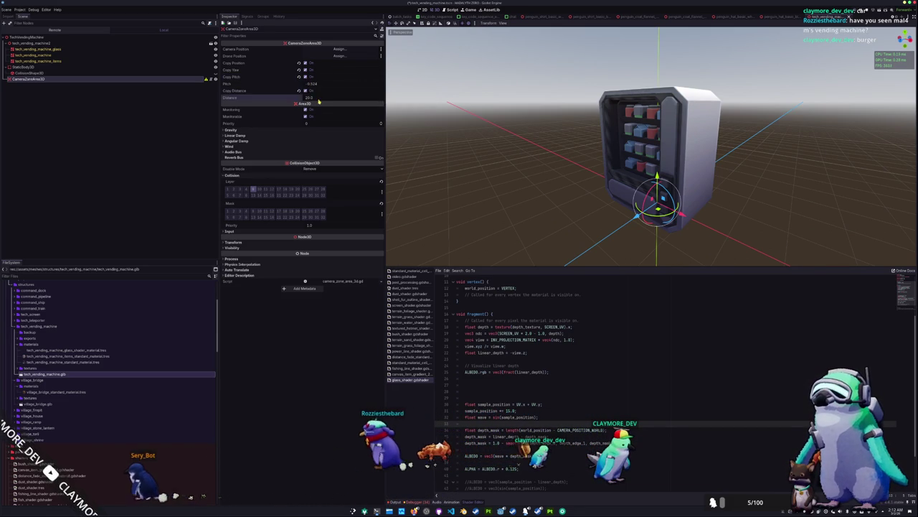
pyautogui.press('Return')
pyautogui.hotkey('ctrl', 's')
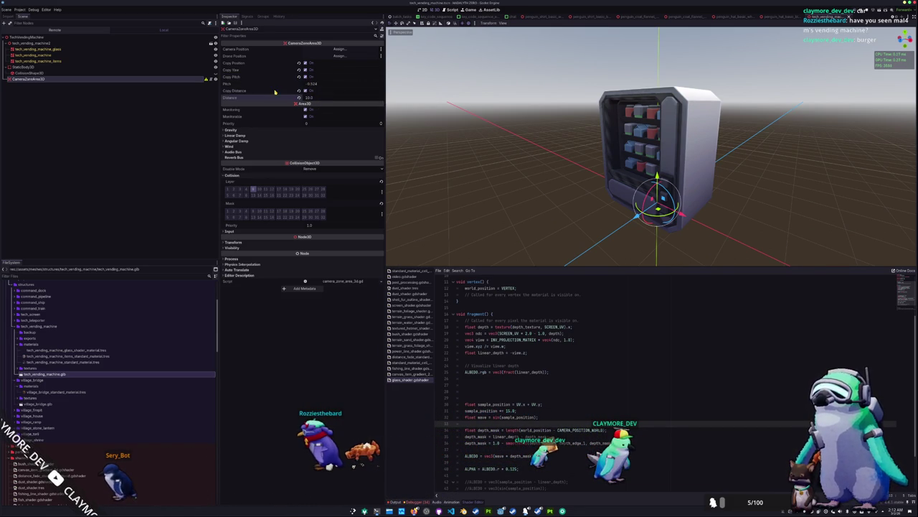
pyautogui.rightClick(106, 79)
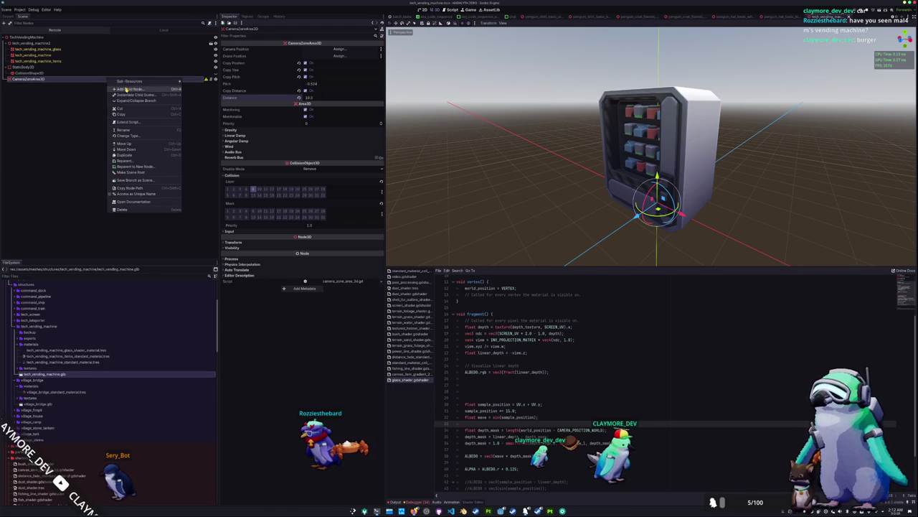
# Add a CollisionShape3D under CameraZoneArea3D and give it a BoxShape3D
pyautogui.click(126, 88)
pyautogui.press('BackSpace')
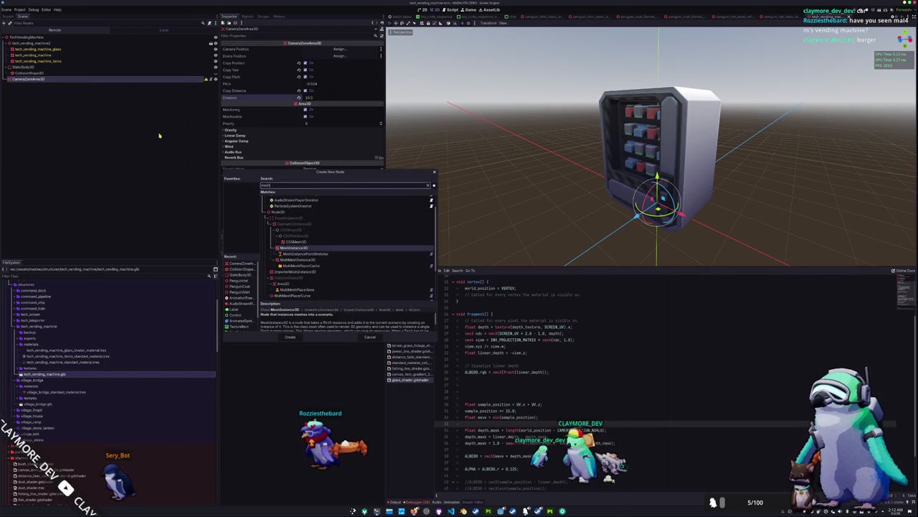
pyautogui.click(241, 269)
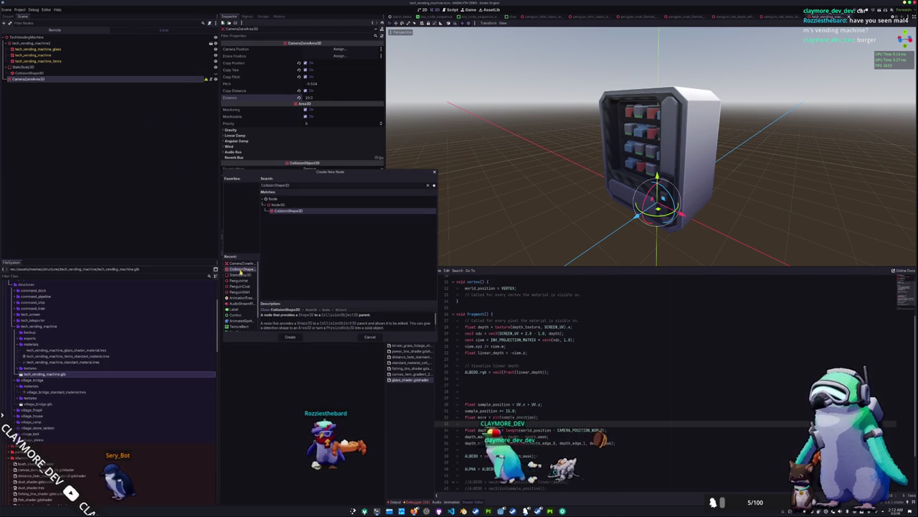
pyautogui.click(290, 337)
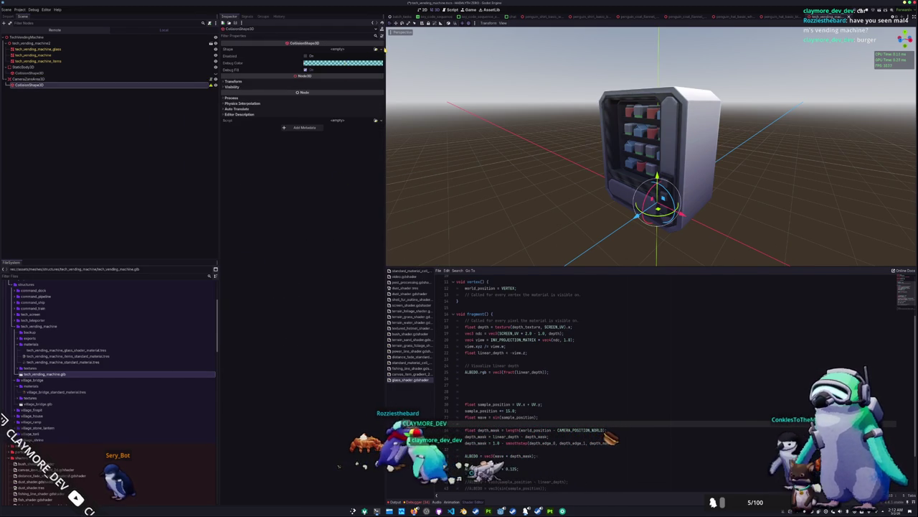
pyautogui.click(376, 49)
pyautogui.click(360, 75)
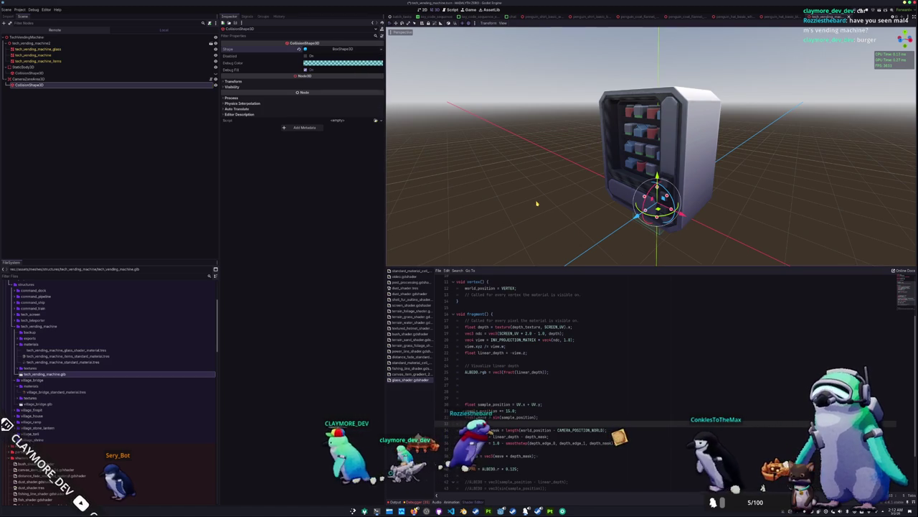
# Resize the box in top and front views so it encloses the machine deeper, higher and wider
pyautogui.press('KP_7')
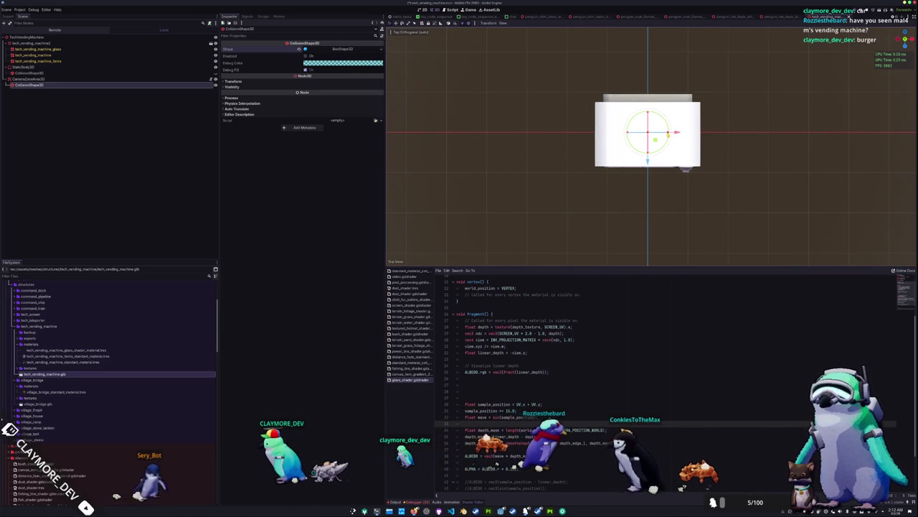
pyautogui.moveTo(705, 132); pyautogui.dragTo(712, 132)
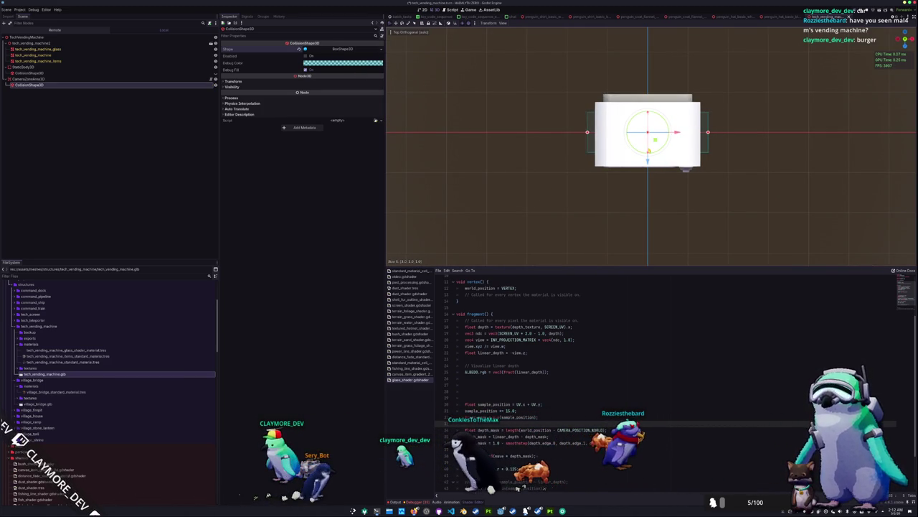
pyautogui.moveTo(648, 162)
pyautogui.mouseDown()
pyautogui.moveTo(649, 191)
pyautogui.moveTo(648, 180)
pyautogui.mouseUp()
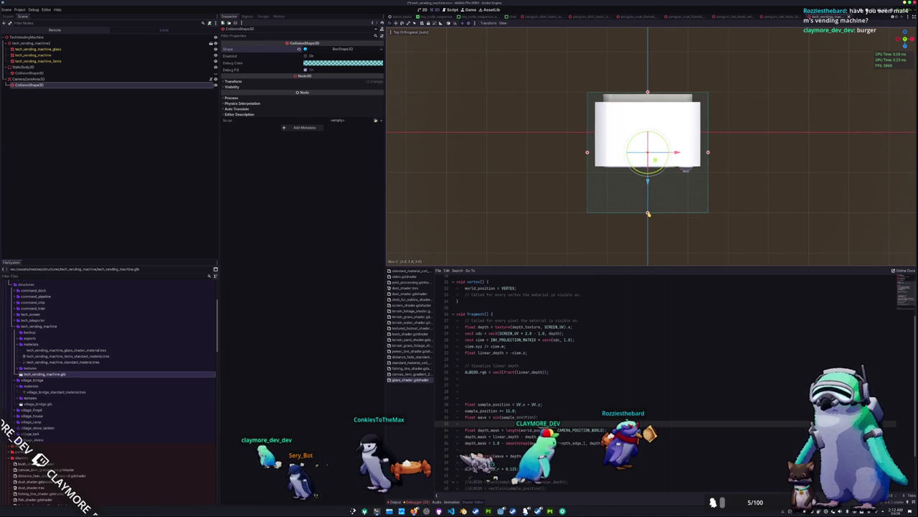
pyautogui.moveTo(648, 226)
pyautogui.mouseDown()
pyautogui.moveTo(586, 197)
pyautogui.moveTo(566, 150)
pyautogui.mouseUp()
pyautogui.scroll(-3, 567, 139)
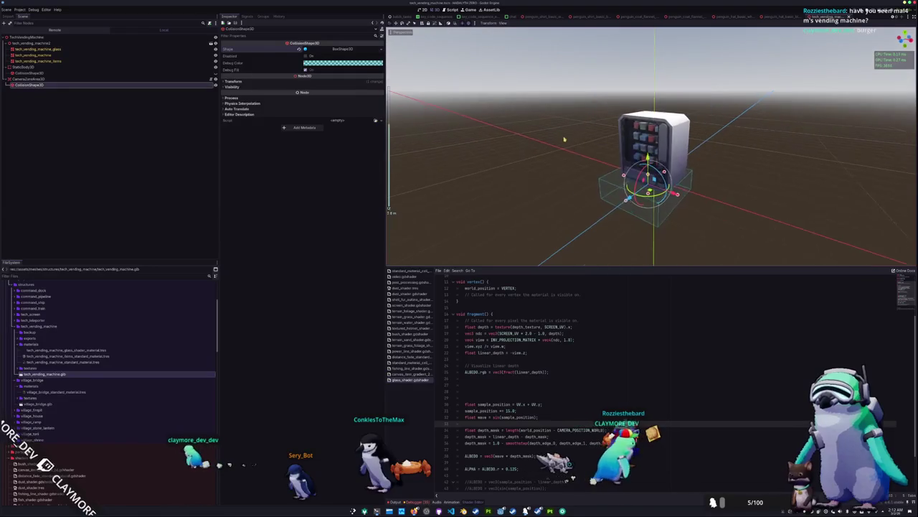
pyautogui.press('KP_1')
pyautogui.scroll(3, 632, 182)
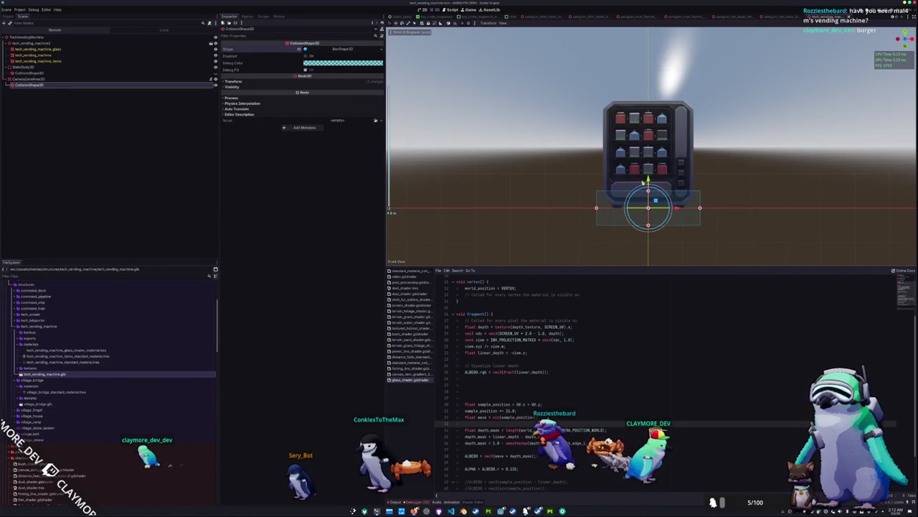
pyautogui.moveTo(648, 191); pyautogui.dragTo(649, 98)
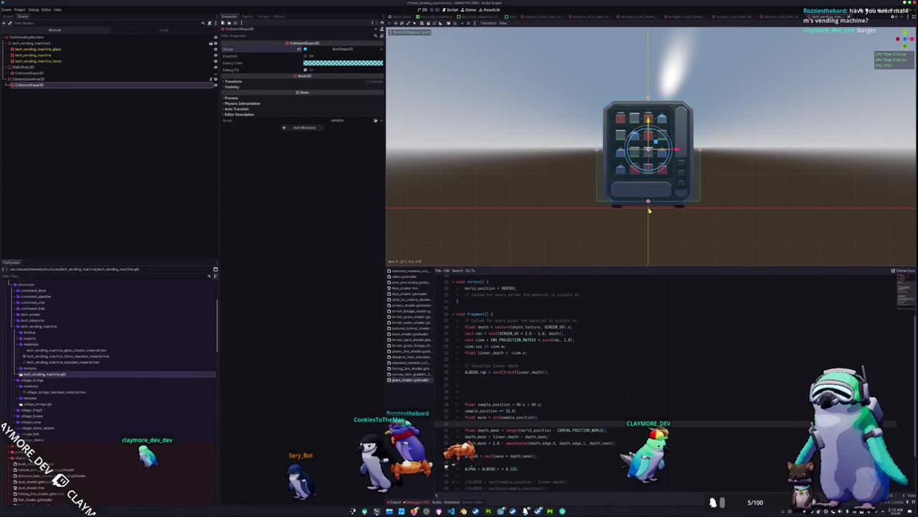
pyautogui.moveTo(648, 208); pyautogui.dragTo(555, 173)
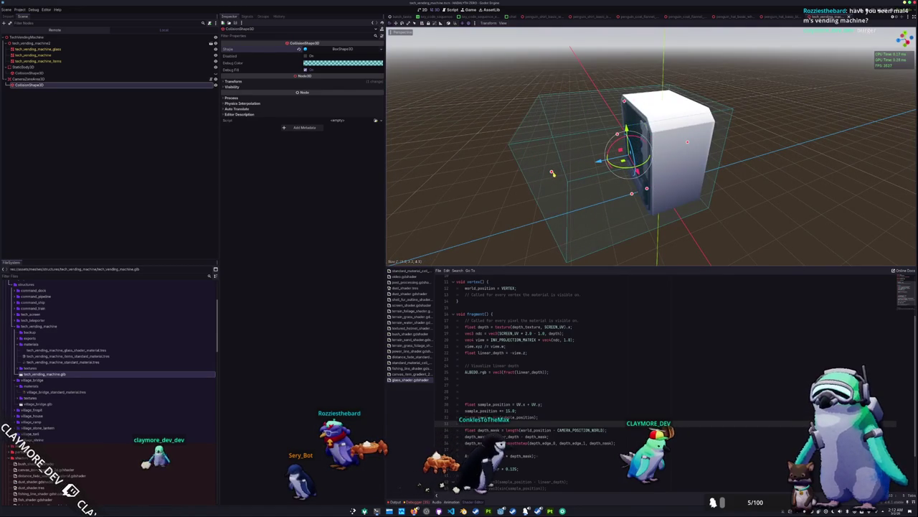
pyautogui.press('KP_7')
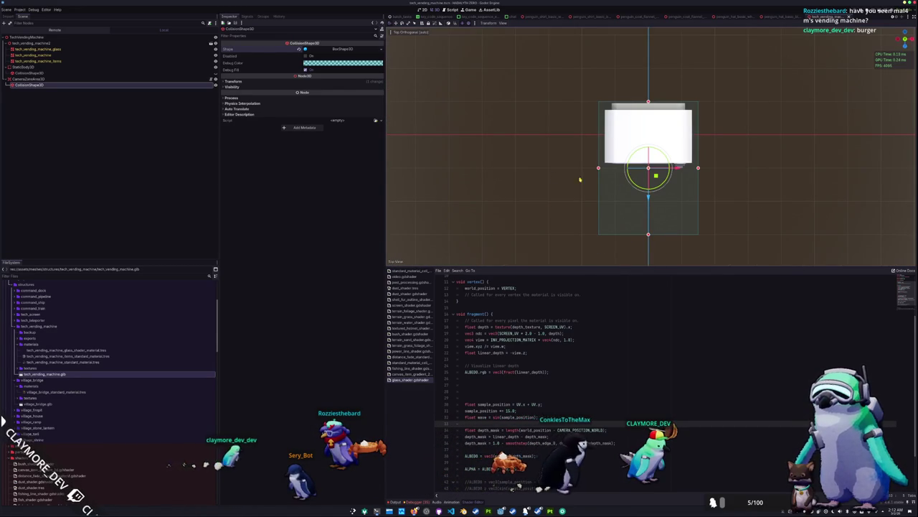
pyautogui.moveTo(700, 169)
pyautogui.mouseDown()
pyautogui.moveTo(714, 170)
pyautogui.moveTo(500, 157)
pyautogui.mouseUp()
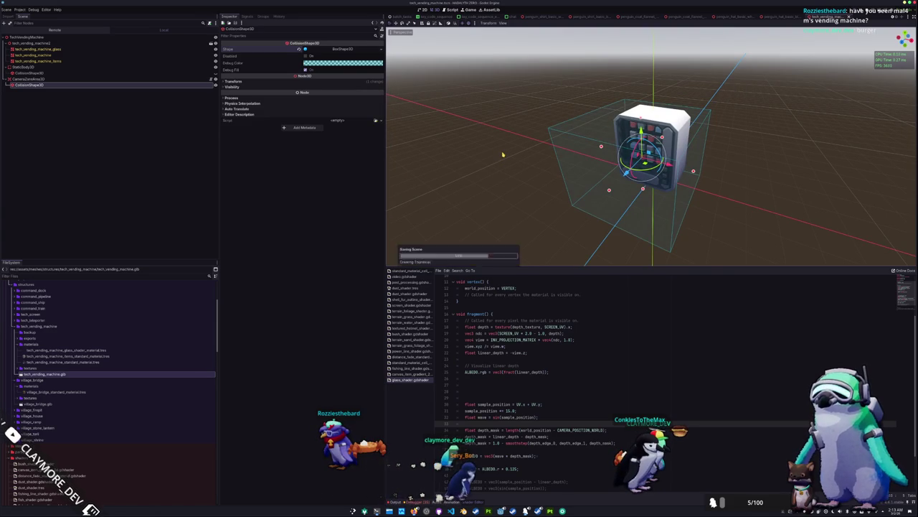
# Save the vending machine scene with its collision box and select the root TechVendingMachine node
pyautogui.click(81, 110)
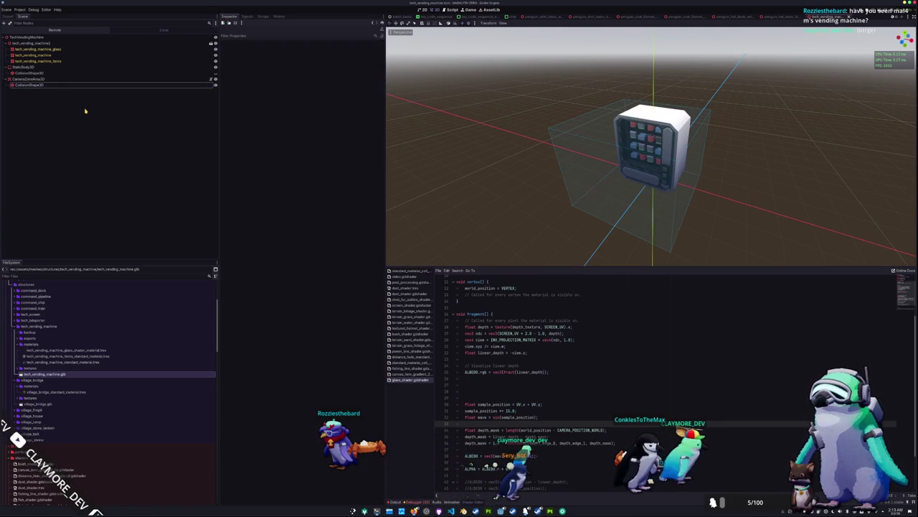
pyautogui.click(135, 86)
pyautogui.hotkey('ctrl', 's')
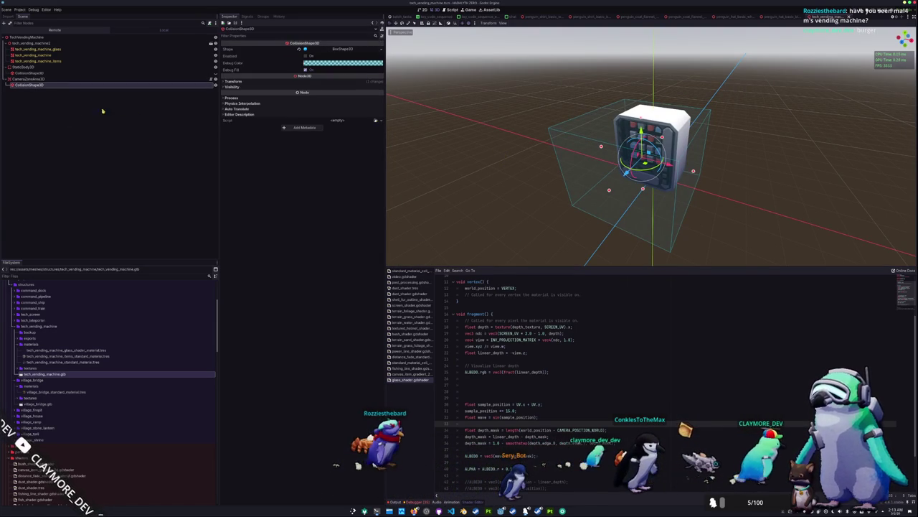
pyautogui.click(60, 78)
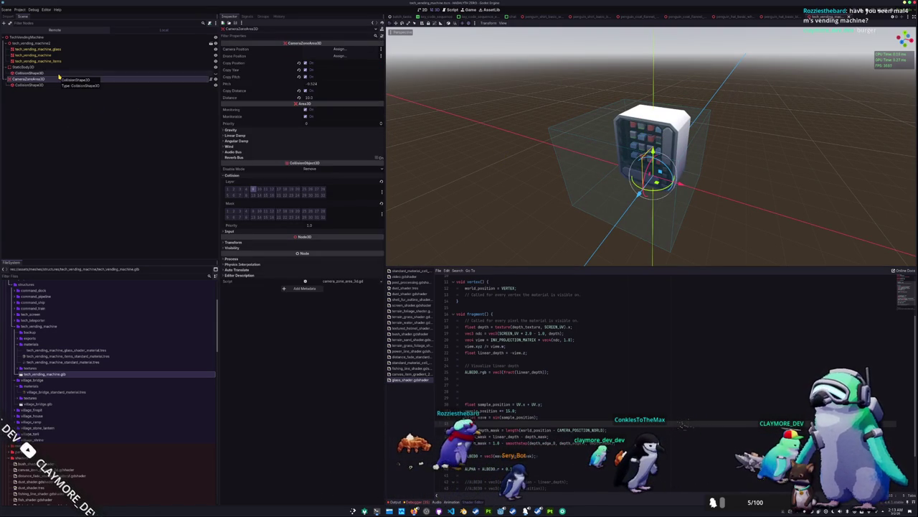
pyautogui.click(29, 66)
pyautogui.click(65, 60)
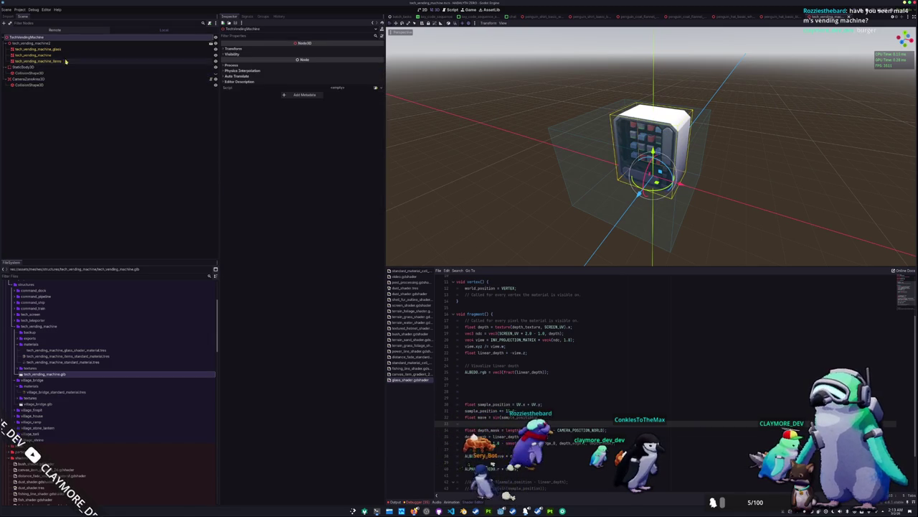
pyautogui.click(29, 37)
# Open main.tscn through the quick resource finder and collapse the terrain node's children
pyautogui.click(399, 16)
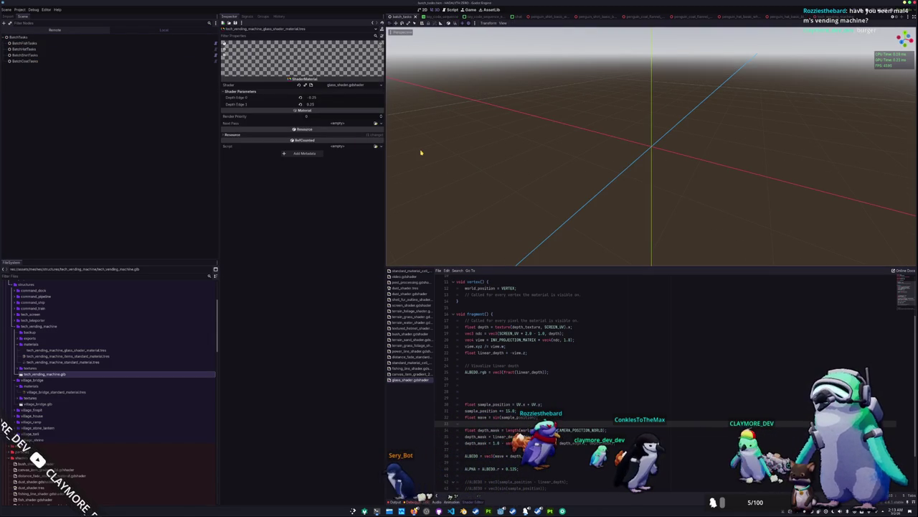
pyautogui.hotkey('alt', 'shift', 'o')
pyautogui.write('main')
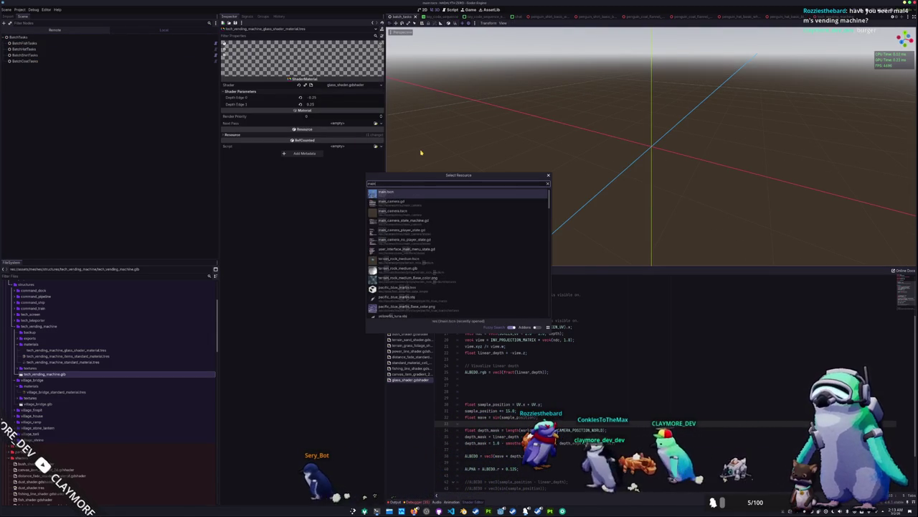
pyautogui.press('Return')
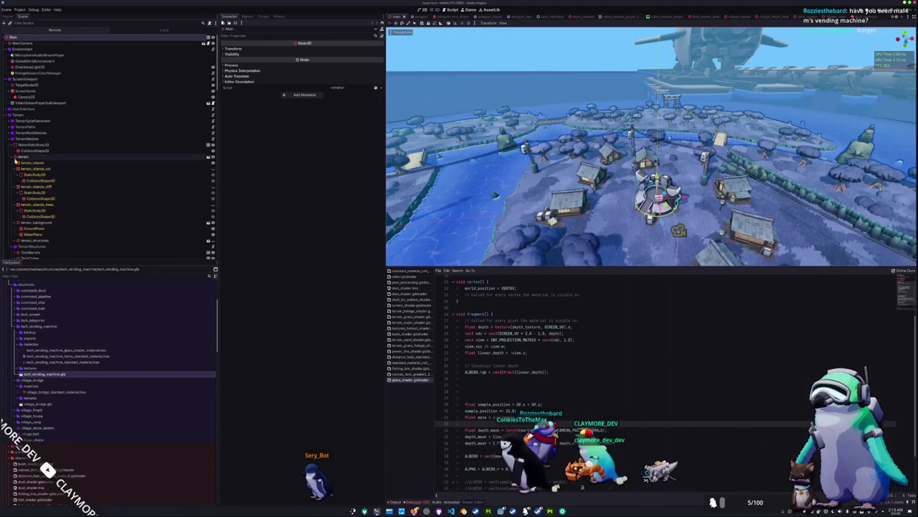
pyautogui.click(16, 162)
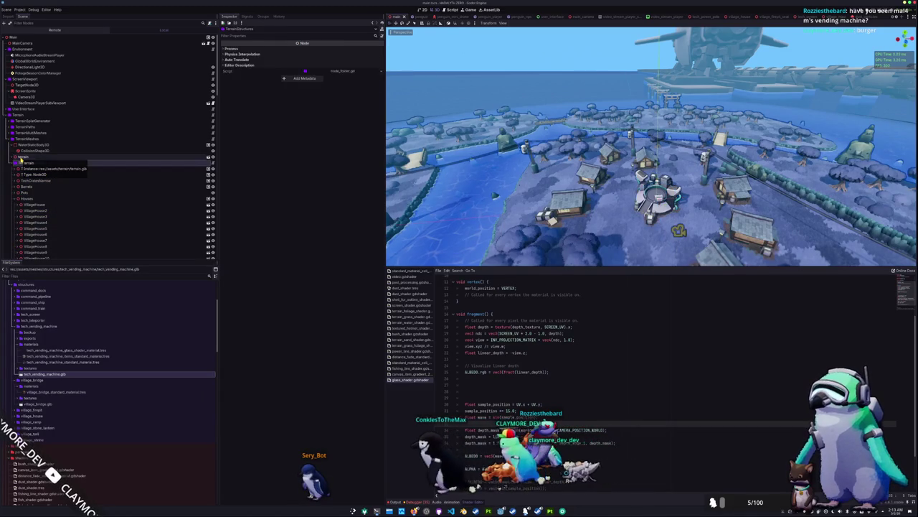
pyautogui.press('Down')
pyautogui.press('Down')
pyautogui.press('Down')
# Collapse the Houses, Bridges, Shrines, StoneLanterns, Screen and PowerPoles groups in the scene tree
pyautogui.press('Left')
pyautogui.press('Down')
pyautogui.press('Down')
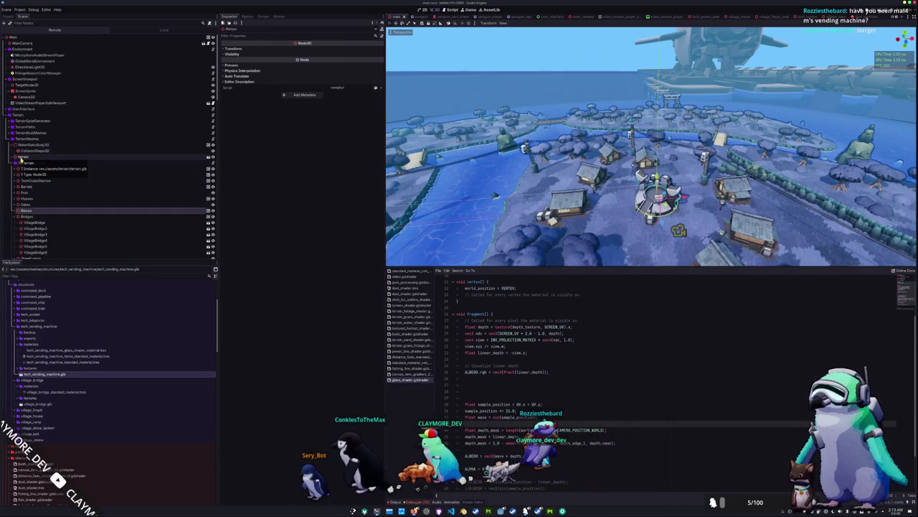
pyautogui.press('Down')
pyautogui.press('Left')
pyautogui.press('Down')
pyautogui.press('Down')
pyautogui.press('Down')
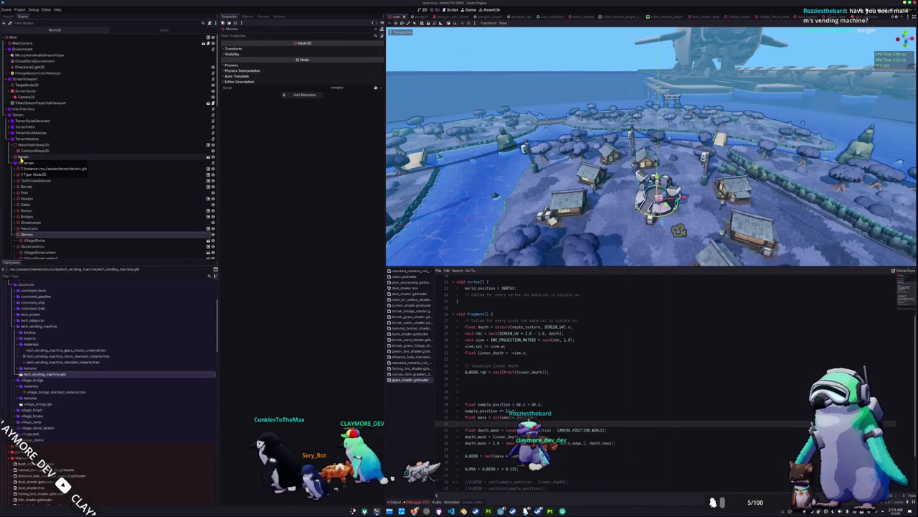
pyautogui.press('Left')
pyautogui.press('Down')
pyautogui.press('Left')
pyautogui.press('Down')
pyautogui.press('Down')
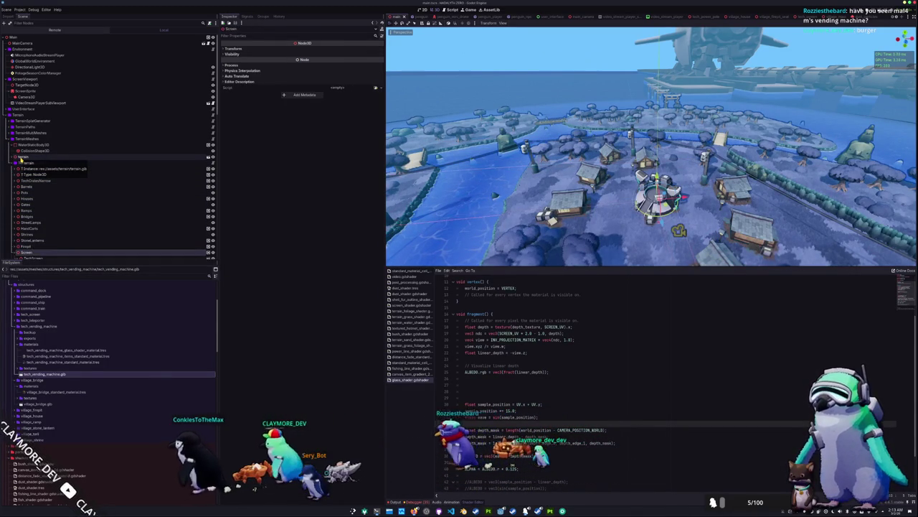
pyautogui.press('Left')
pyautogui.press('Down')
pyautogui.press('Left')
pyautogui.press('Down')
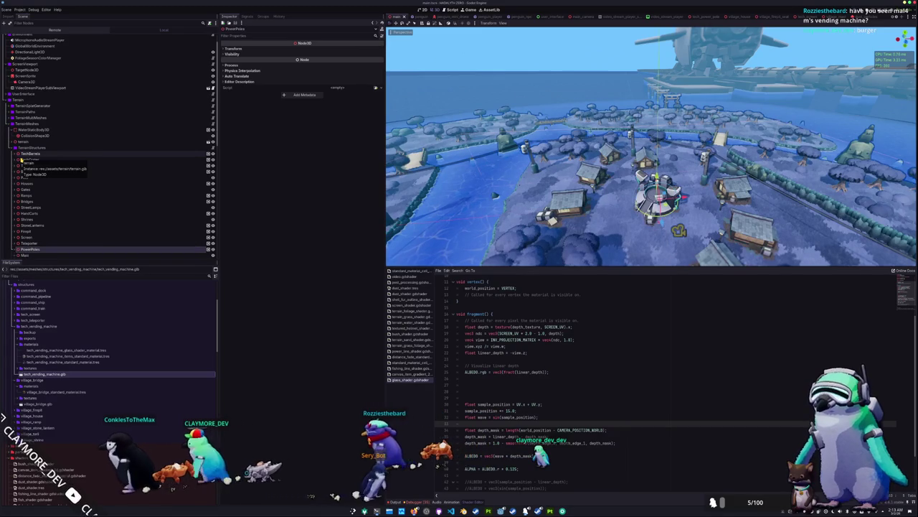
pyautogui.press('Left')
pyautogui.press('Down')
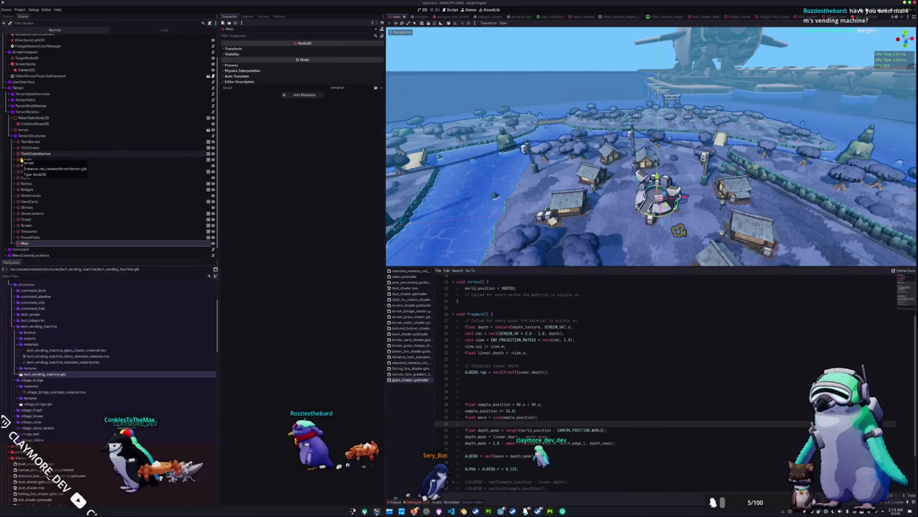
# Create a new Node3D child under TerrainStructures
pyautogui.rightClick(40, 136)
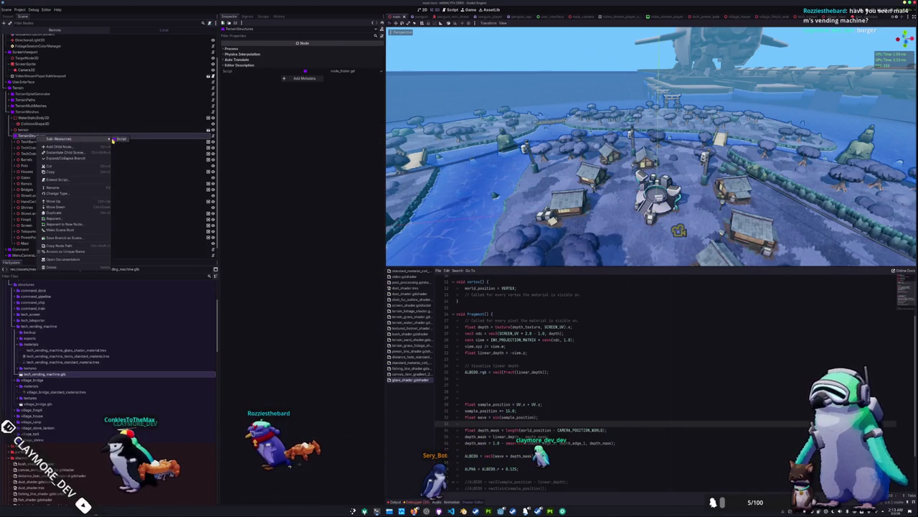
pyautogui.click(74, 148)
pyautogui.click(298, 205)
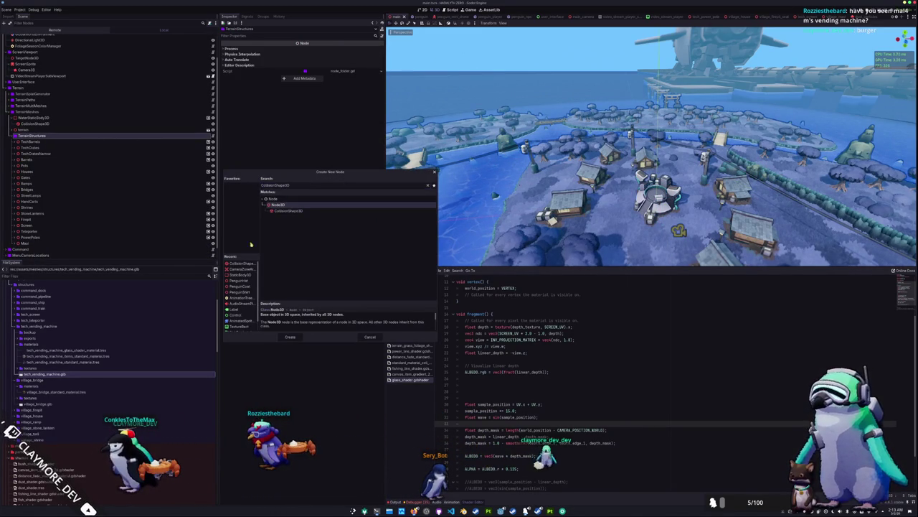
pyautogui.click(290, 338)
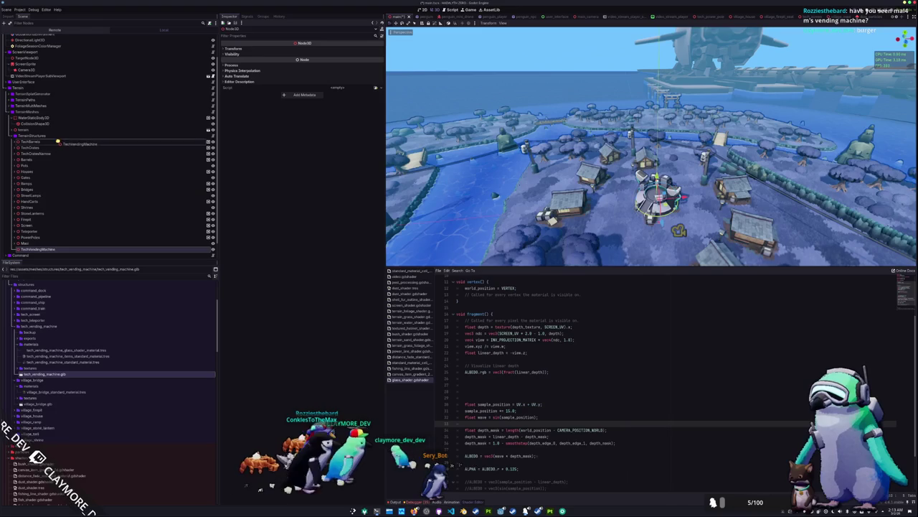
# Move TechVendingMachine to the top of TerrainStructures and drop a tech_vending_machine.tscn instance into it
pyautogui.moveTo(57, 141); pyautogui.dragTo(58, 141)
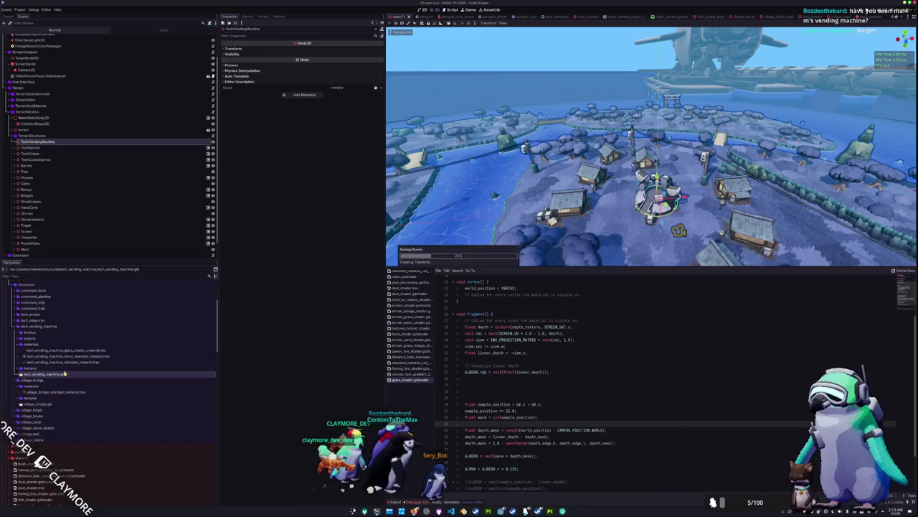
pyautogui.scroll(10, 72, 384)
pyautogui.scroll(-3, 76, 381)
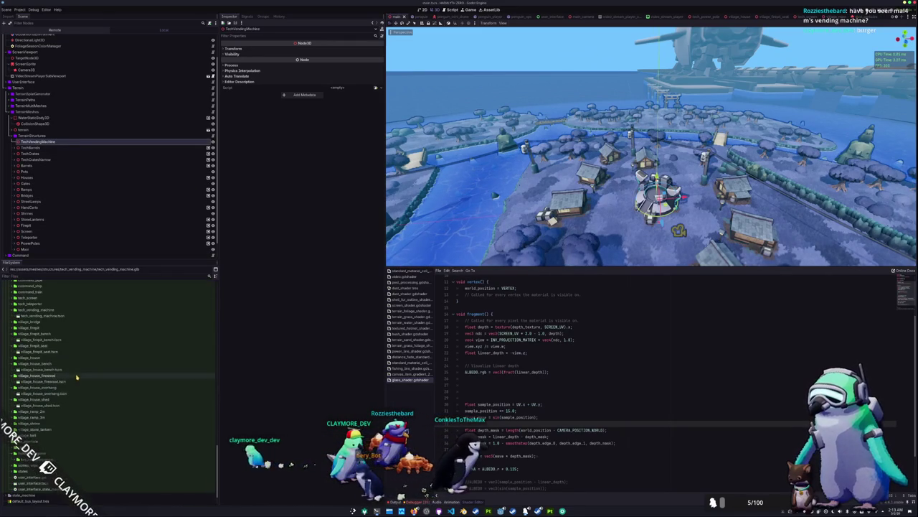
pyautogui.moveTo(41, 318)
pyautogui.mouseDown()
pyautogui.moveTo(66, 141)
pyautogui.moveTo(56, 140)
pyautogui.mouseUp()
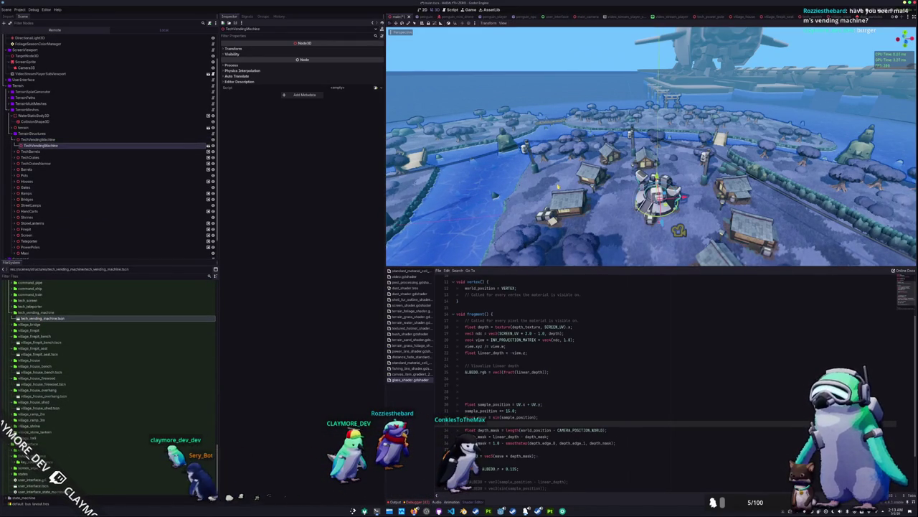
pyautogui.press('KP_7')
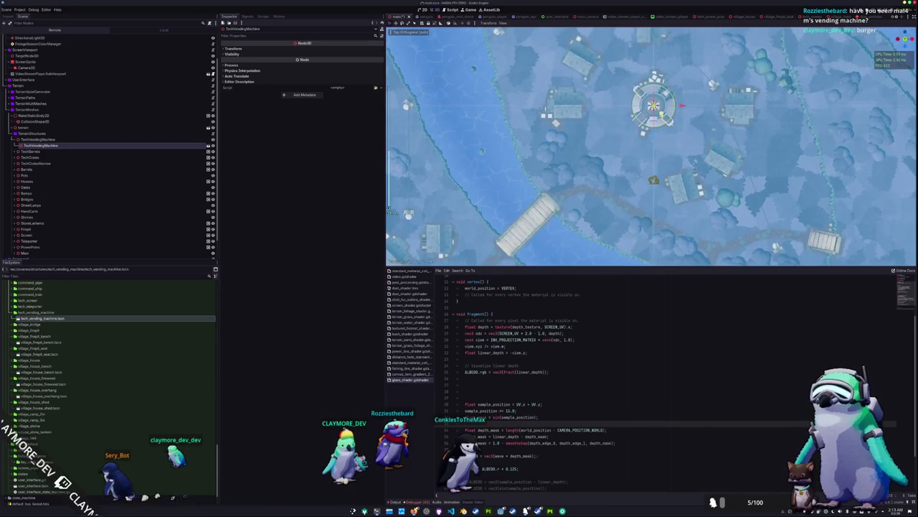
pyautogui.moveTo(646, 158)
pyautogui.mouseDown()
pyautogui.moveTo(629, 188)
pyautogui.moveTo(644, 164)
pyautogui.mouseUp()
pyautogui.scroll(3, 629, 188)
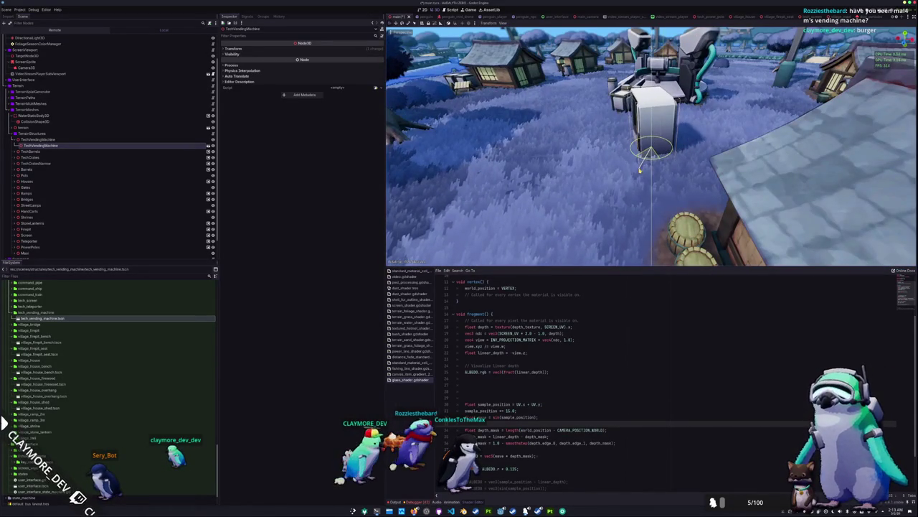
# Duplicate the vending machine and rotate the copy about 30 degrees beside the screen
pyautogui.press('KP_7')
pyautogui.hotkey('ctrl', 'd')
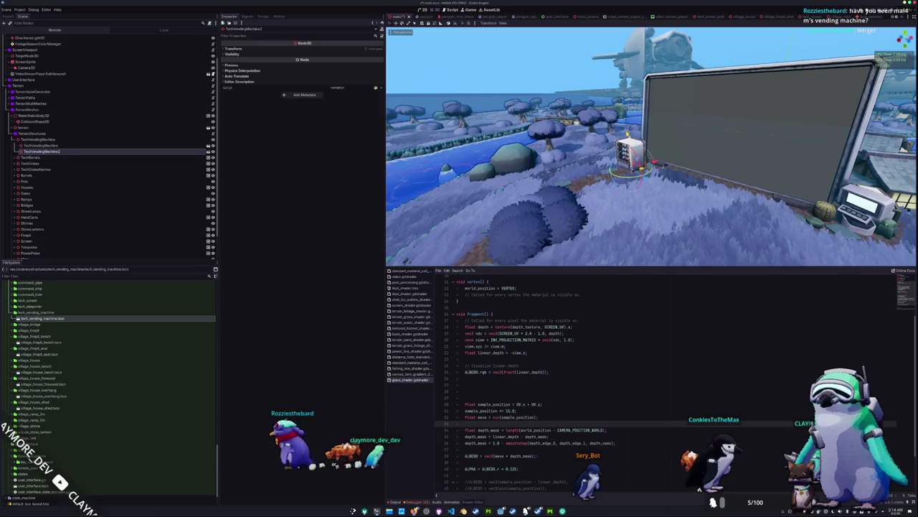
pyautogui.moveTo(502, 179); pyautogui.dragTo(388, 208)
pyautogui.press('r')
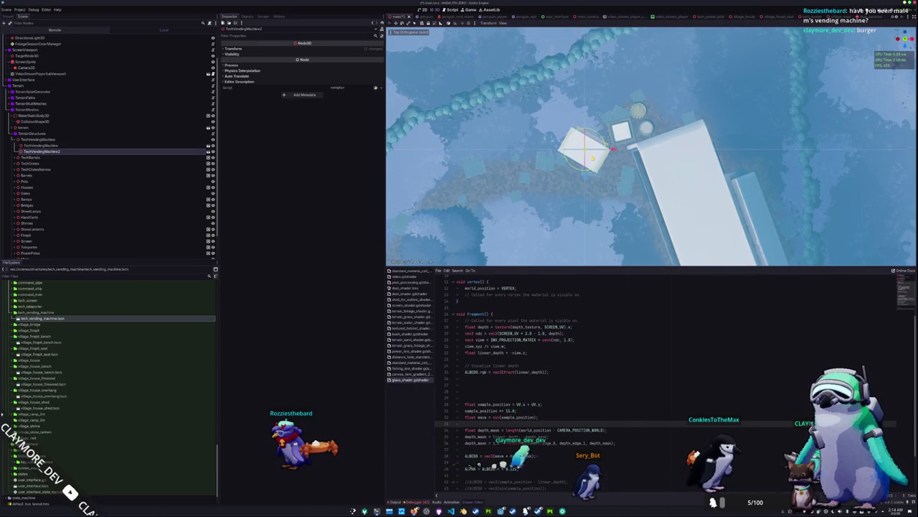
pyautogui.moveTo(603, 173); pyautogui.dragTo(523, 136)
pyautogui.moveTo(621, 102)
pyautogui.mouseDown()
pyautogui.moveTo(655, 140)
pyautogui.moveTo(638, 161)
pyautogui.moveTo(642, 132)
pyautogui.moveTo(680, 123)
pyautogui.mouseUp()
pyautogui.press('KP_7')
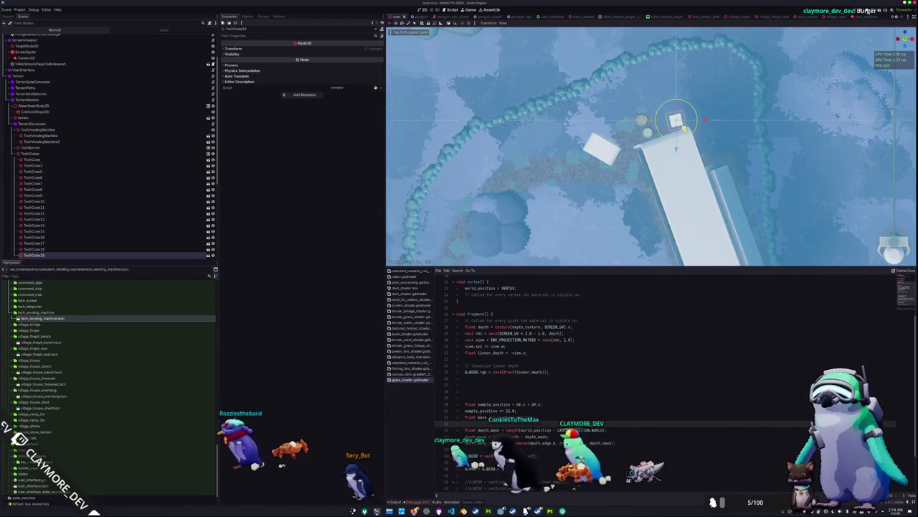
# Move TechVendingMachine2 up beside the barrels near the big screen
pyautogui.click(646, 134)
pyautogui.scroll(1, 645, 133)
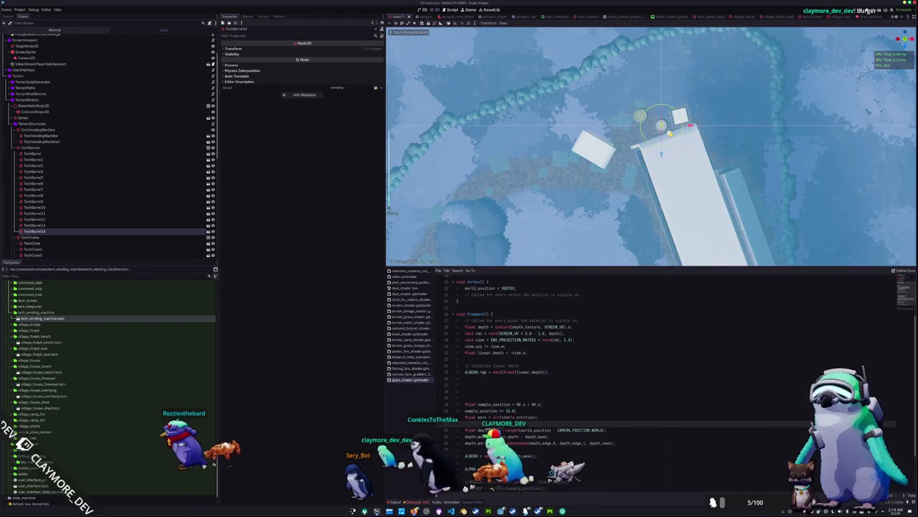
pyautogui.click(658, 114)
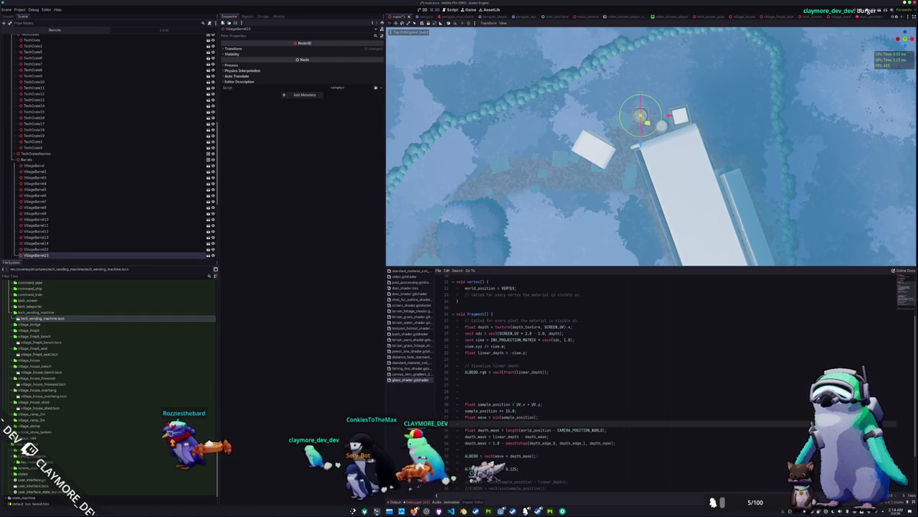
pyautogui.moveTo(593, 148); pyautogui.dragTo(620, 123)
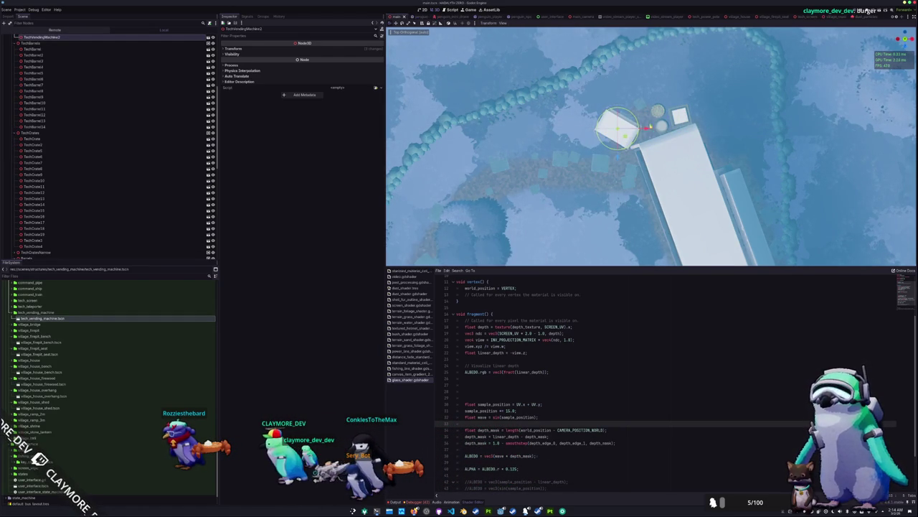
# Nudge TechCrate19 slightly down and left next to VillageBarrel23
pyautogui.click(658, 112)
pyautogui.click(679, 116)
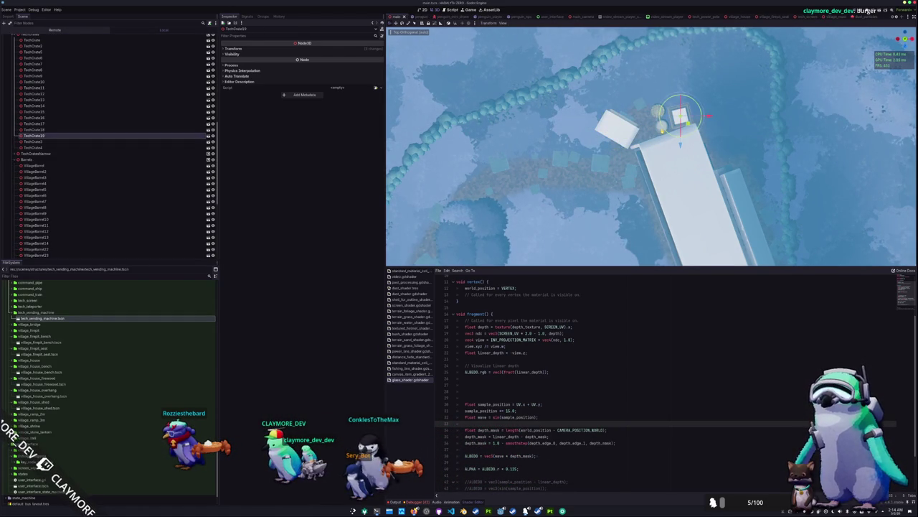
pyautogui.click(658, 112)
pyautogui.scroll(1, 658, 112)
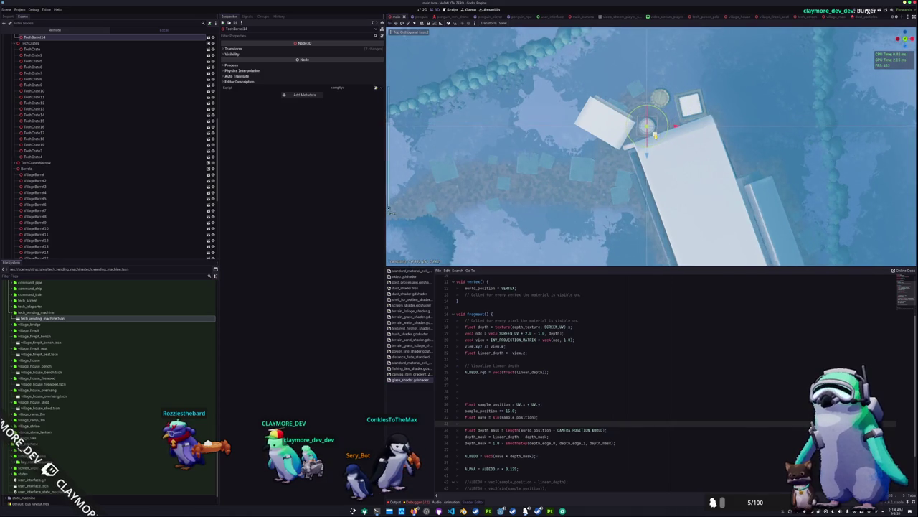
pyautogui.click(661, 100)
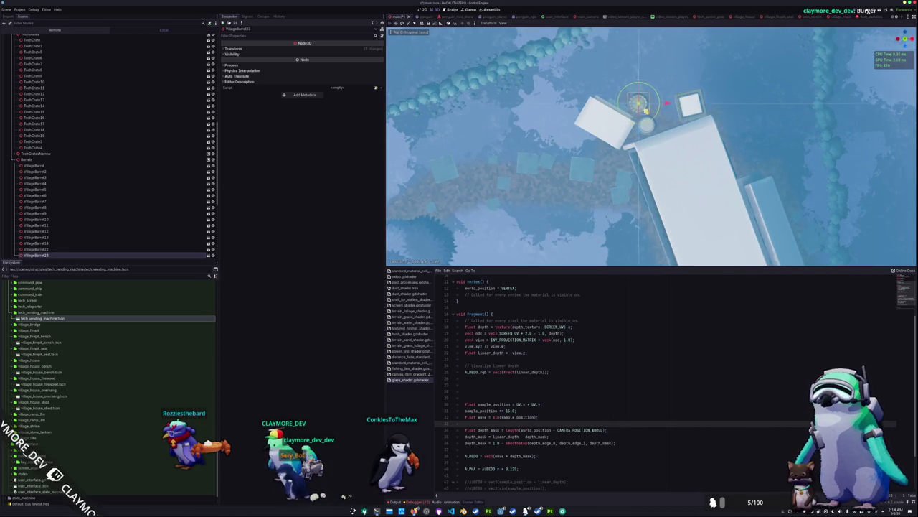
pyautogui.click(691, 108)
pyautogui.moveTo(685, 106); pyautogui.dragTo(669, 113)
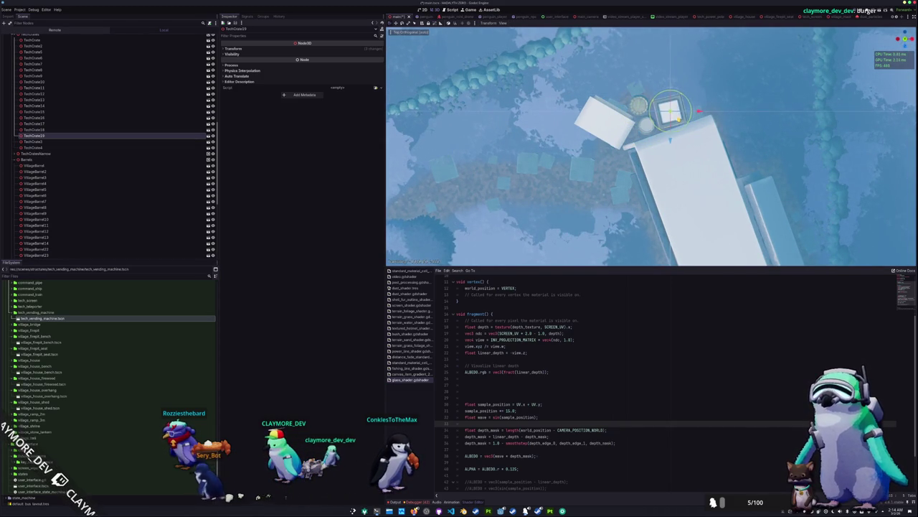
pyautogui.scroll(-3, 651, 146)
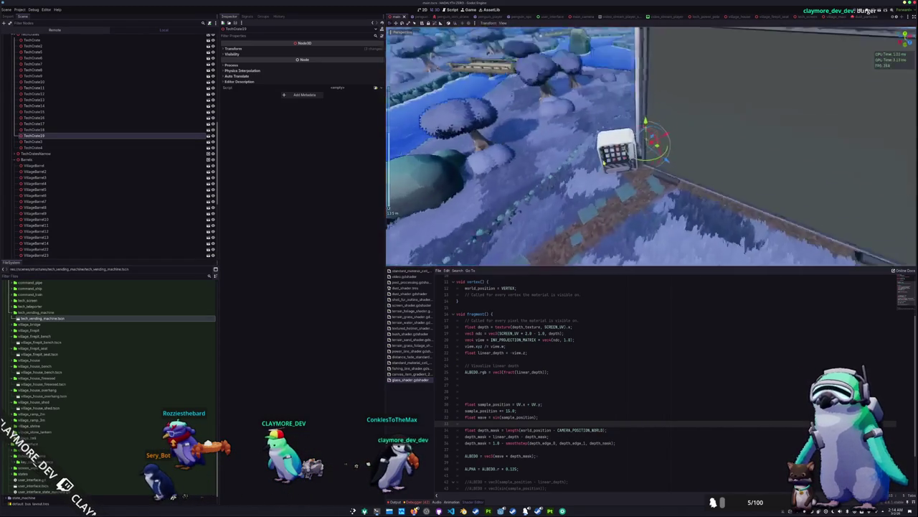
pyautogui.scroll(-5, 657, 172)
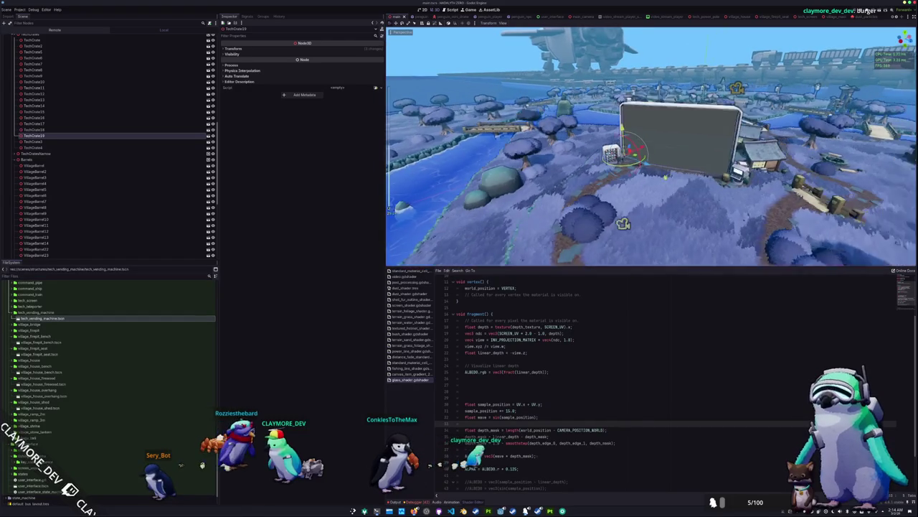
# Hide the bottom panel, run the game with F5, and walk the player up to the vending machine
pyautogui.hotkey('ctrl', 'j')
pyautogui.press('F5')
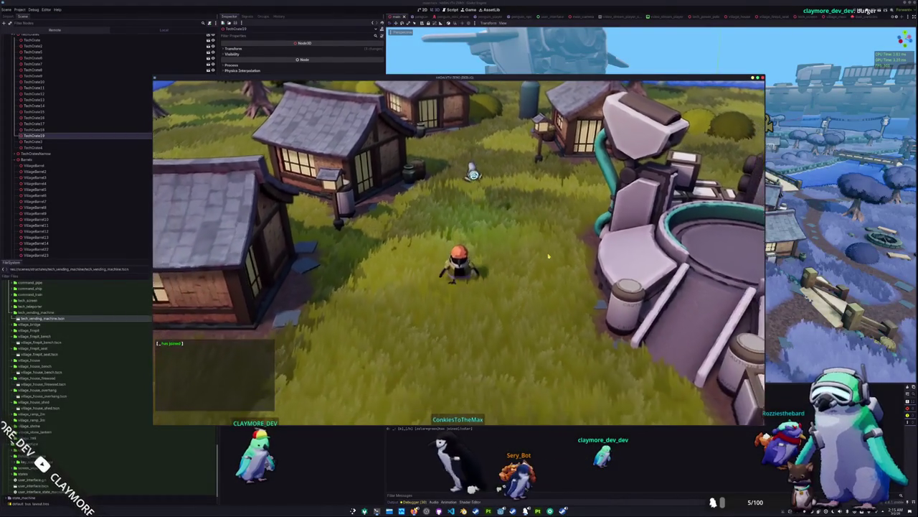
pyautogui.press('d')
pyautogui.press('s')
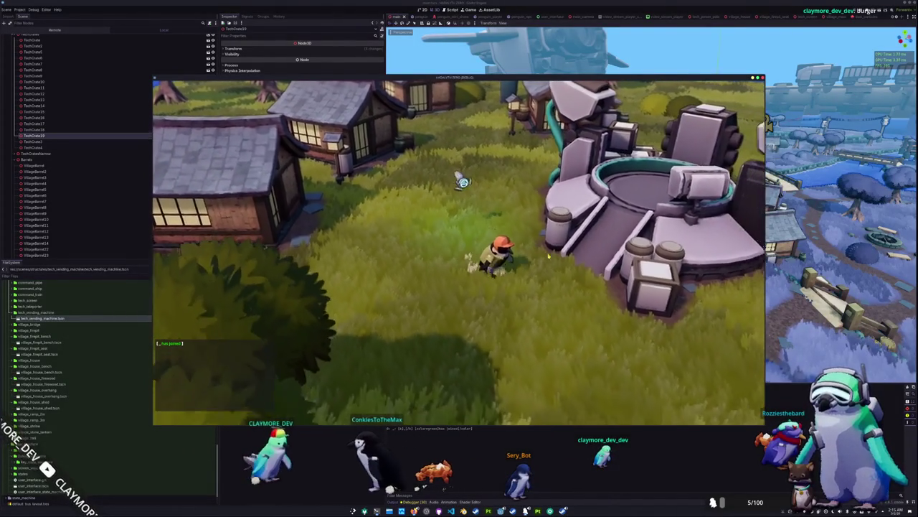
pyautogui.press('d')
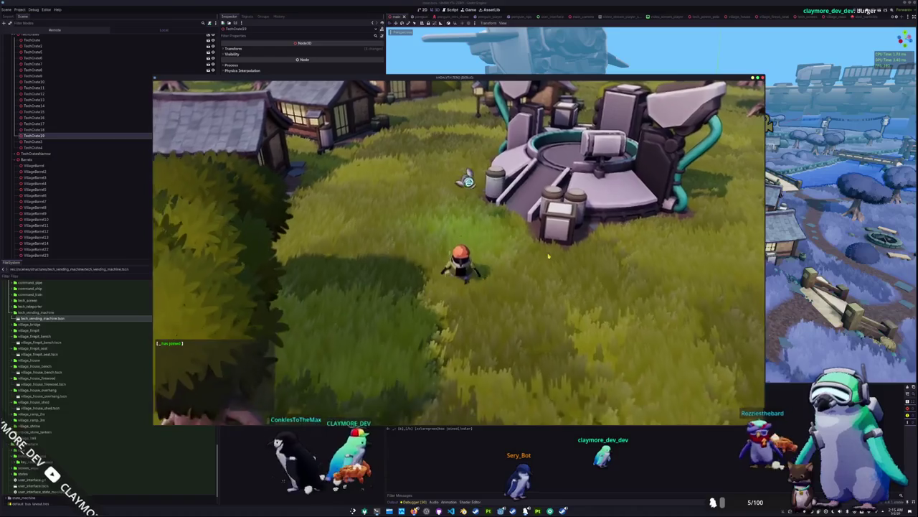
pyautogui.press('d')
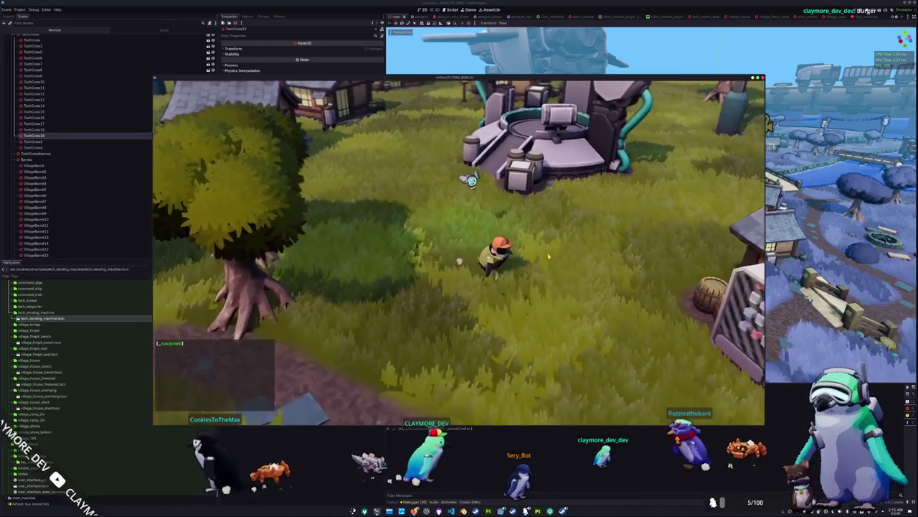
pyautogui.press('s')
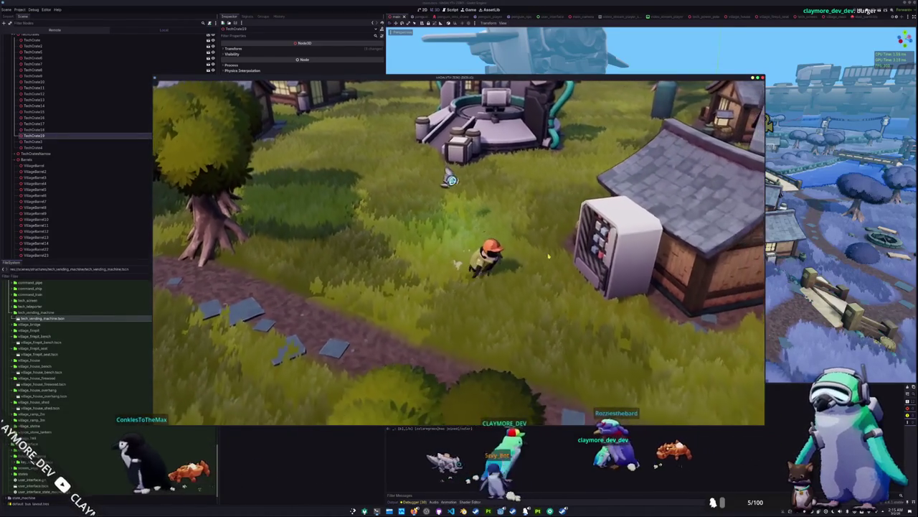
pyautogui.press('w')
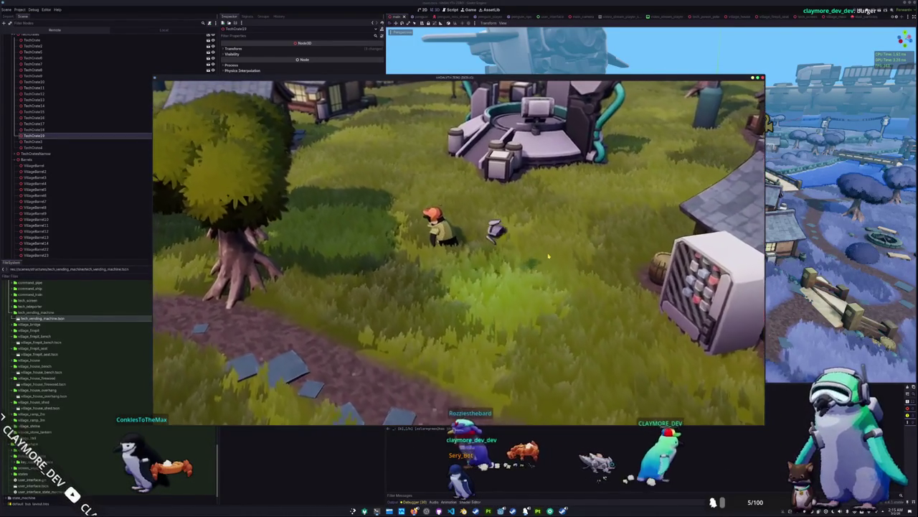
pyautogui.press('a')
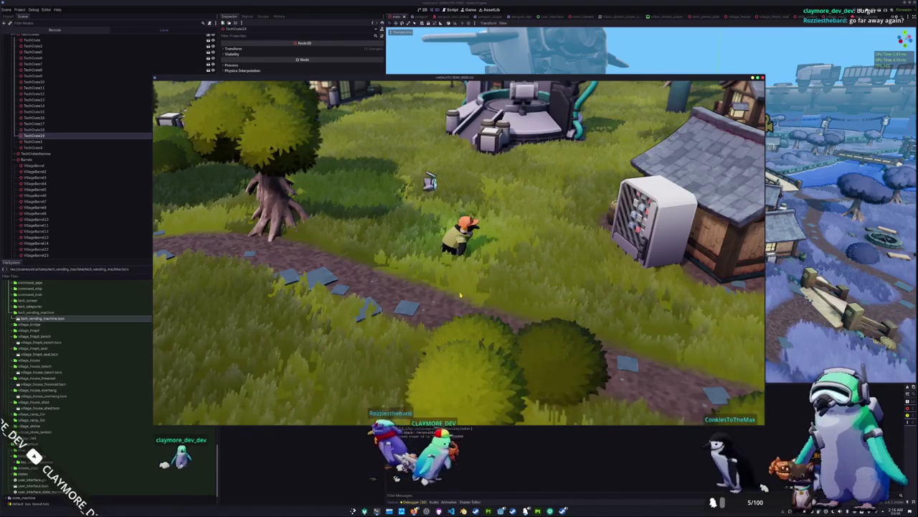
pyautogui.press('d')
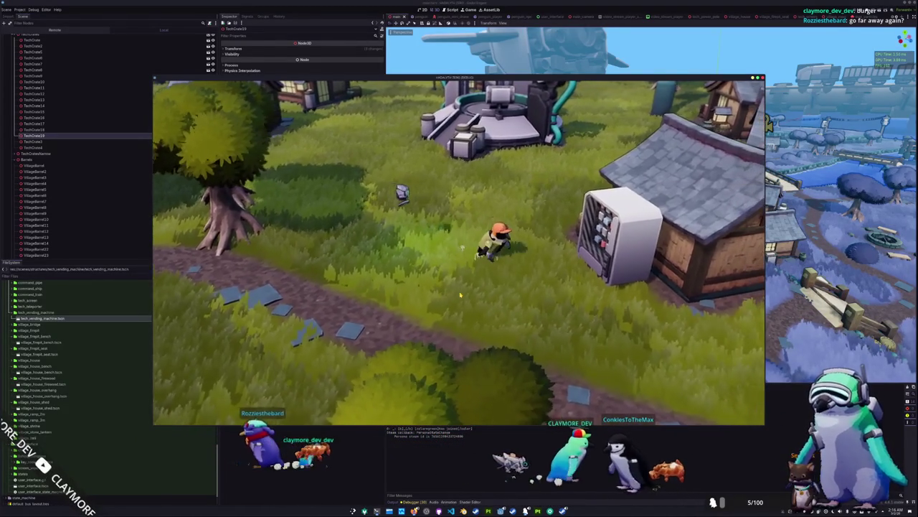
pyautogui.press('d')
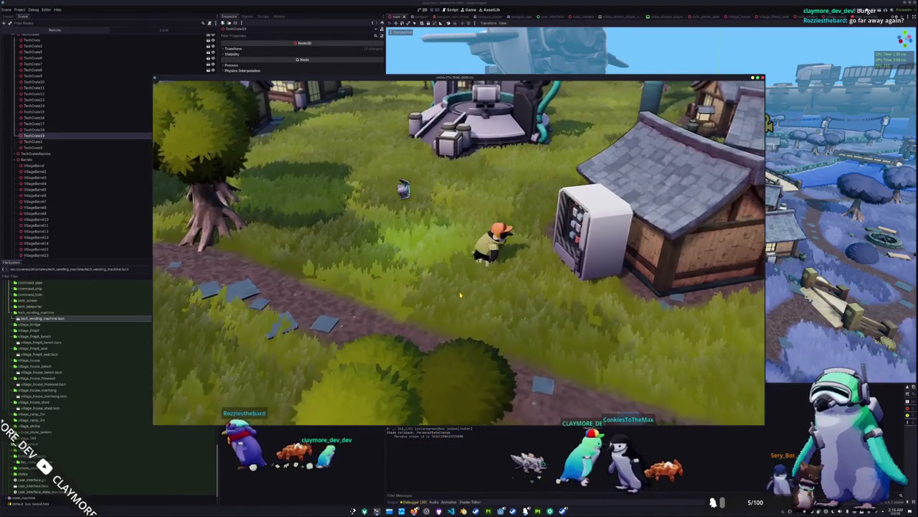
pyautogui.press('d')
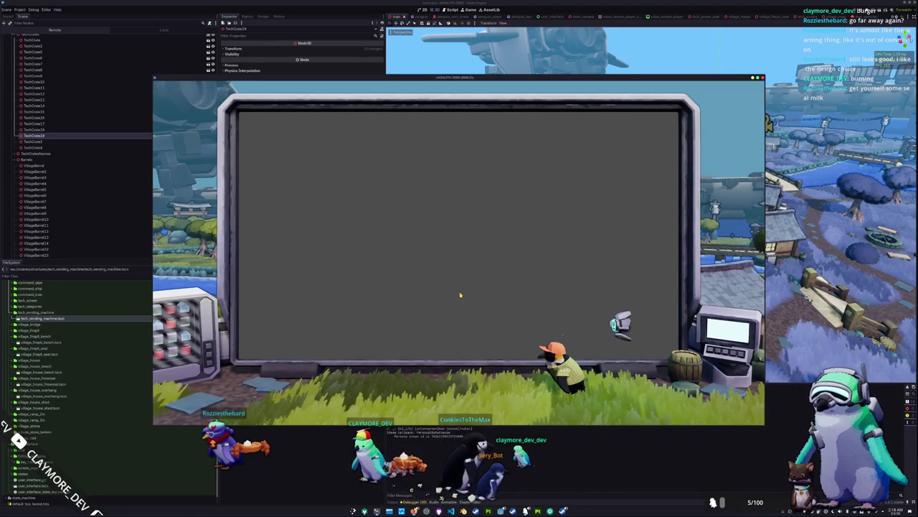
# Stop the game with F8, restore the Shader Editor, and fly the camera around the vending machine
pyautogui.press('F8')
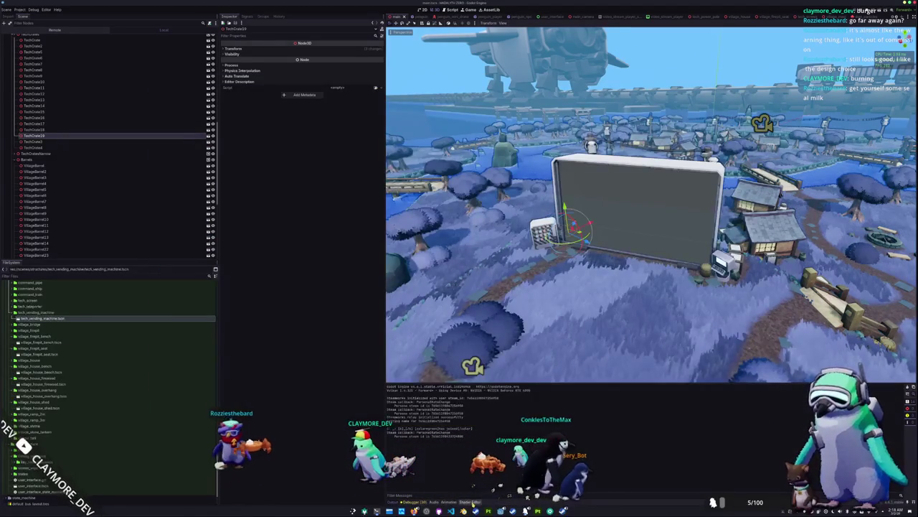
pyautogui.click(468, 501)
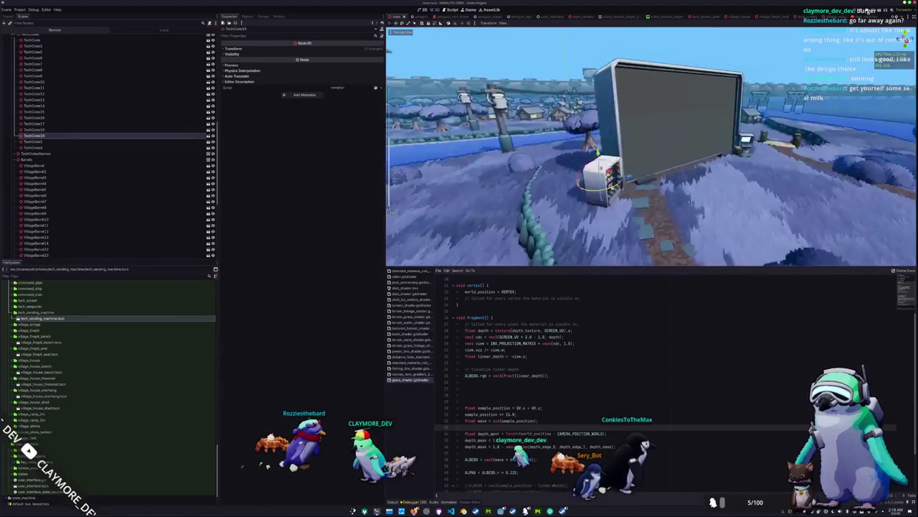
pyautogui.press('w')
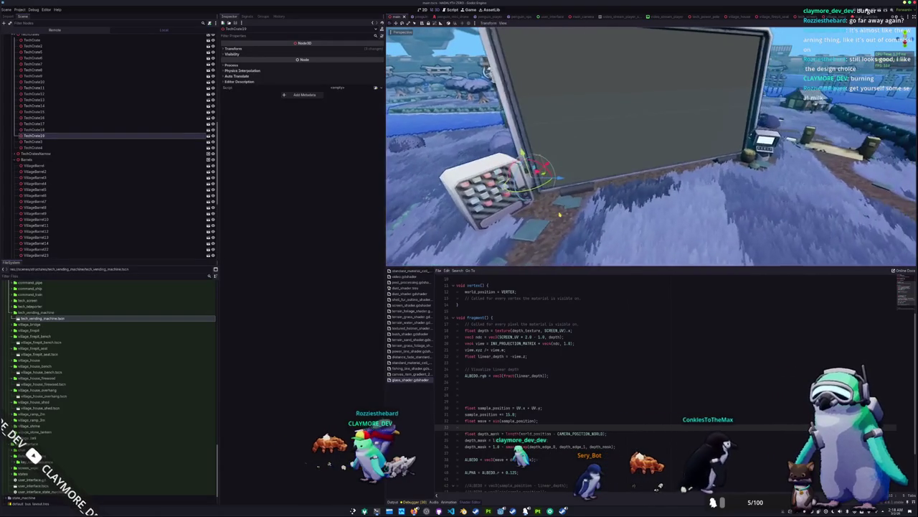
pyautogui.press('s')
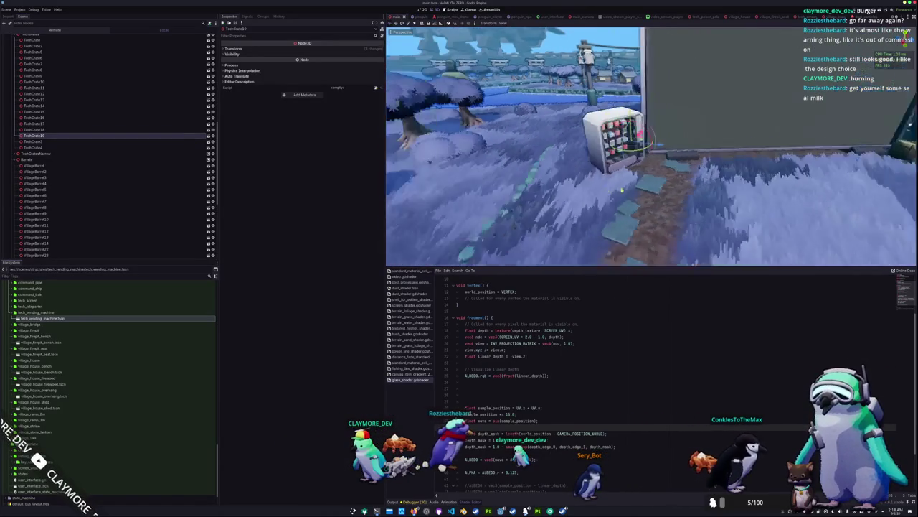
pyautogui.press('w')
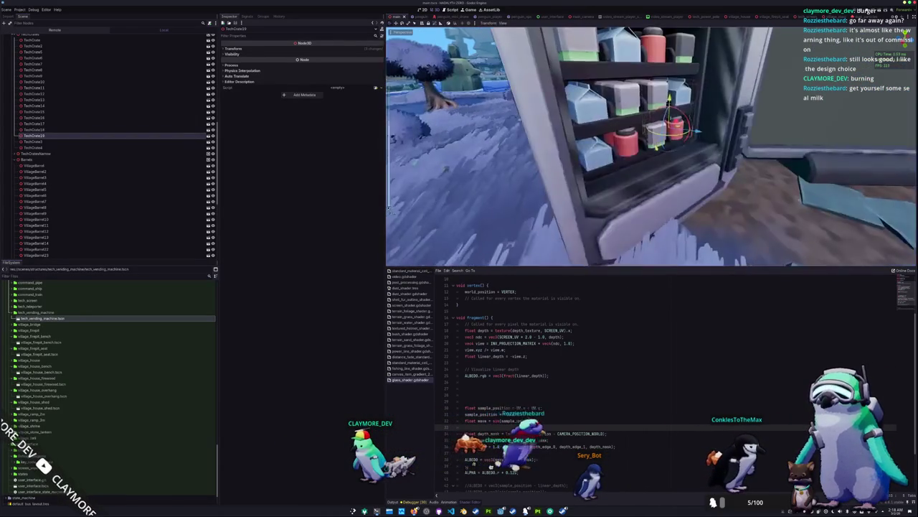
pyautogui.press('s')
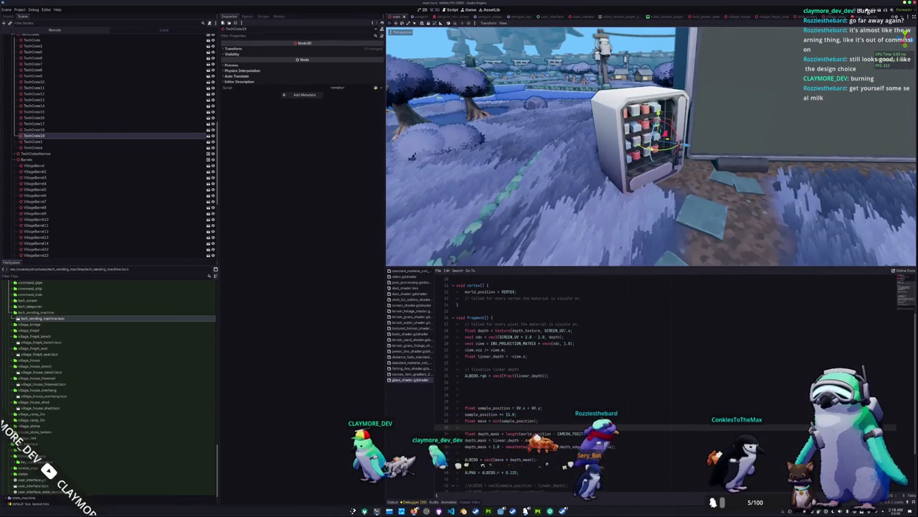
# Reframe the vending machine and type 'float alpha' at the ALBEDO line of the glass shader
pyautogui.press('d')
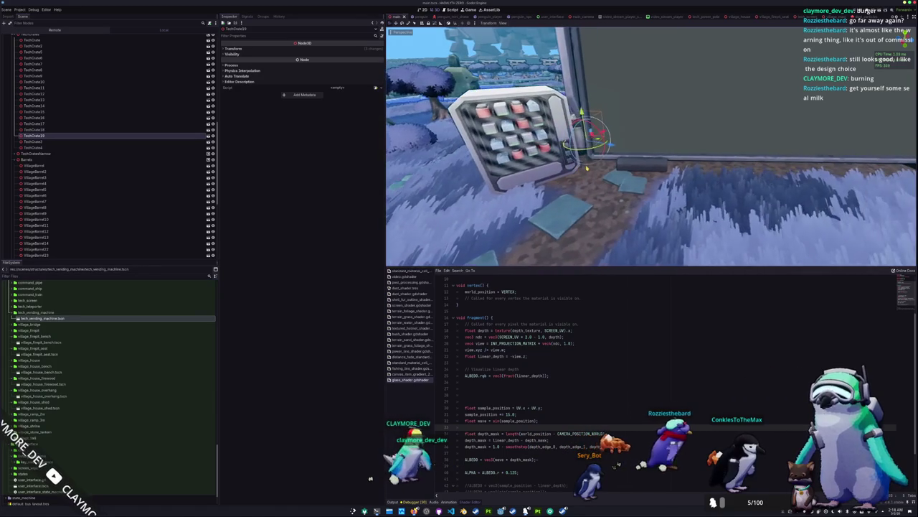
pyautogui.press('a')
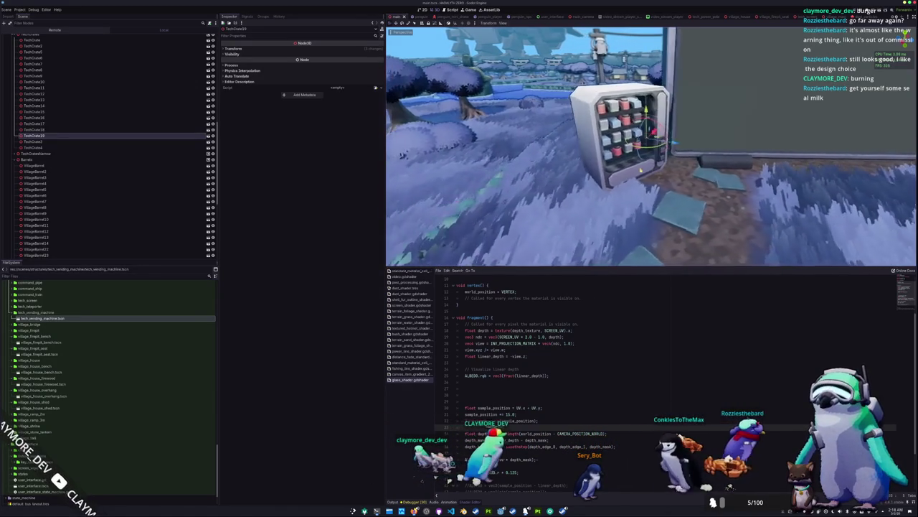
pyautogui.press('a')
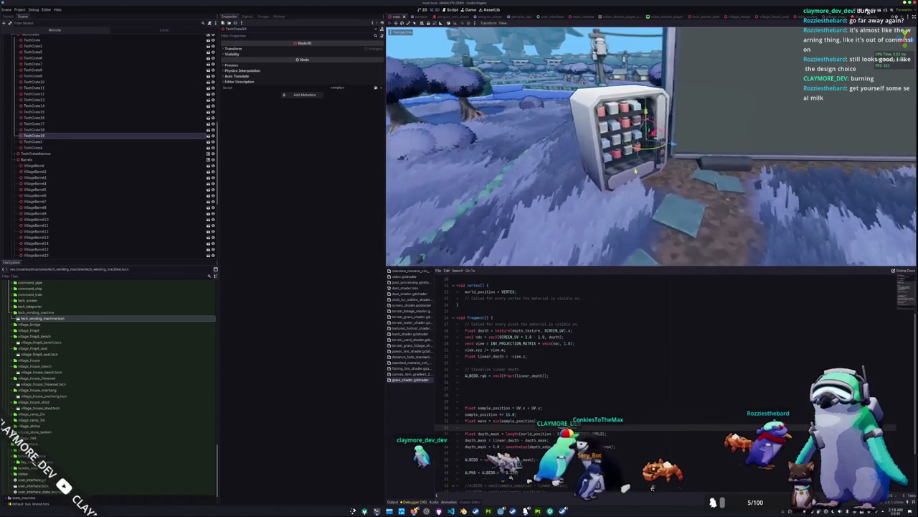
pyautogui.press('d')
pyautogui.scroll(-2, 481, 361)
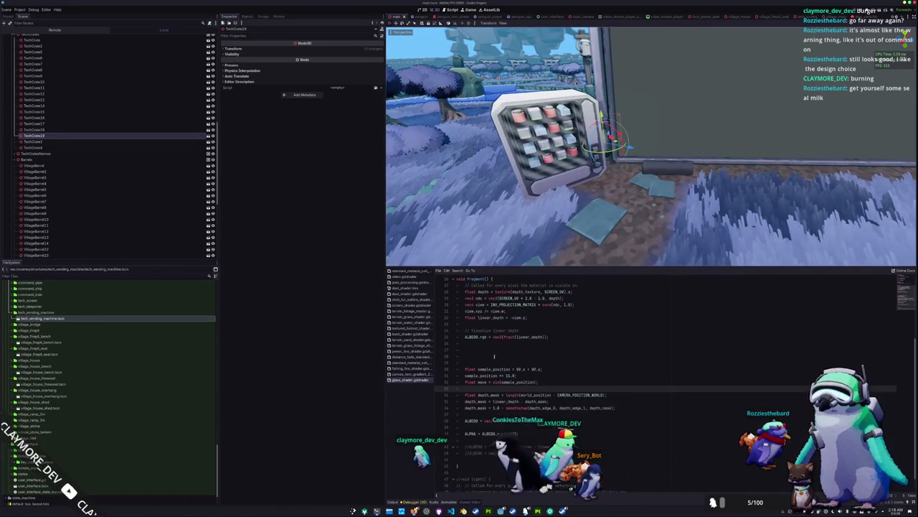
pyautogui.press('Down')
pyautogui.press('Down')
pyautogui.press('Down')
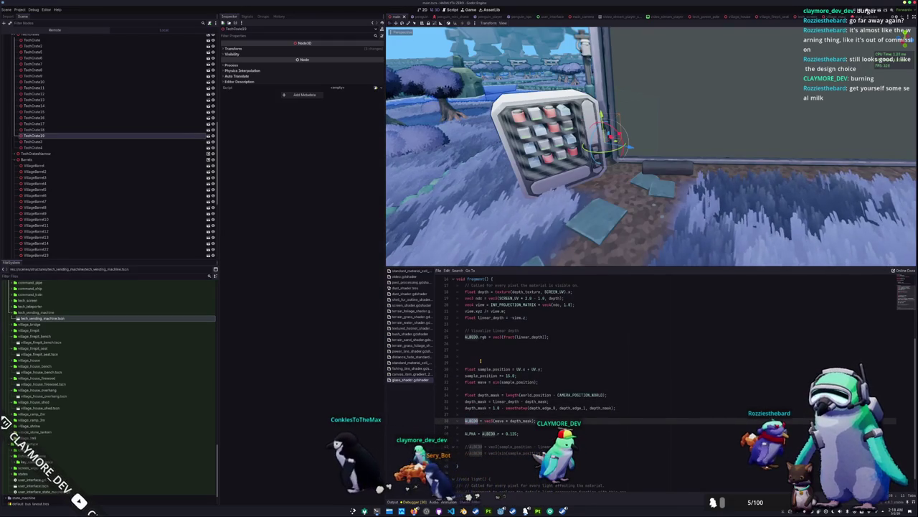
pyautogui.write('float alp')
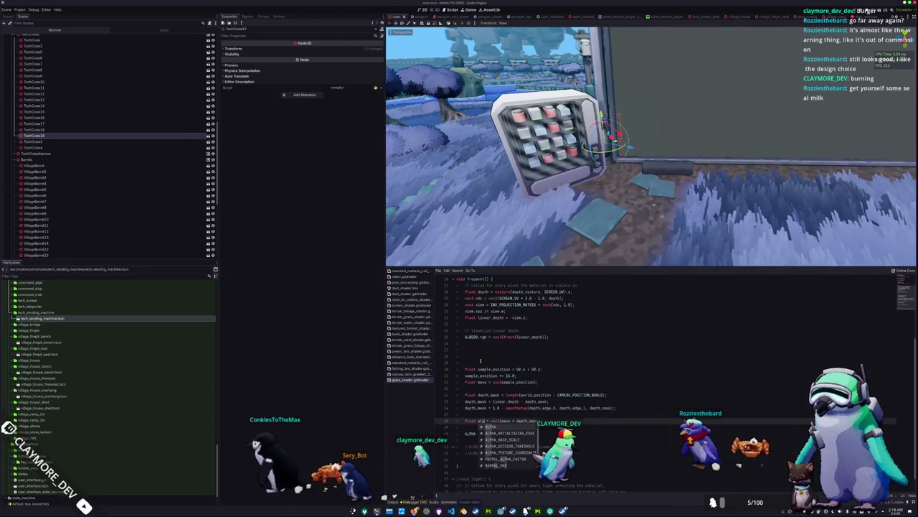
pyautogui.write('ha')
pyautogui.press('Down')
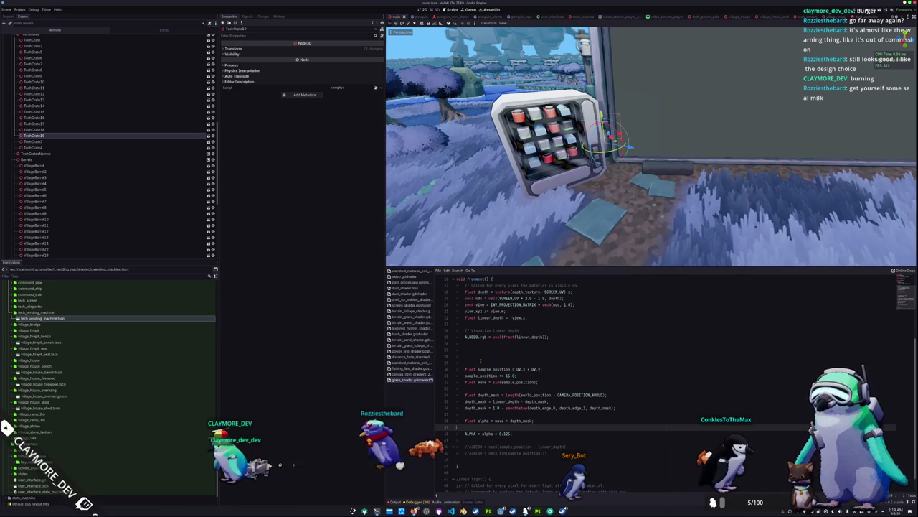
# Select CAMERA_POSITION_WORLD on the depth_mask line to look it up
pyautogui.press('Up')
pyautogui.press('Up')
pyautogui.press('Up')
pyautogui.press('Down')
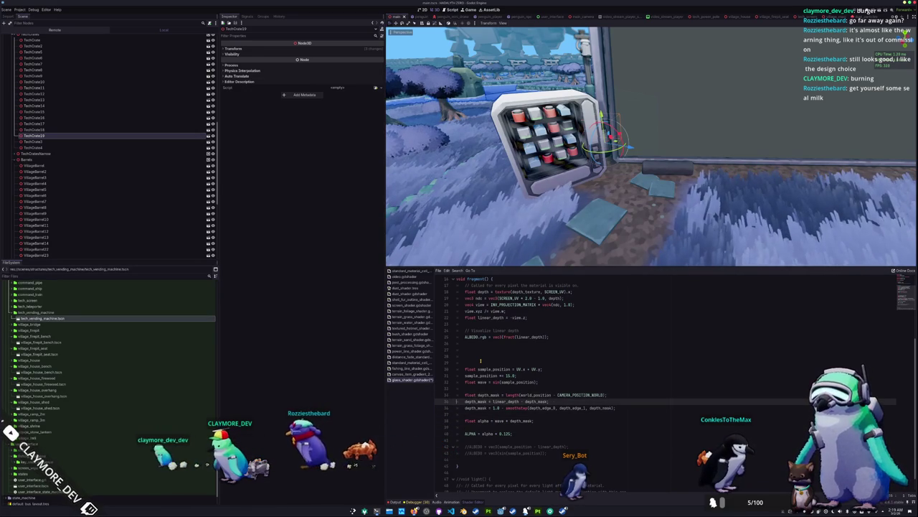
pyautogui.press('Up')
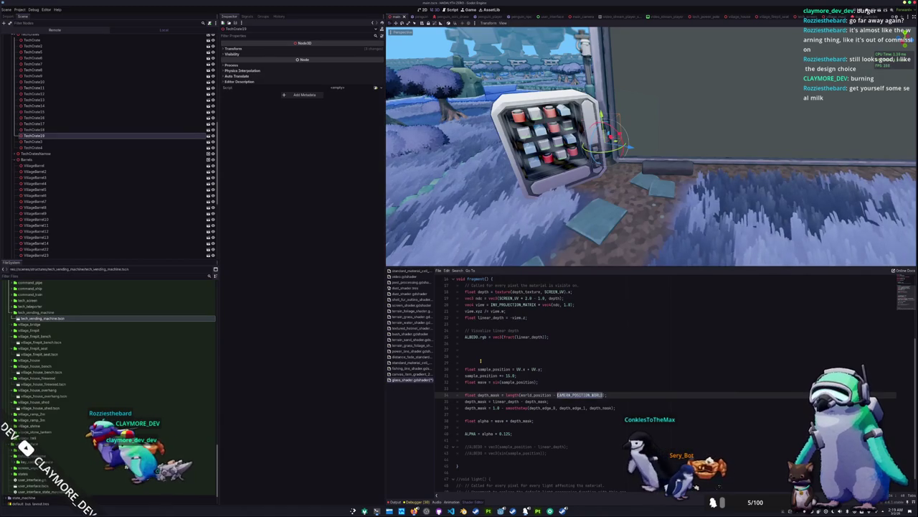
pyautogui.hotkey('ctrl', 'shift', 'Left')
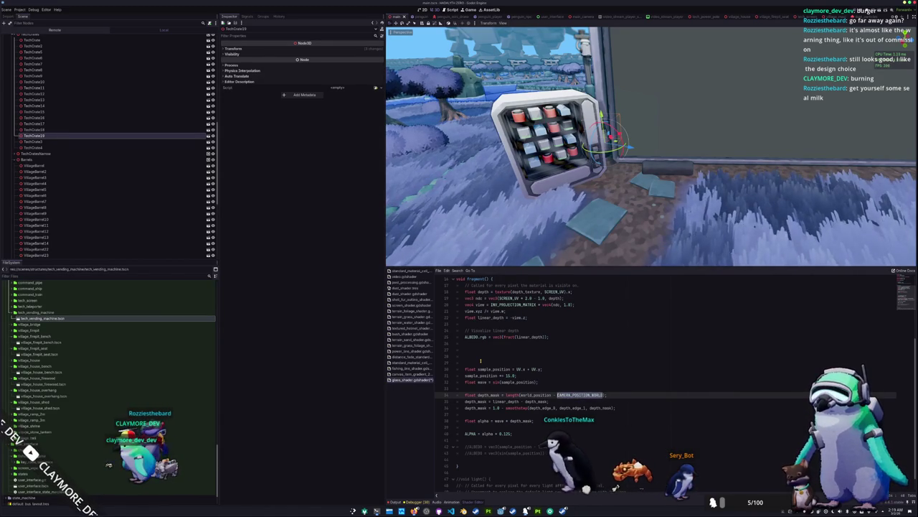
pyautogui.moveTo(414, 510)
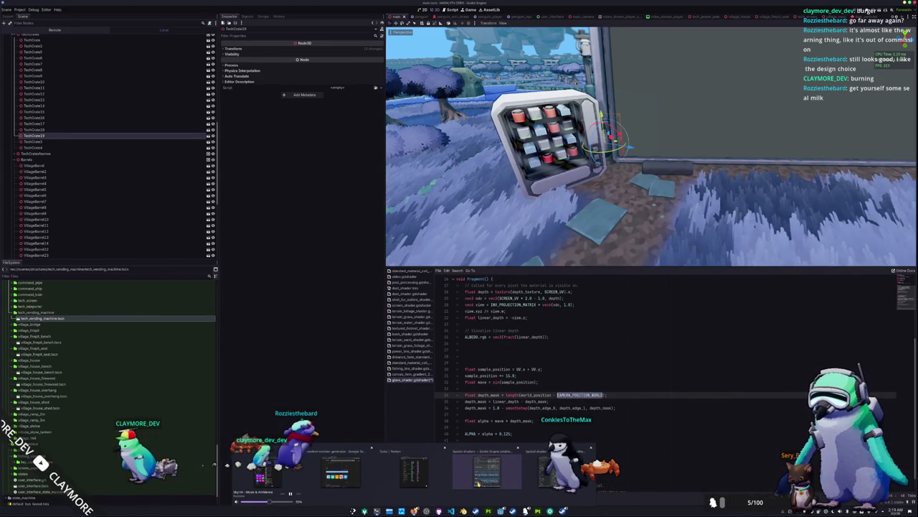
# Bring up the Godot docs and highlight FRAGCOORD in the Fragment built-ins table
pyautogui.click(477, 483)
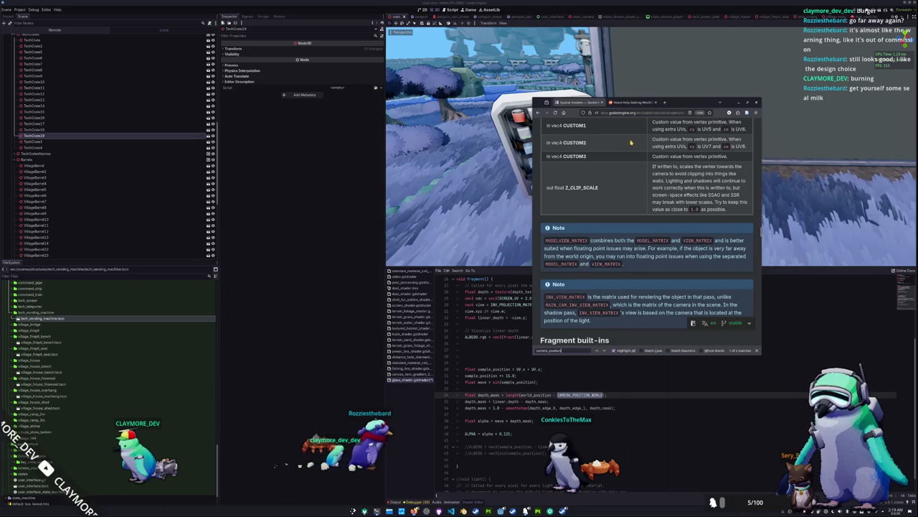
pyautogui.scroll(-10, 631, 142)
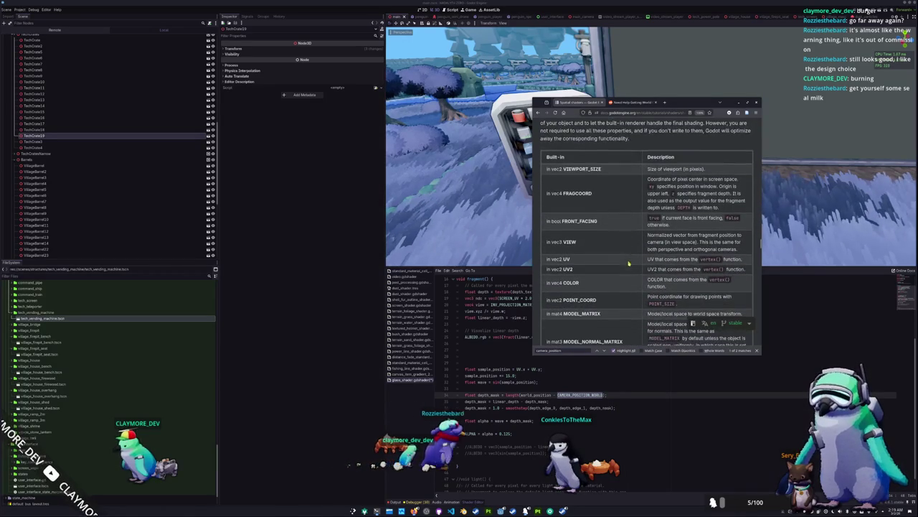
pyautogui.scroll(-1, 629, 264)
pyautogui.scroll(1, 645, 229)
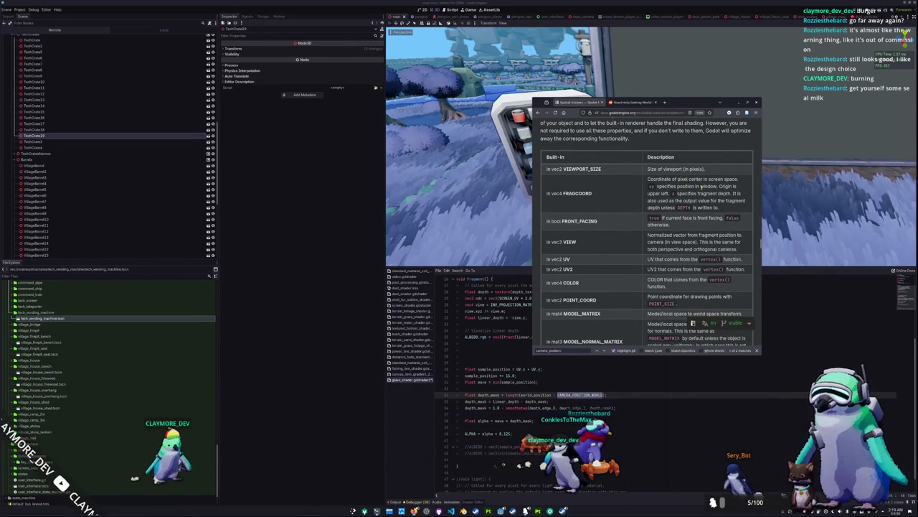
pyautogui.doubleClick(707, 193)
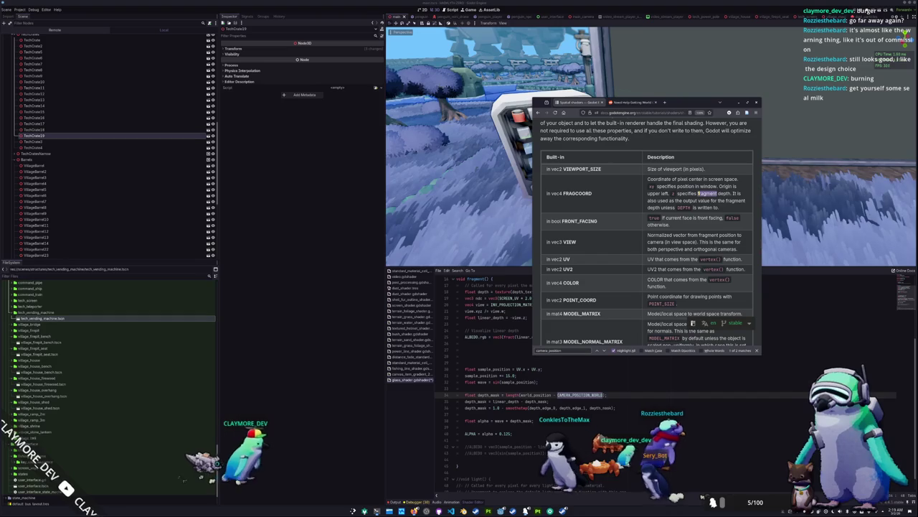
pyautogui.doubleClick(578, 193)
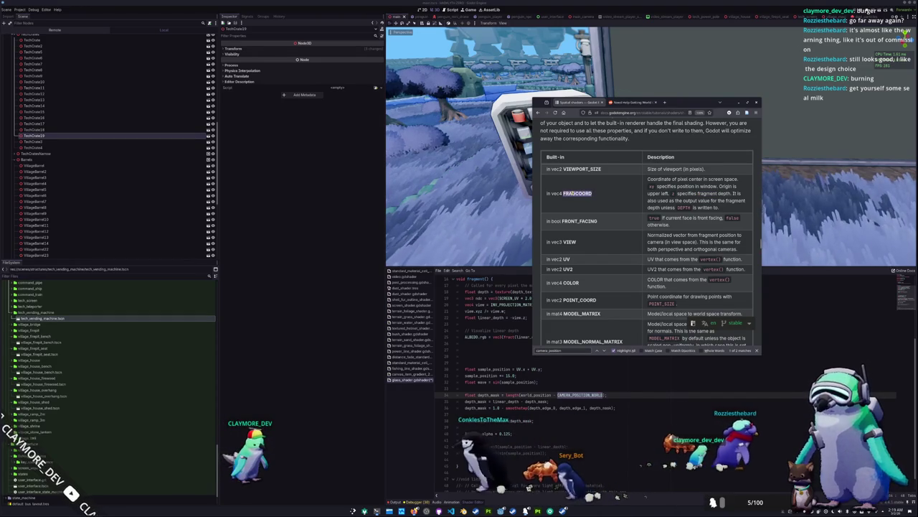
pyautogui.scroll(2, 597, 218)
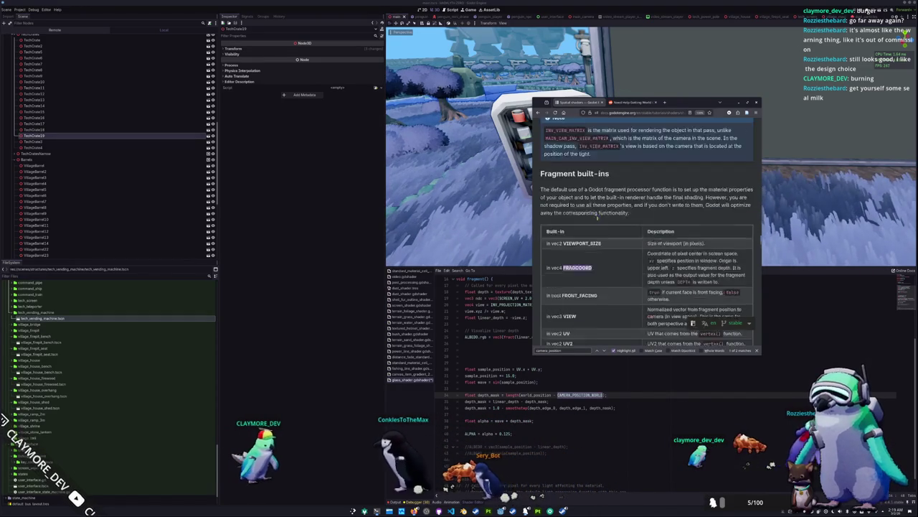
pyautogui.scroll(2, 597, 217)
pyautogui.scroll(-4, 601, 233)
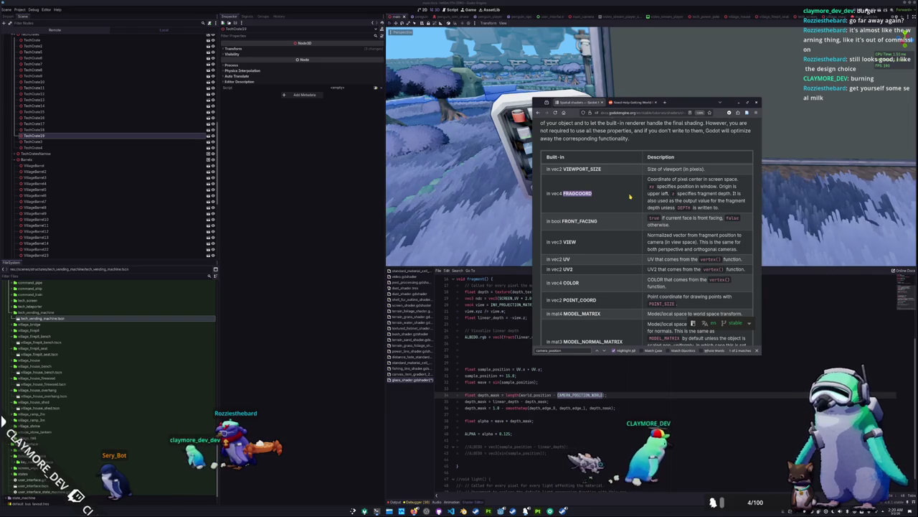
# Add a line vec3 frag_coord = FRAGCOORD.xyz; below the wave calculation, then return to the shader docs
pyautogui.click(498, 388)
pyautogui.press('Return')
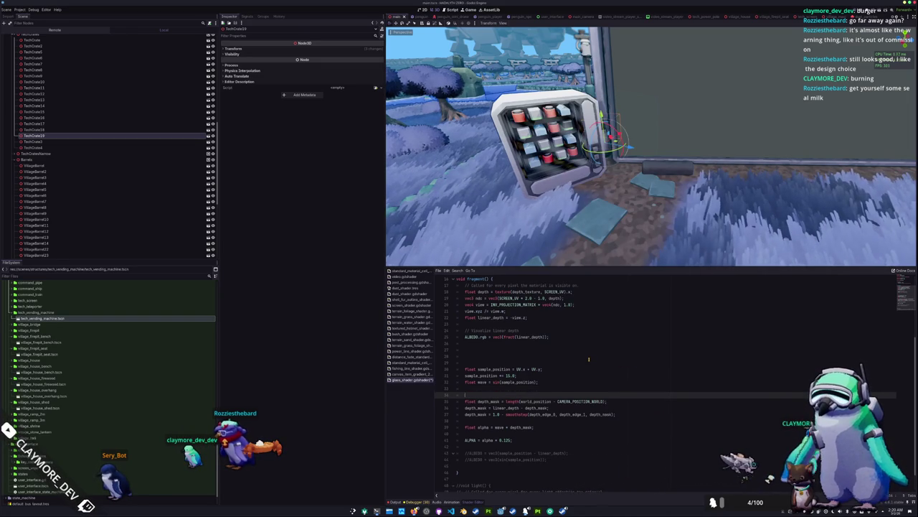
pyautogui.write('vec3 frag')
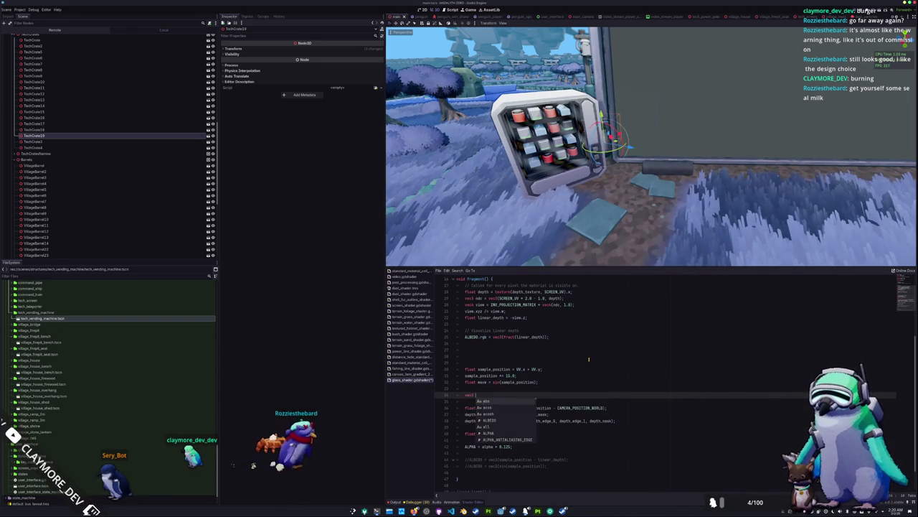
pyautogui.write('_coord ')
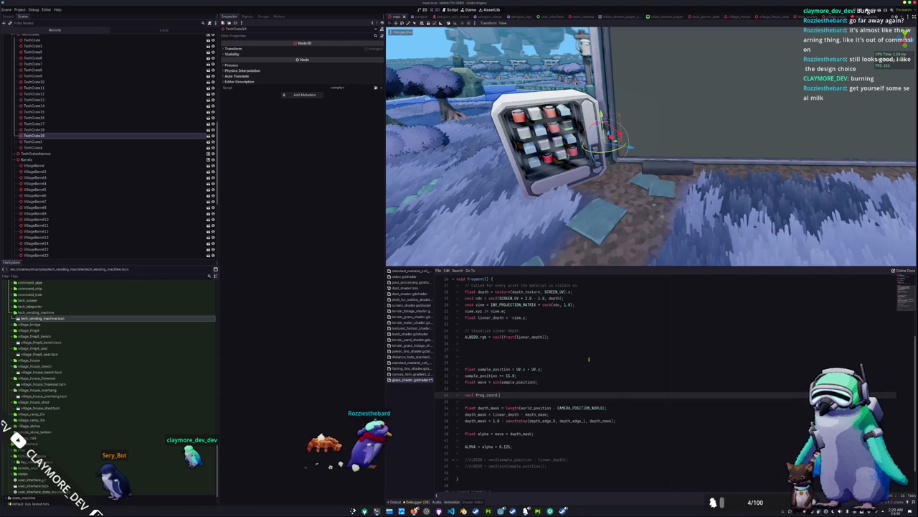
pyautogui.write('= FRAG')
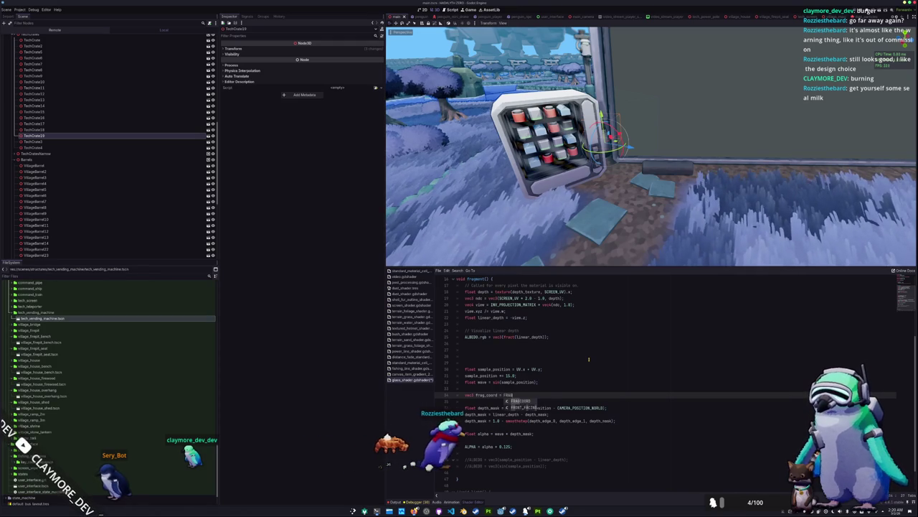
pyautogui.press('Return')
pyautogui.write('.')
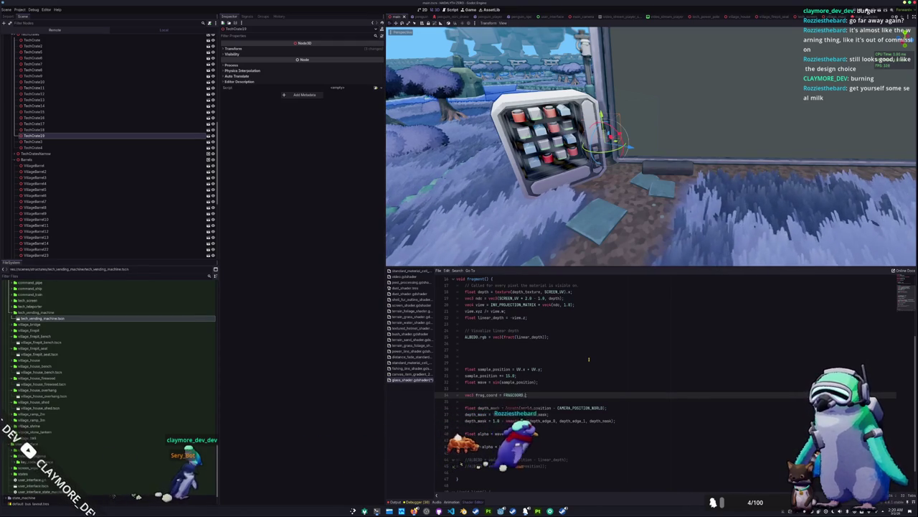
pyautogui.write('xyz;')
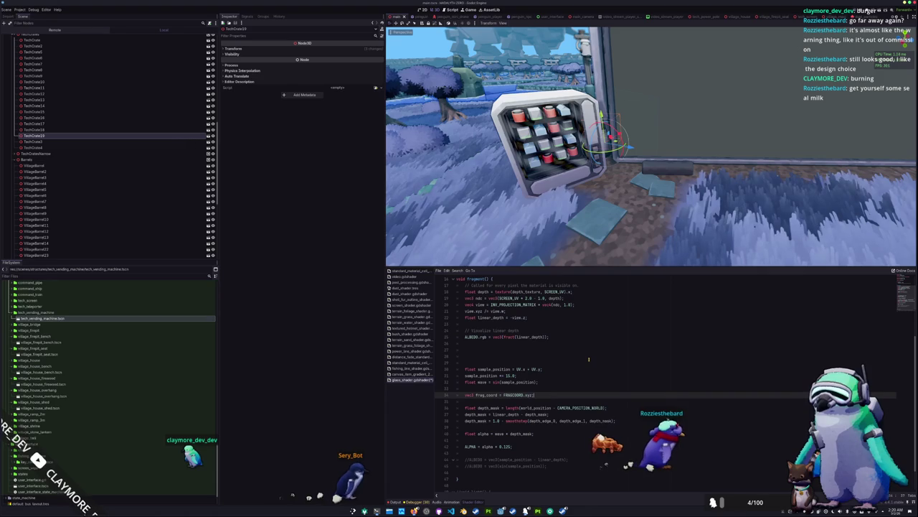
pyautogui.press('Return')
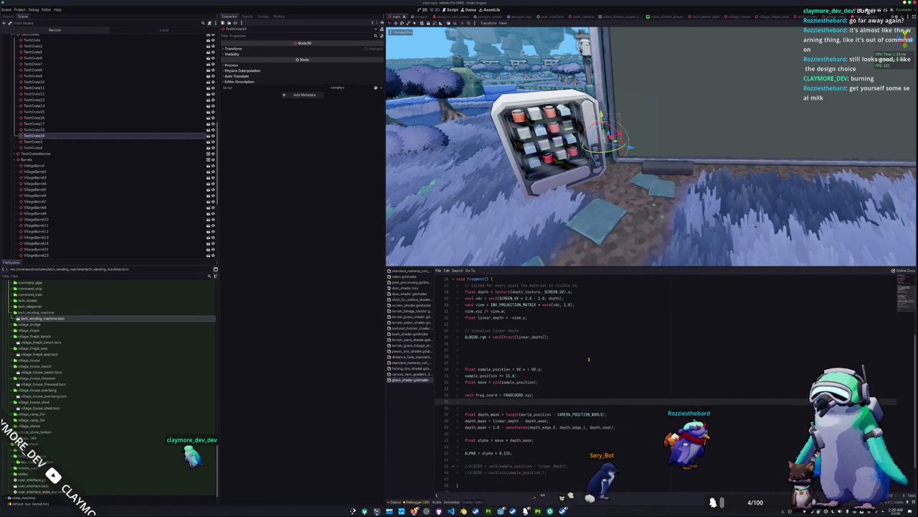
pyautogui.hotkey('alt', 'Tab')
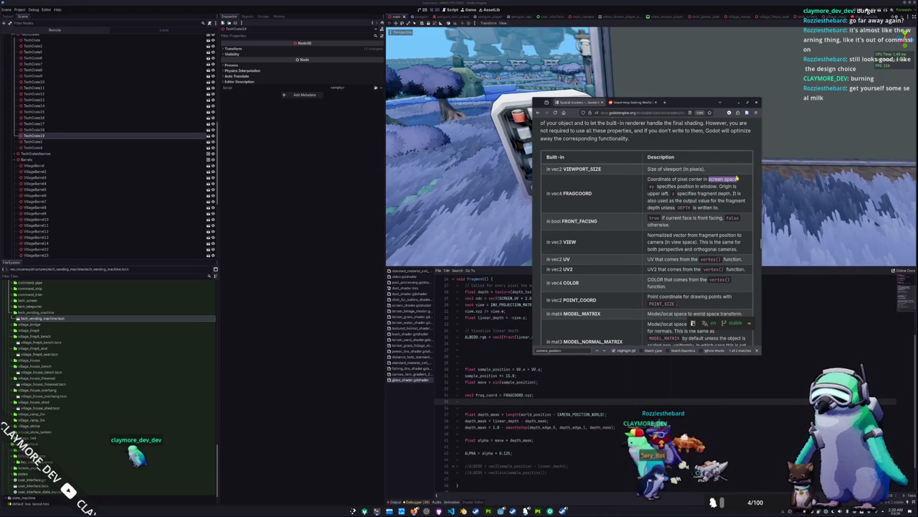
# Search the Fragment built-ins table for 'screen' and review the FRAGCOORD screen-space entry
pyautogui.scroll(-3, 674, 237)
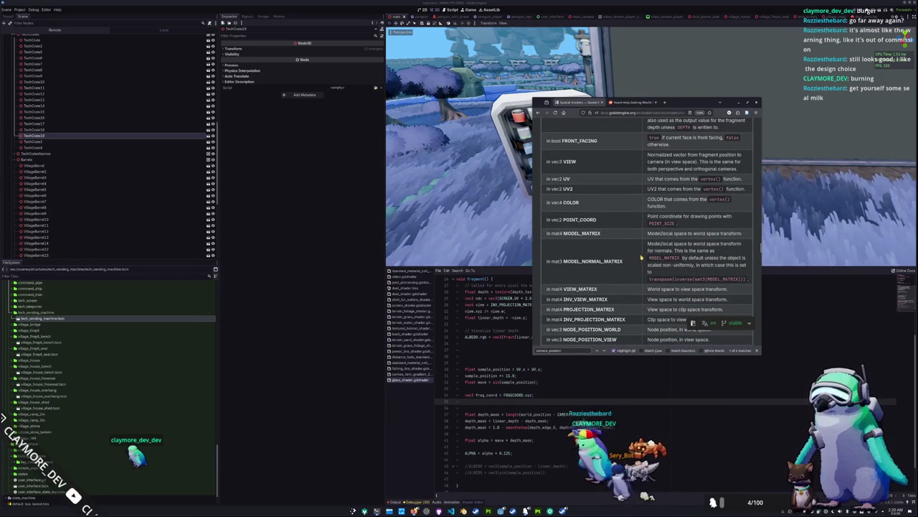
pyautogui.scroll(2, 642, 256)
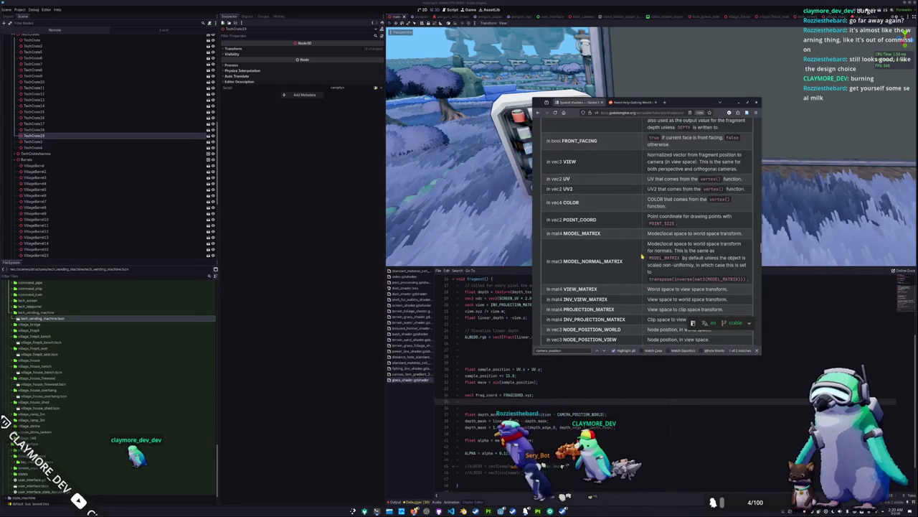
pyautogui.scroll(-3, 642, 256)
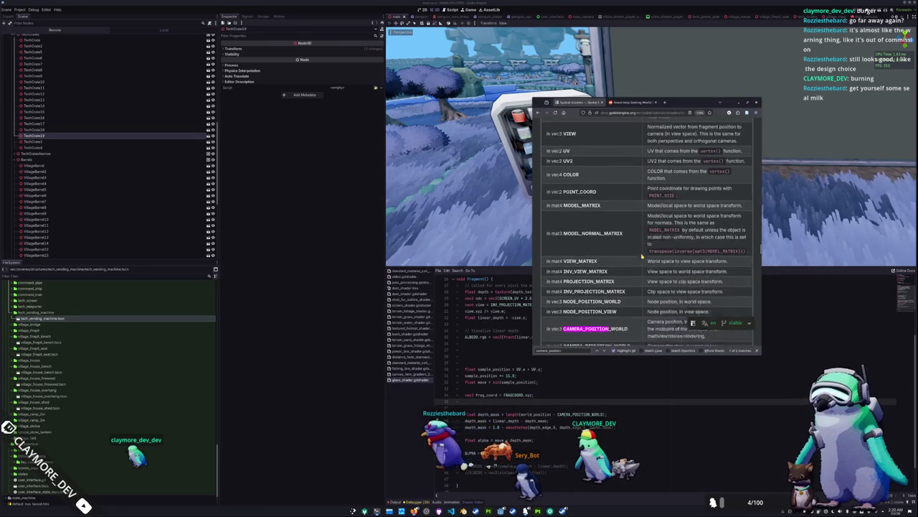
pyautogui.scroll(-2, 642, 255)
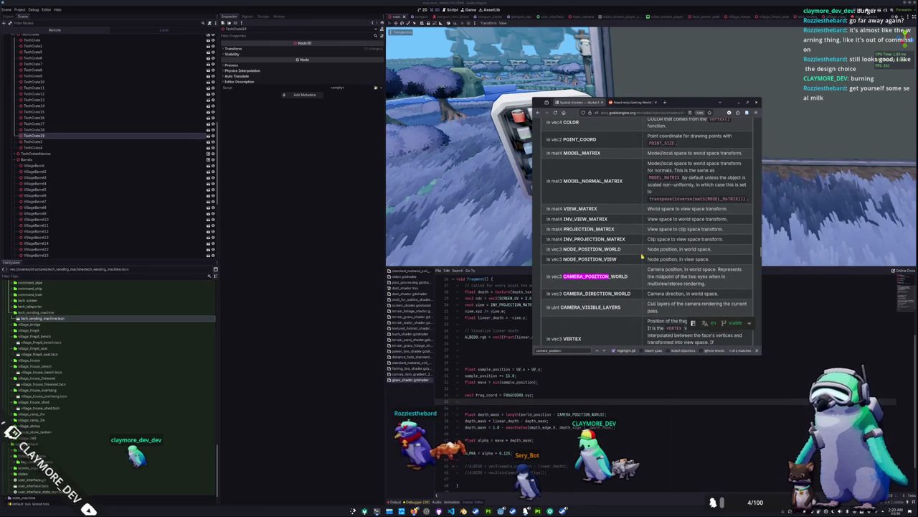
pyautogui.scroll(-2, 642, 255)
pyautogui.scroll(-3, 642, 255)
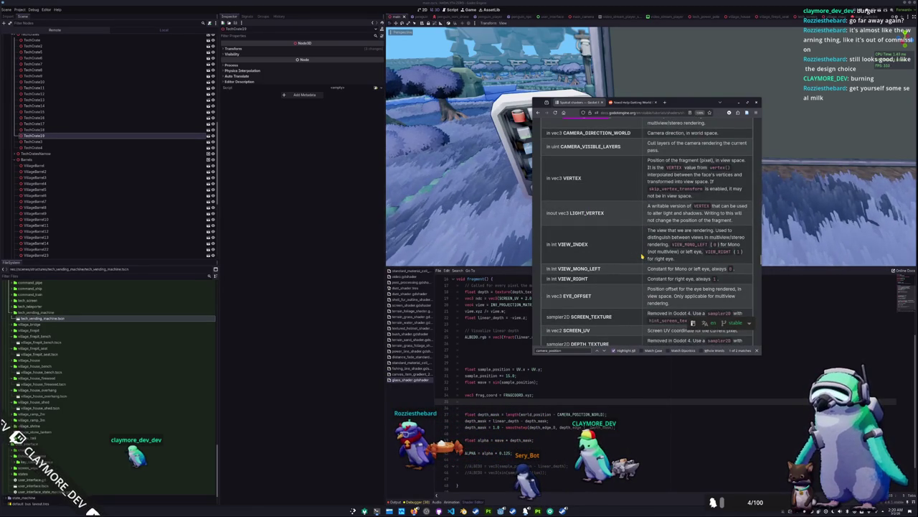
pyautogui.scroll(2, 642, 255)
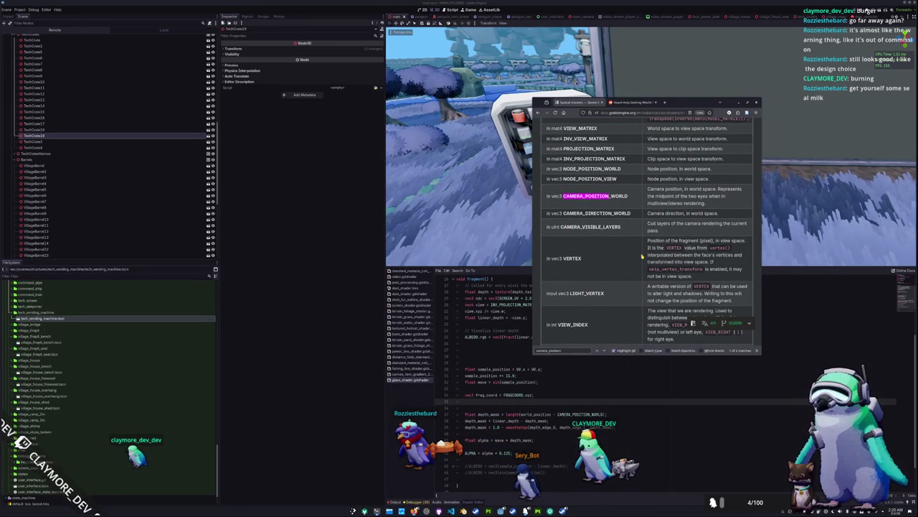
pyautogui.write('screen')
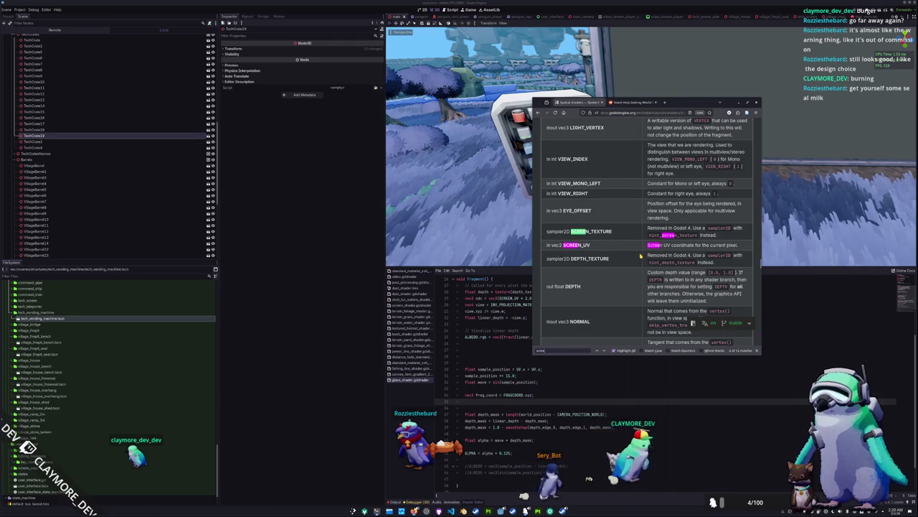
pyautogui.scroll(10, 640, 254)
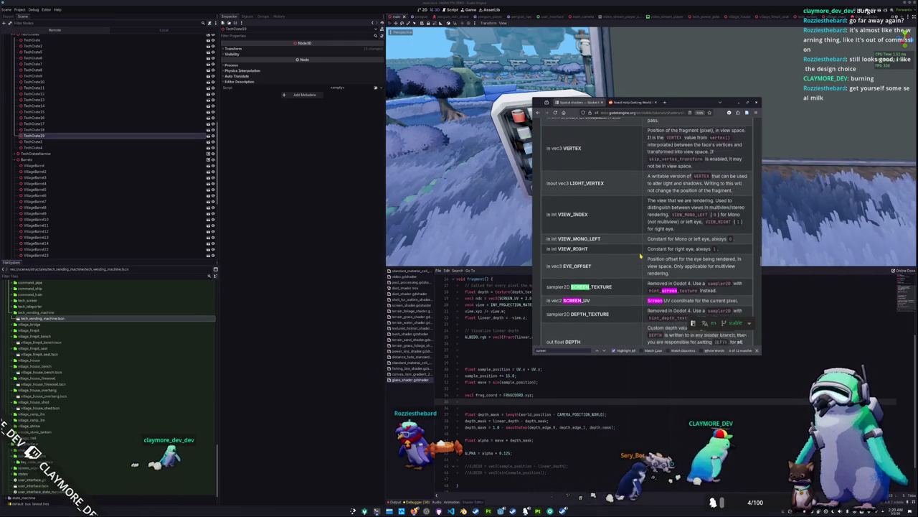
pyautogui.scroll(-2, 641, 255)
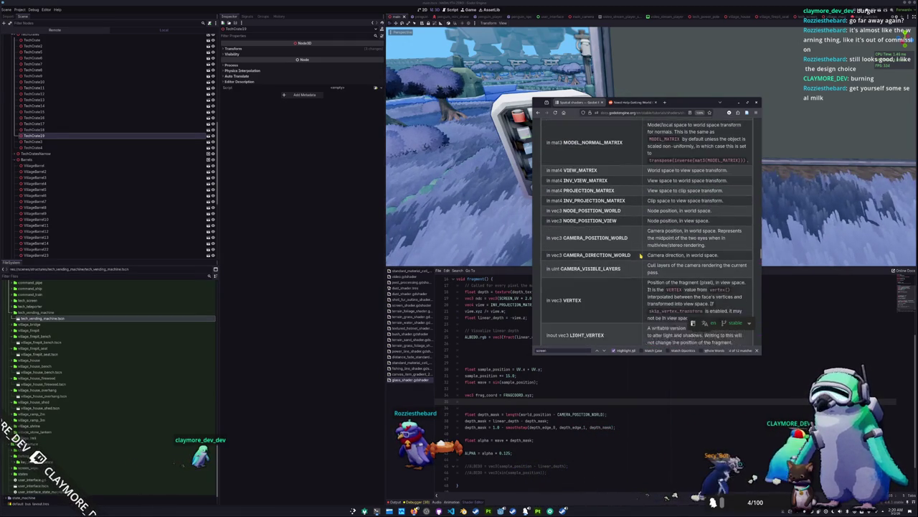
pyautogui.scroll(2, 640, 254)
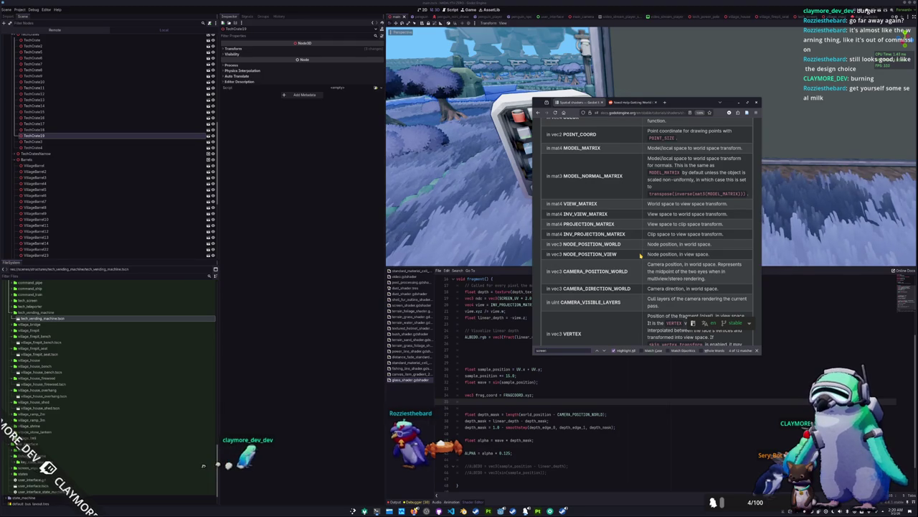
pyautogui.scroll(3, 640, 254)
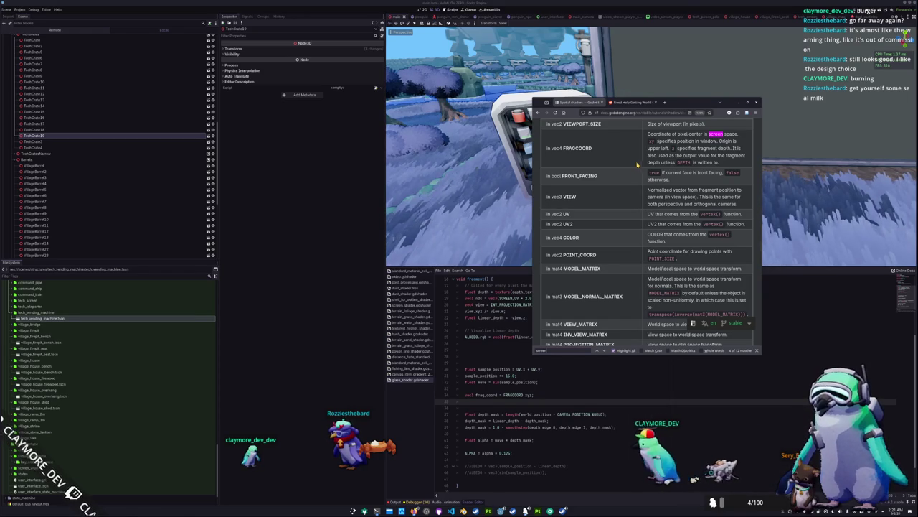
# Set the glass ALBEDO to vec3(frag_coord.x, frag_coord.y, 0.0)
pyautogui.click(546, 415)
pyautogui.scroll(-2, 547, 415)
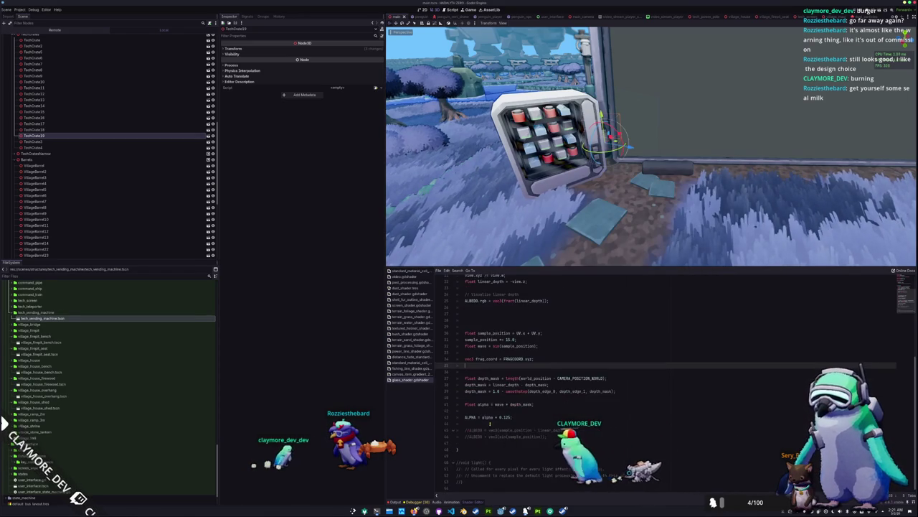
pyautogui.write('ALBEDO')
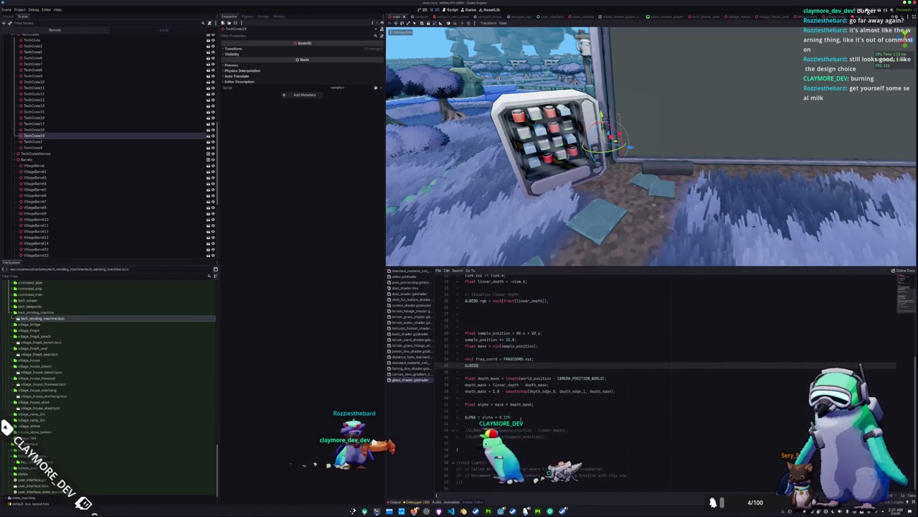
pyautogui.write(' = frag_coord;')
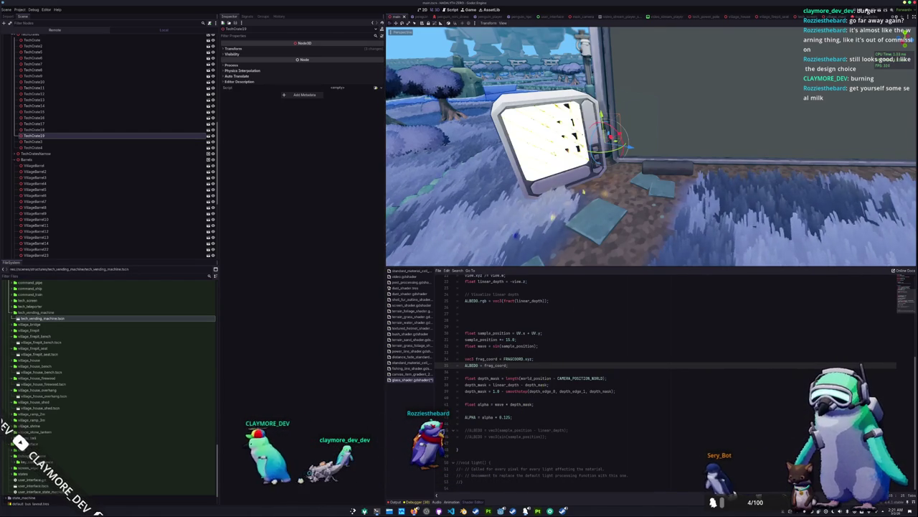
pyautogui.scroll(3, 520, 174)
pyautogui.scroll(-5, 520, 174)
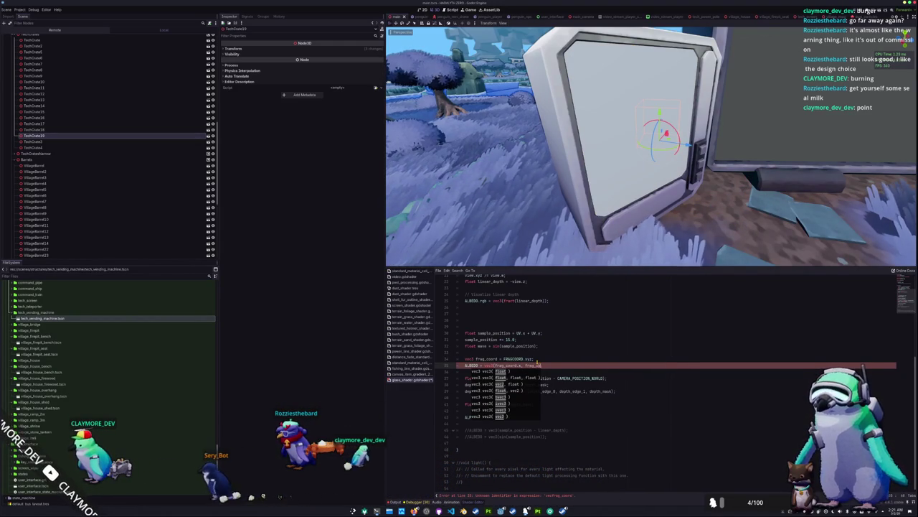
pyautogui.write('ord.')
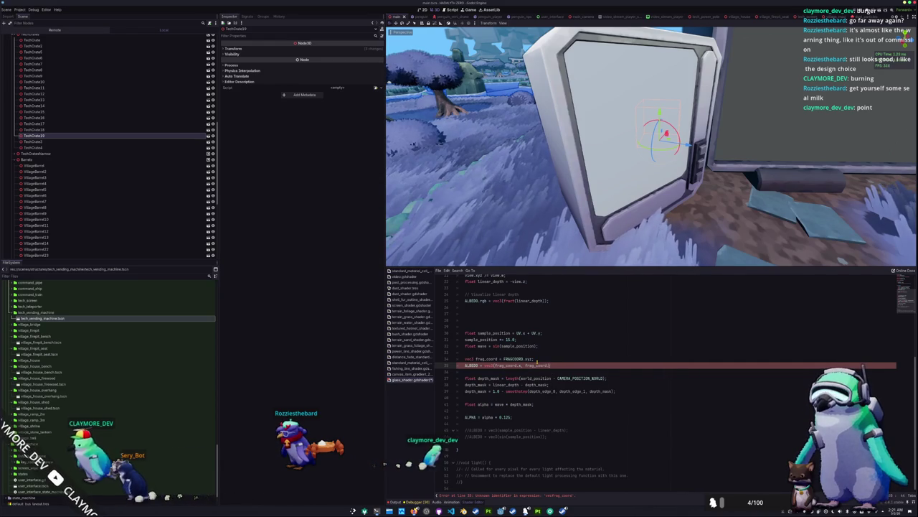
pyautogui.write('y, 0.0')
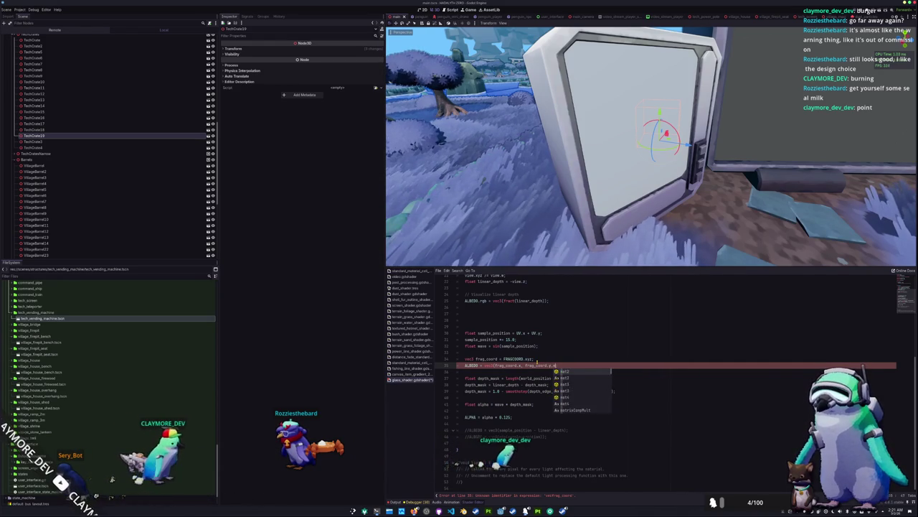
pyautogui.write(') / 1000.0;')
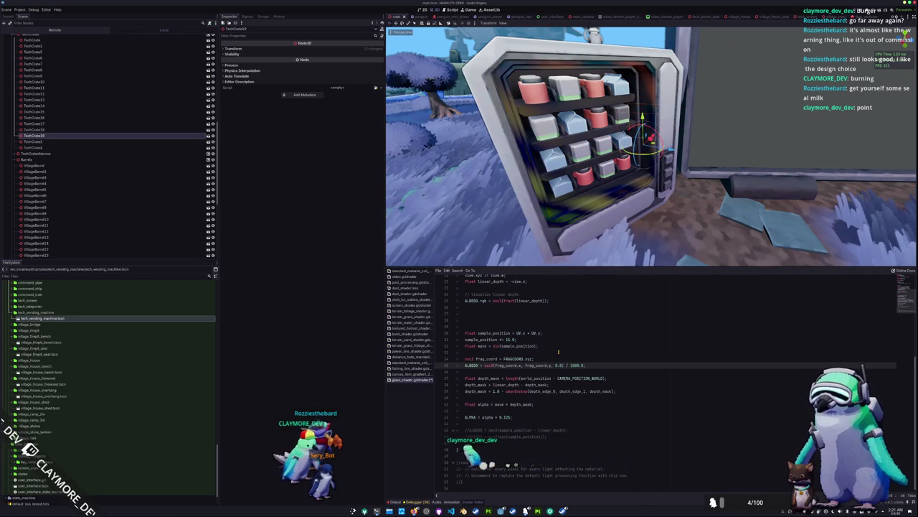
# Move the viewport camera to check the glass, save the scene, and return to the docs
pyautogui.press('s')
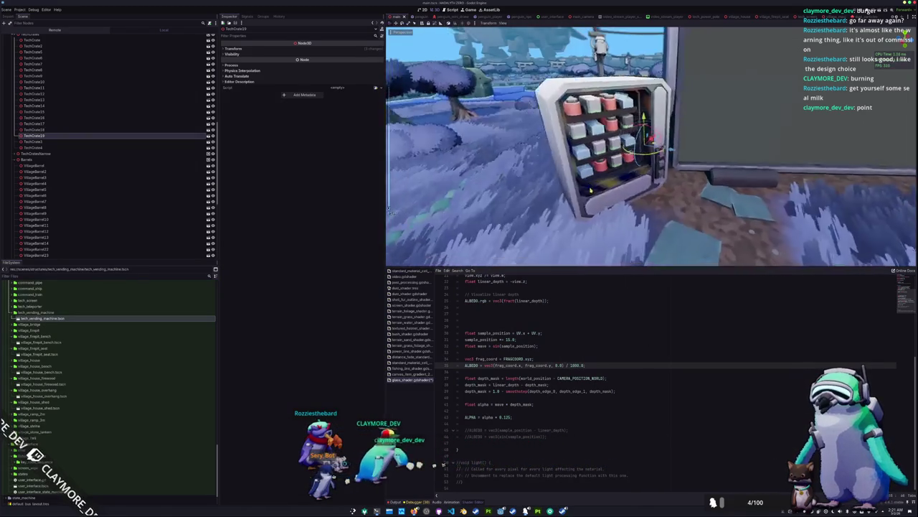
pyautogui.moveTo(583, 181)
pyautogui.mouseDown()
pyautogui.moveTo(701, 185)
pyautogui.moveTo(486, 192)
pyautogui.moveTo(713, 194)
pyautogui.moveTo(570, 206)
pyautogui.moveTo(714, 197)
pyautogui.moveTo(542, 198)
pyautogui.moveTo(597, 197)
pyautogui.mouseUp()
pyautogui.hotkey('ctrl', 's')
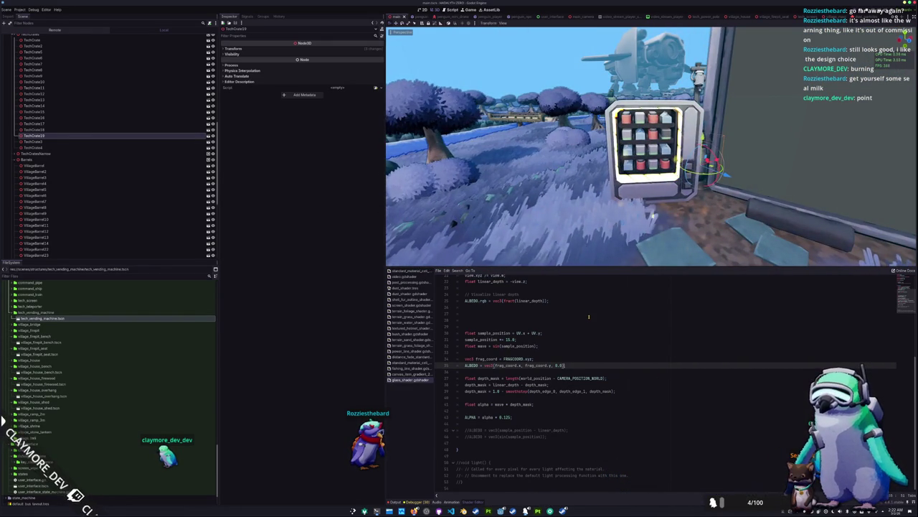
pyautogui.hotkey('alt', 'Tab')
pyautogui.scroll(1, 638, 185)
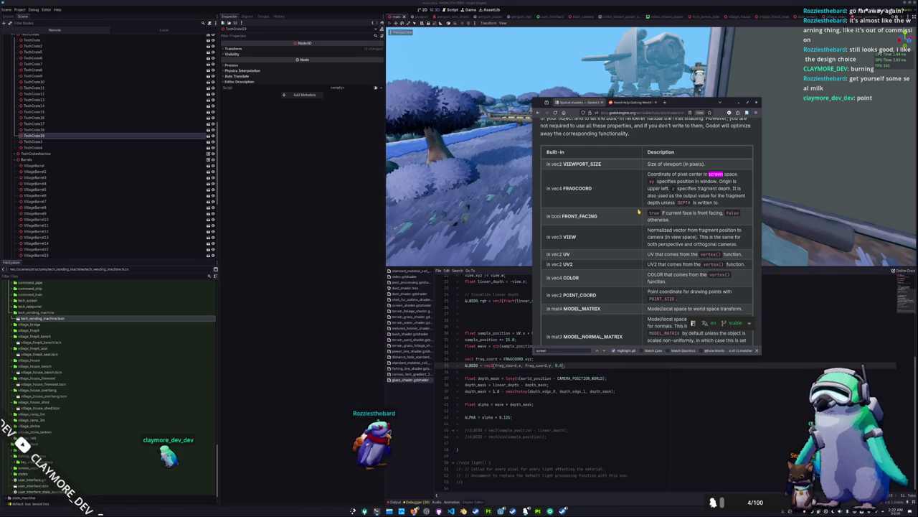
# Scroll through the spatial shader fragment built-ins table
pyautogui.scroll(-5, 638, 212)
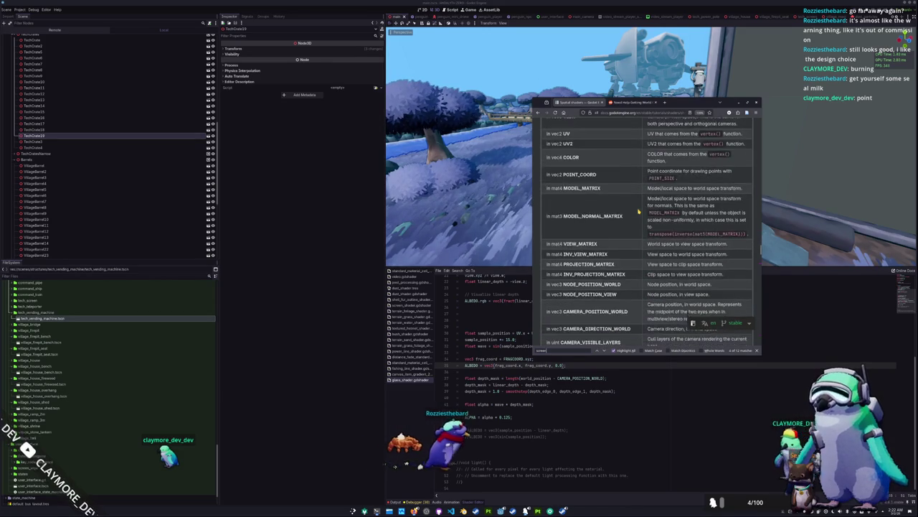
pyautogui.scroll(-1, 638, 212)
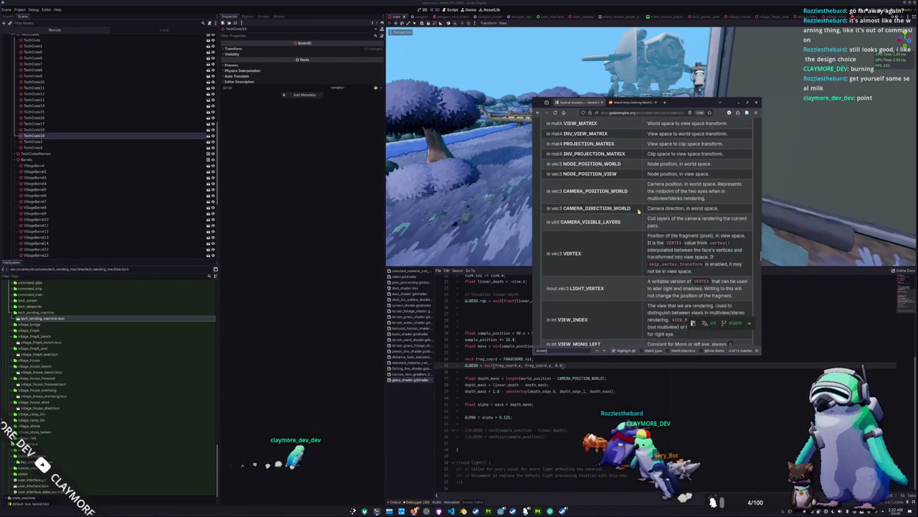
pyautogui.scroll(1, 638, 211)
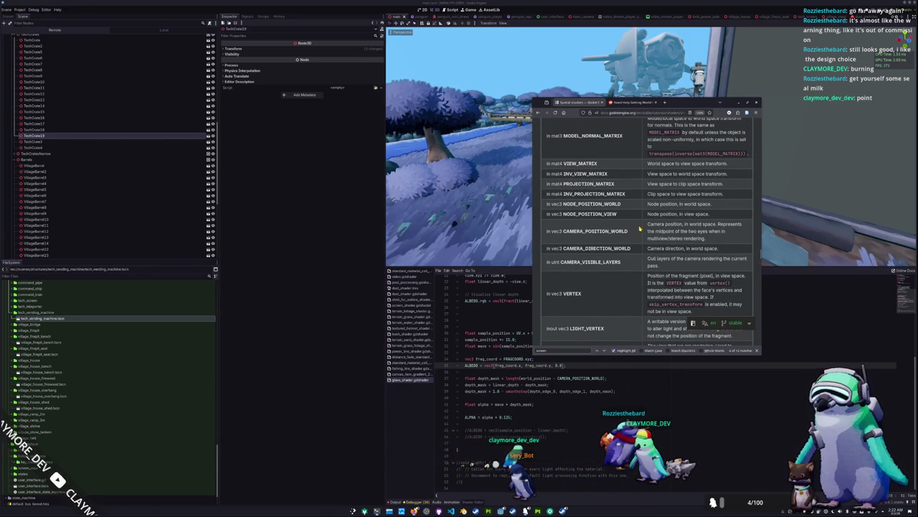
pyautogui.scroll(-4, 639, 228)
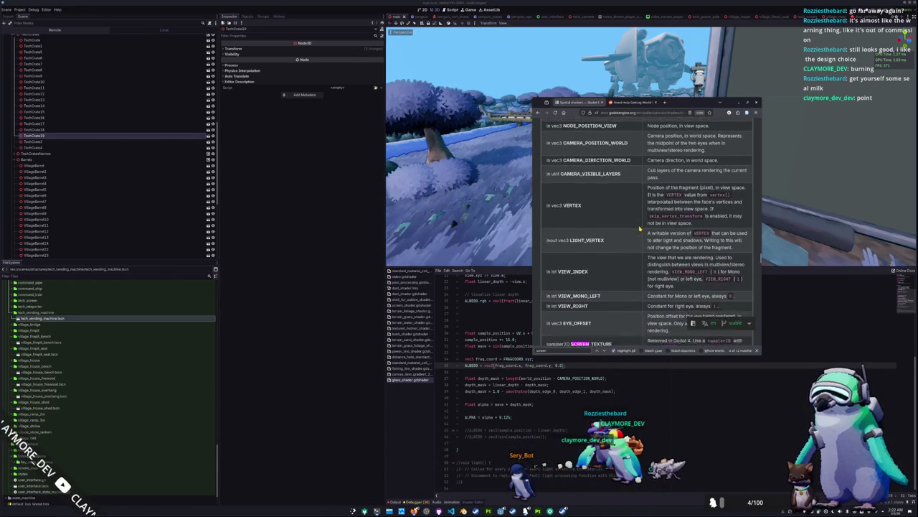
pyautogui.scroll(-3, 640, 228)
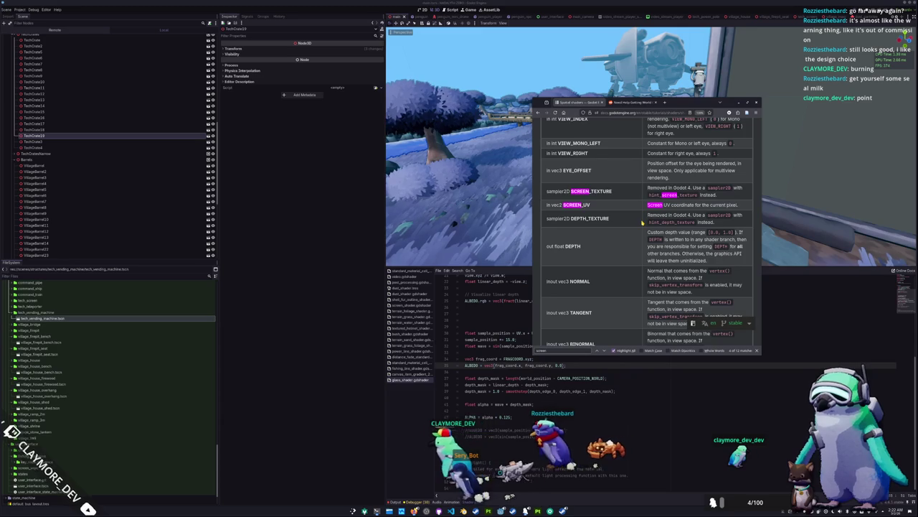
pyautogui.scroll(-1, 642, 223)
pyautogui.scroll(-3, 643, 223)
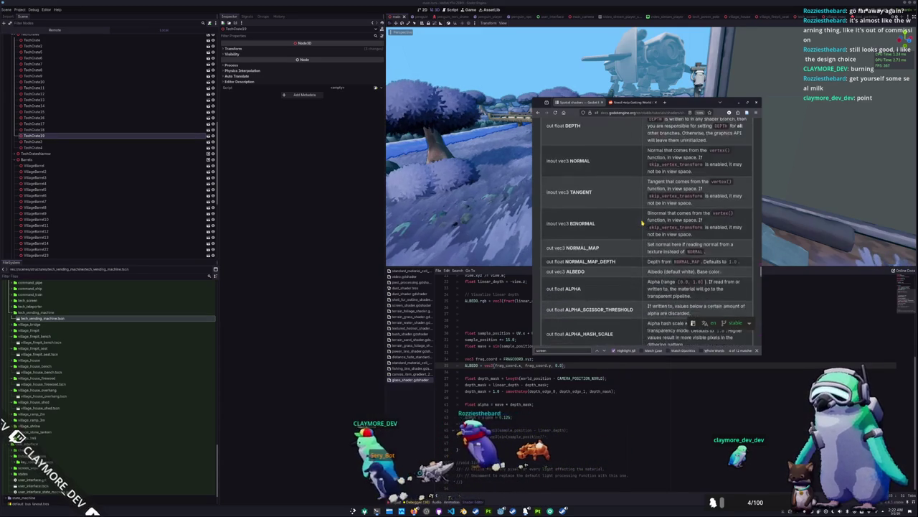
pyautogui.scroll(-3, 643, 223)
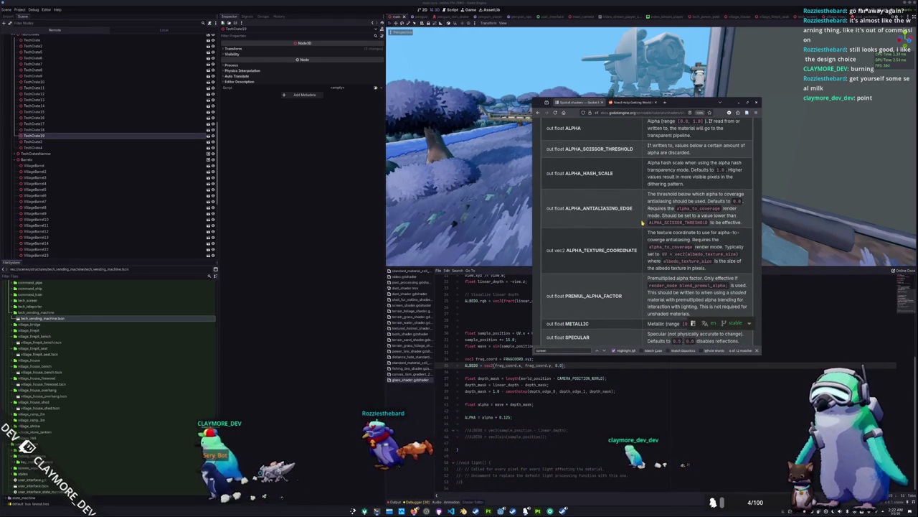
pyautogui.scroll(-1, 642, 223)
pyautogui.scroll(-2, 642, 223)
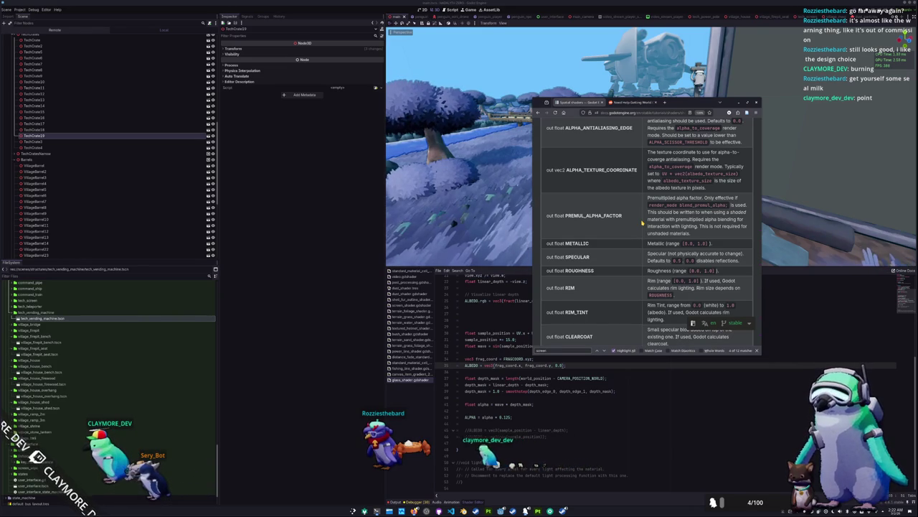
pyautogui.scroll(-5, 642, 223)
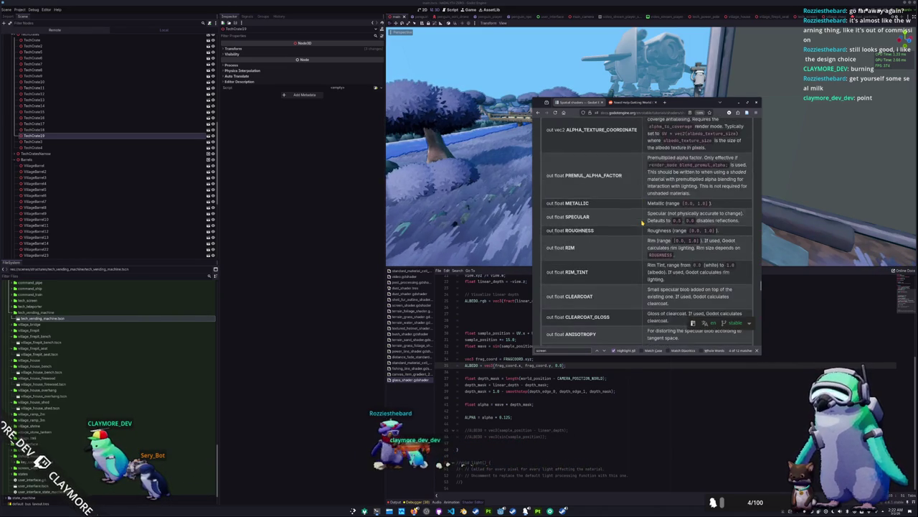
pyautogui.scroll(-6, 643, 223)
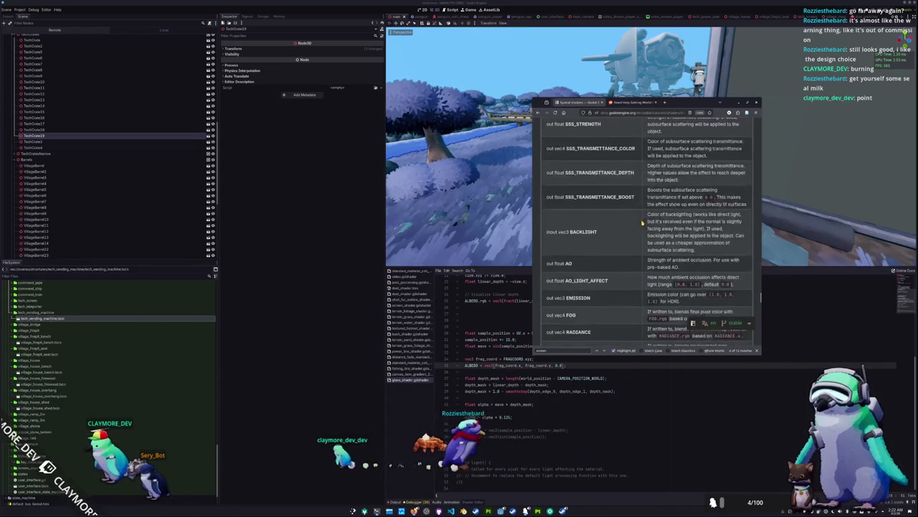
pyautogui.scroll(-10, 643, 224)
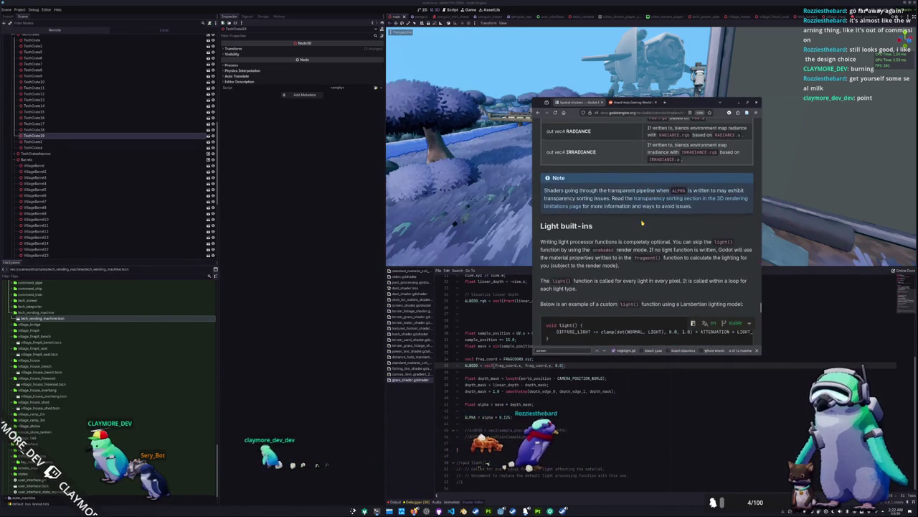
pyautogui.scroll(4, 637, 222)
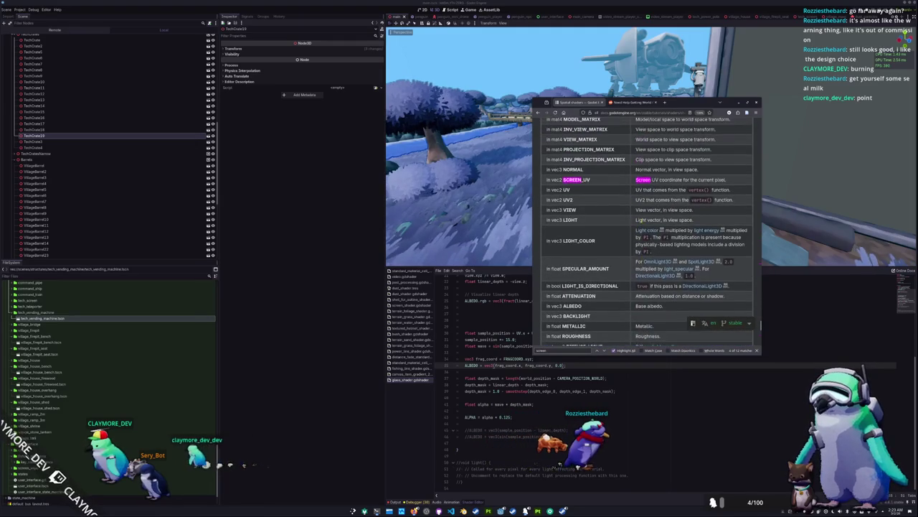
pyautogui.scroll(15, 634, 238)
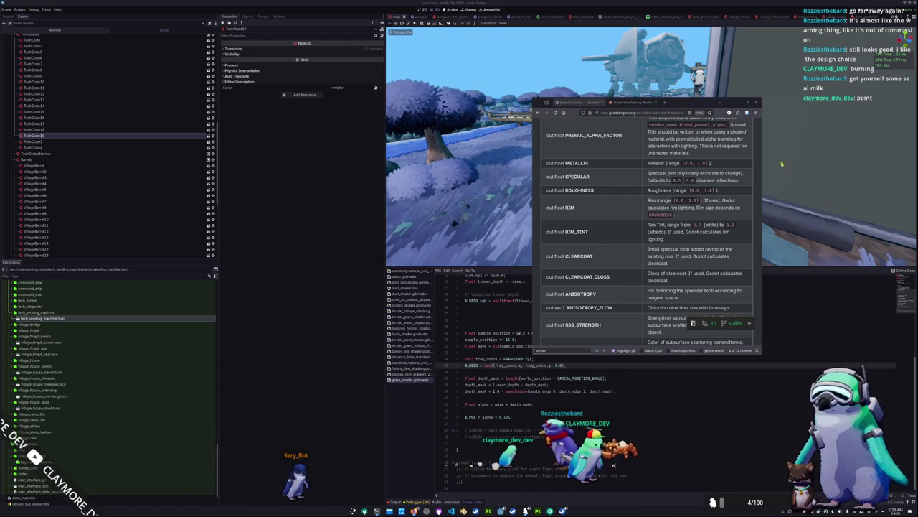
# Find 'view' in the docs, step through the matches to the VIEW built-in, and return to the shader editor
pyautogui.write('view')
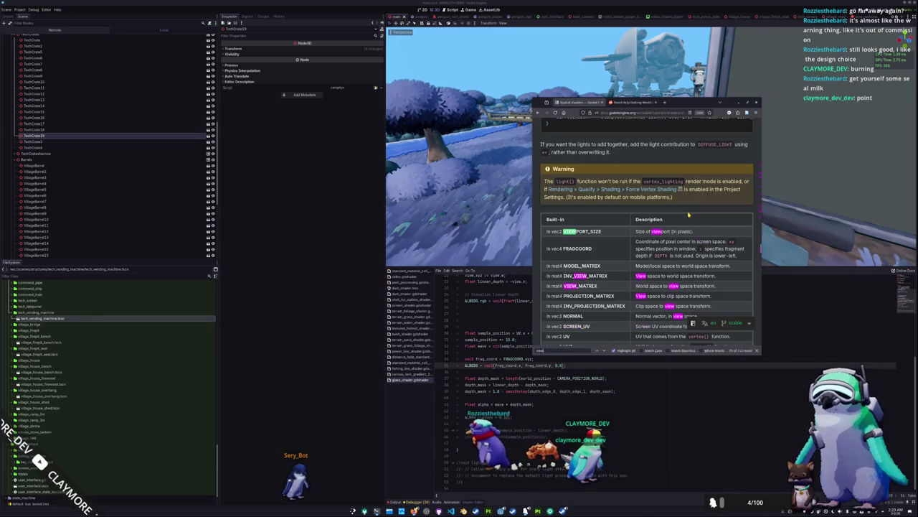
pyautogui.press('Return')
pyautogui.press('Return')
pyautogui.press('Return')
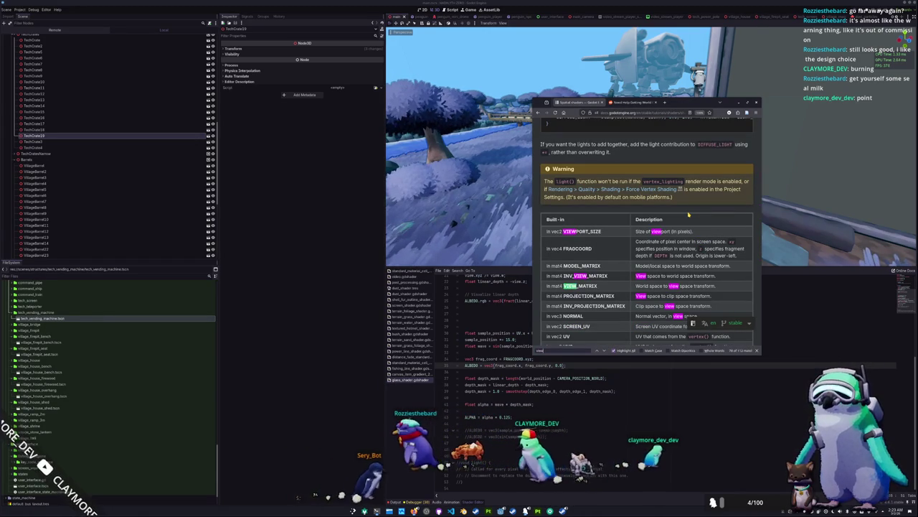
pyautogui.press('Return')
pyautogui.press('Return')
pyautogui.press('Return')
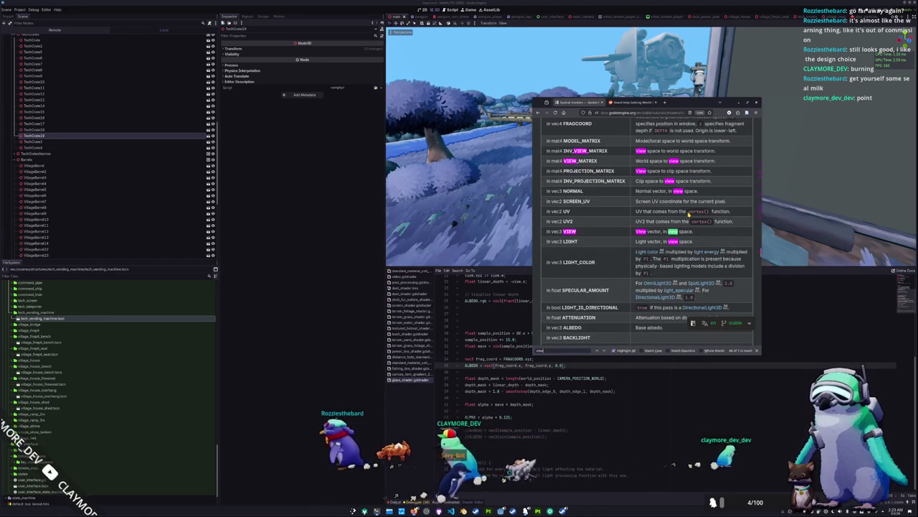
pyautogui.hotkey('shift', 'Return')
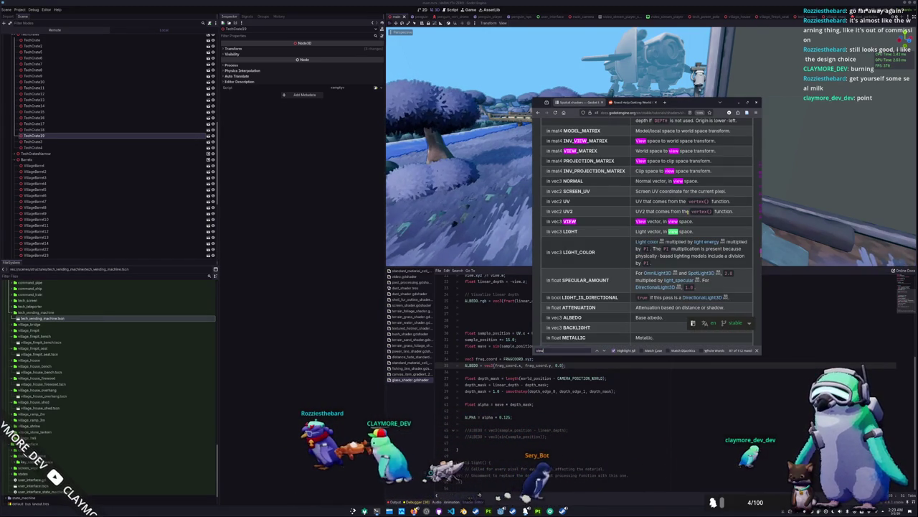
pyautogui.hotkey('shift', 'Return')
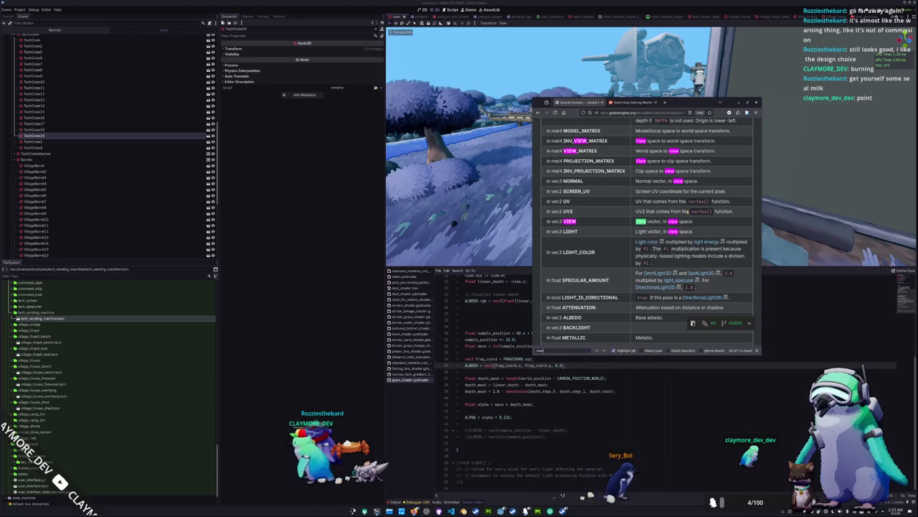
pyautogui.hotkey('shift', 'Return')
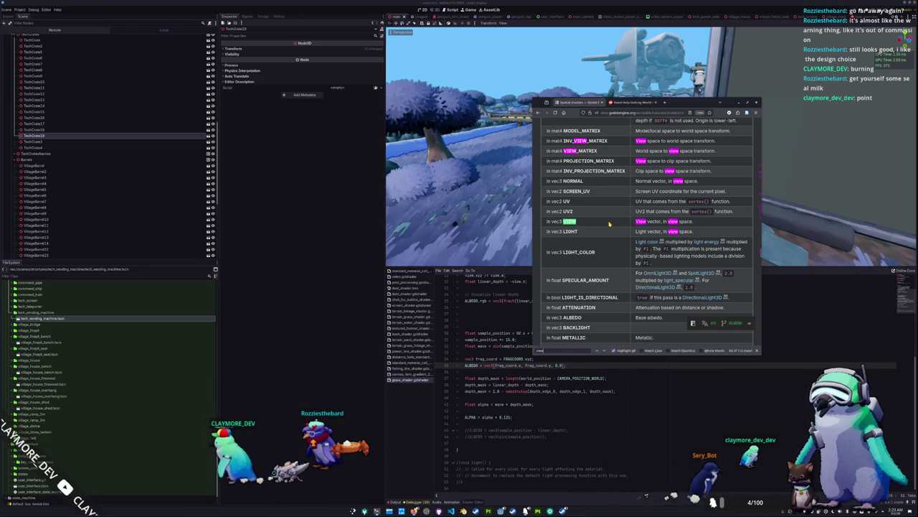
pyautogui.scroll(2, 621, 226)
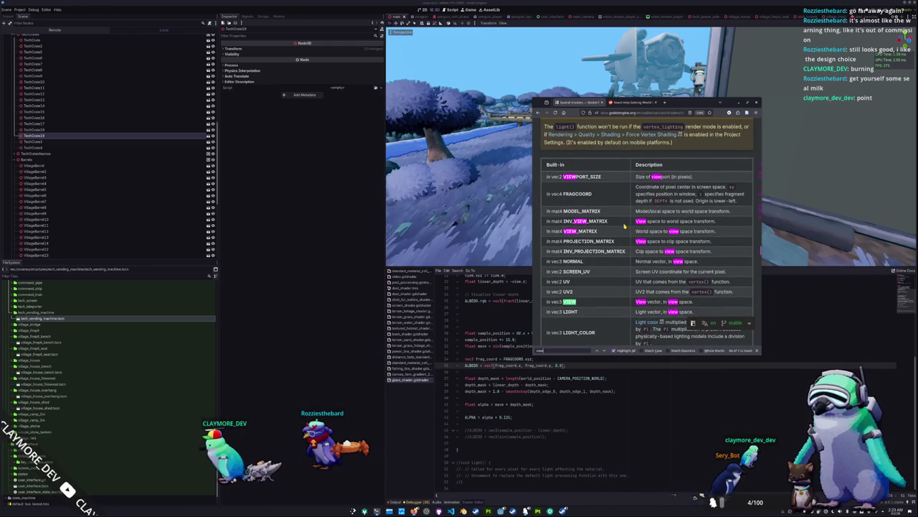
pyautogui.click(531, 372)
# Delete the frag_coord debug lines and save the shader
pyautogui.press('Up')
pyautogui.hotkey('ctrl', 'shift', 'k')
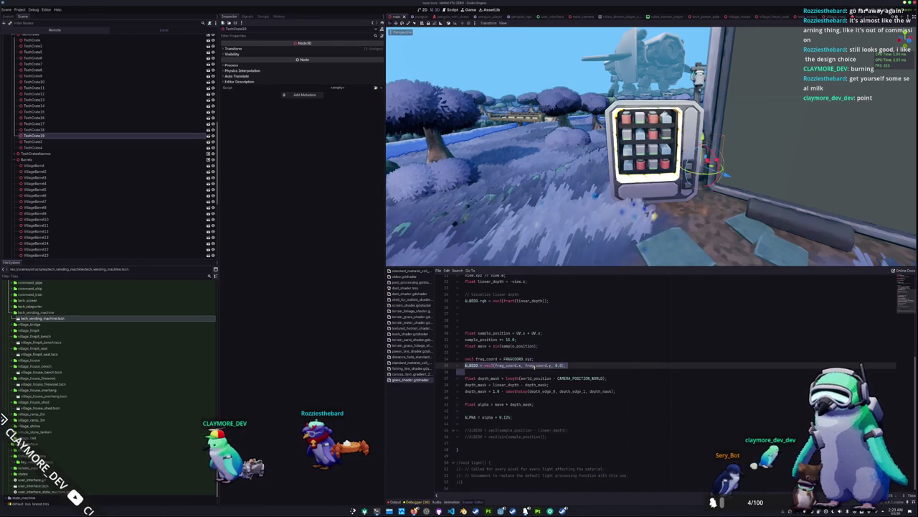
pyautogui.press('Up')
pyautogui.hotkey('ctrl', 'shift', 'k')
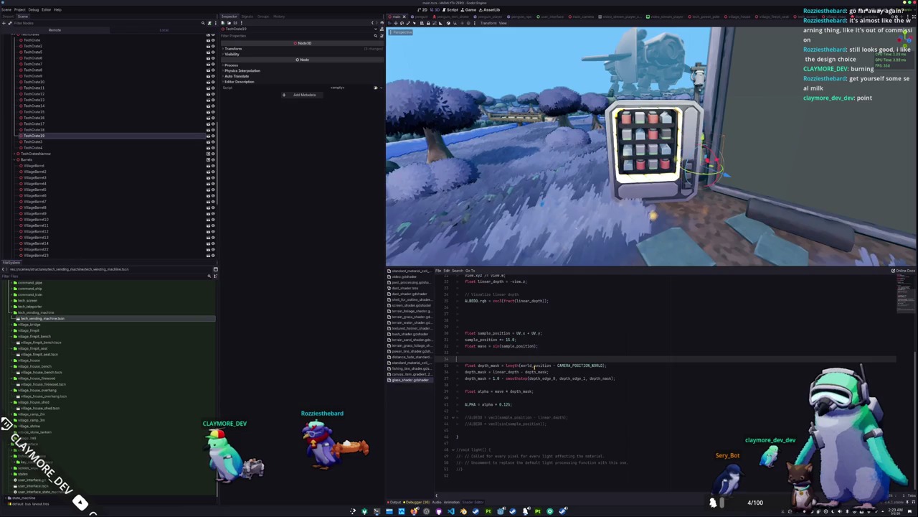
pyautogui.hotkey('ctrl', 'shift', 'k')
pyautogui.hotkey('ctrl', 's')
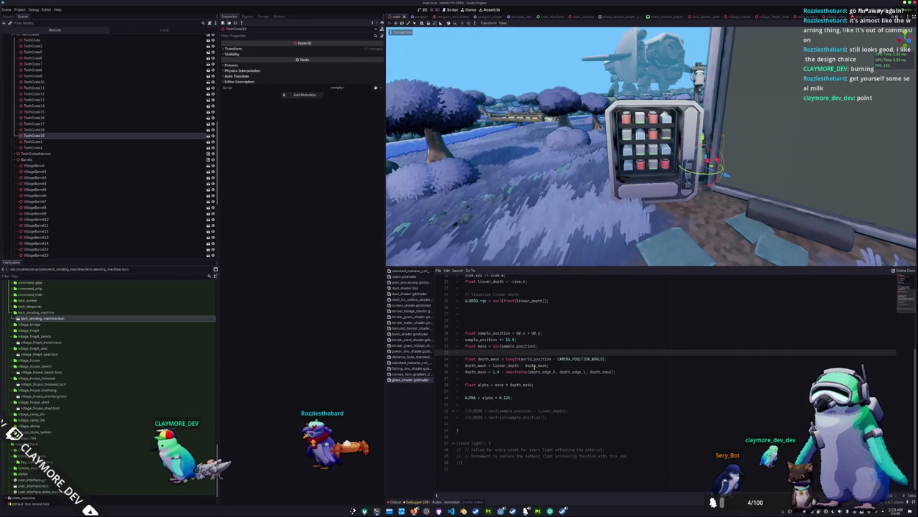
# Tidy the blank lines around depth_mask and the alpha calculation
pyautogui.press('Return')
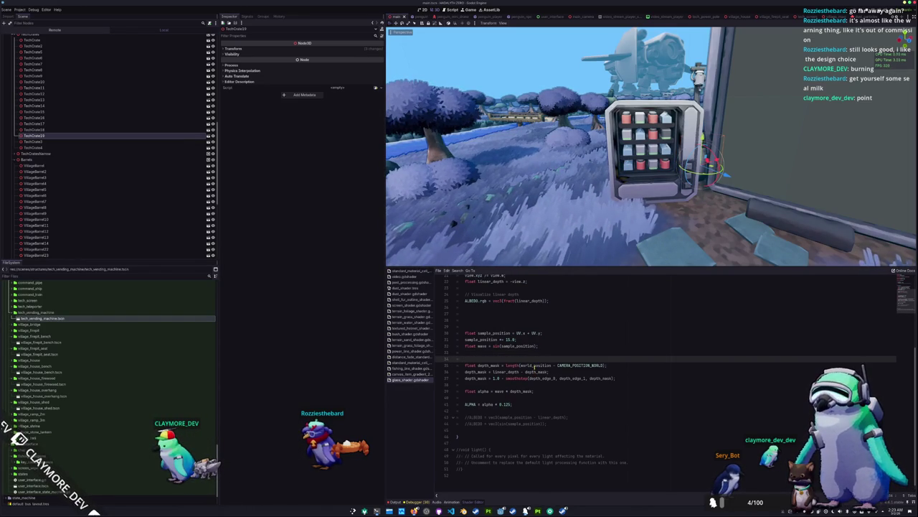
pyautogui.press('Down')
pyautogui.press('Down')
pyautogui.press('Down')
pyautogui.press('Delete')
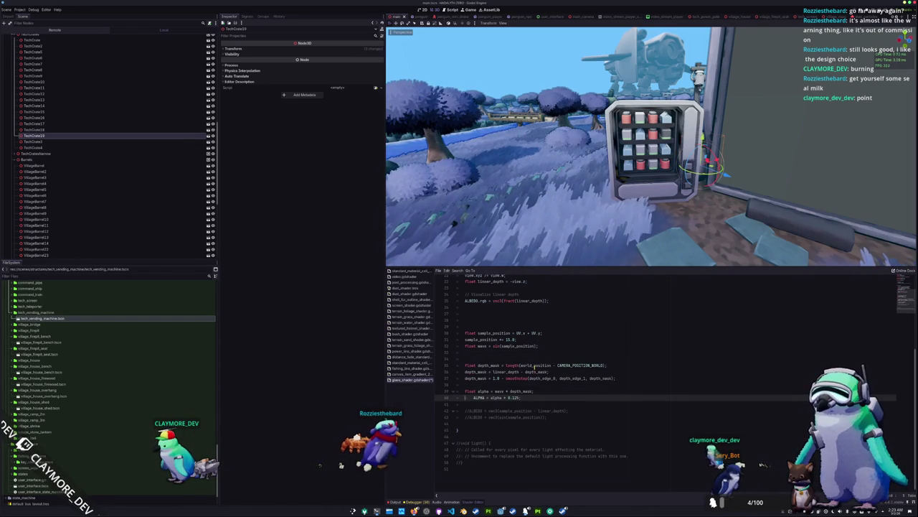
pyautogui.press('Up')
pyautogui.press('Up')
pyautogui.press('Return')
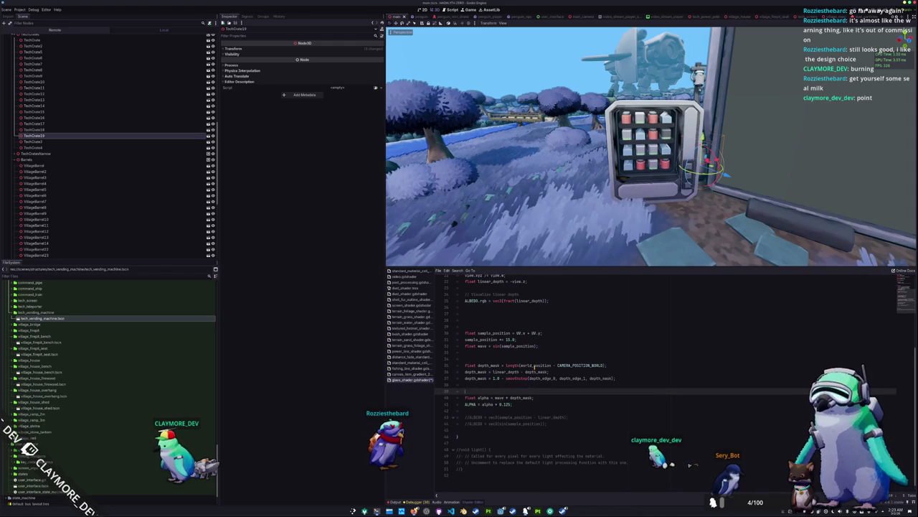
pyautogui.press('Up')
pyautogui.press('Up')
pyautogui.press('Up')
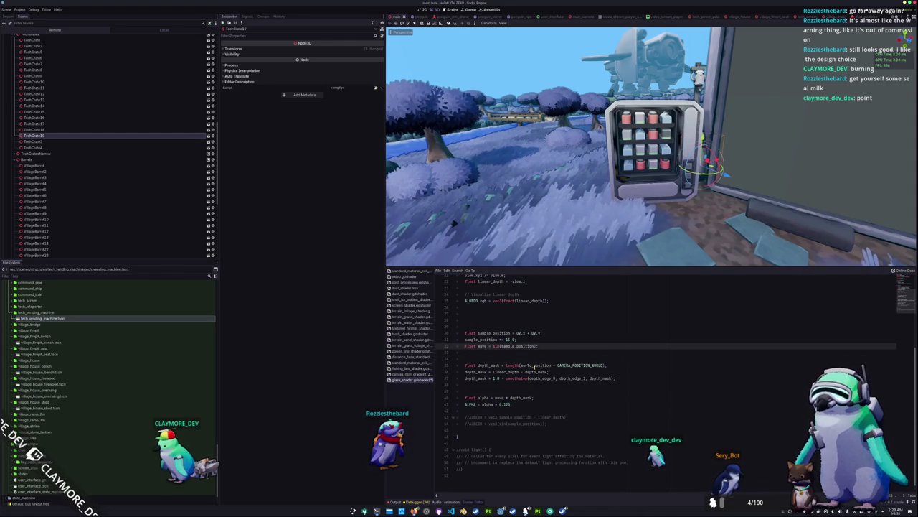
pyautogui.press('Up')
pyautogui.press('Up')
pyautogui.press('Up')
pyautogui.press('Delete')
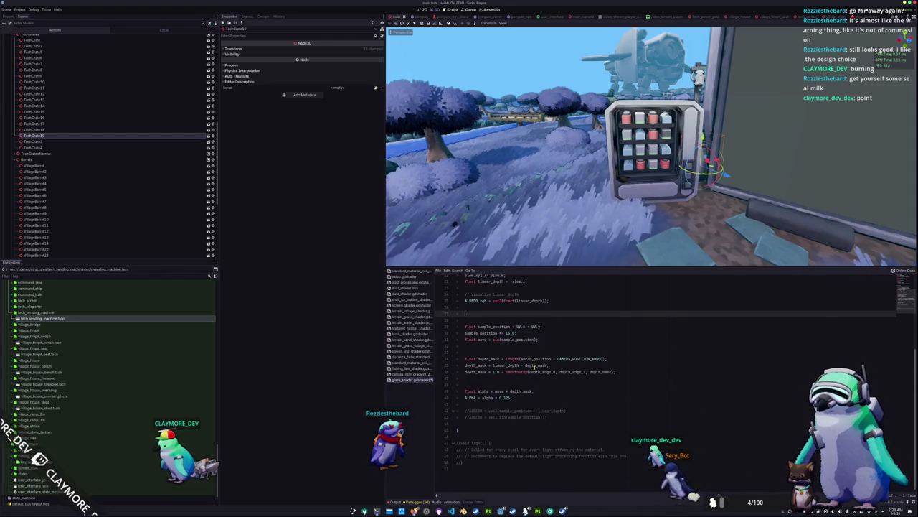
pyautogui.press('Delete')
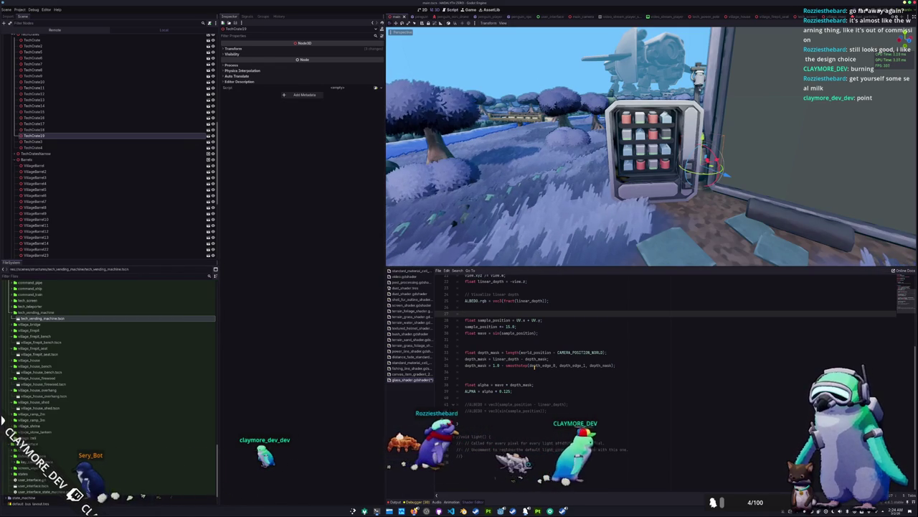
# Move the cursor through the fragment code down to the depth_mask lines
pyautogui.press('Down')
pyautogui.press('Down')
pyautogui.press('Down')
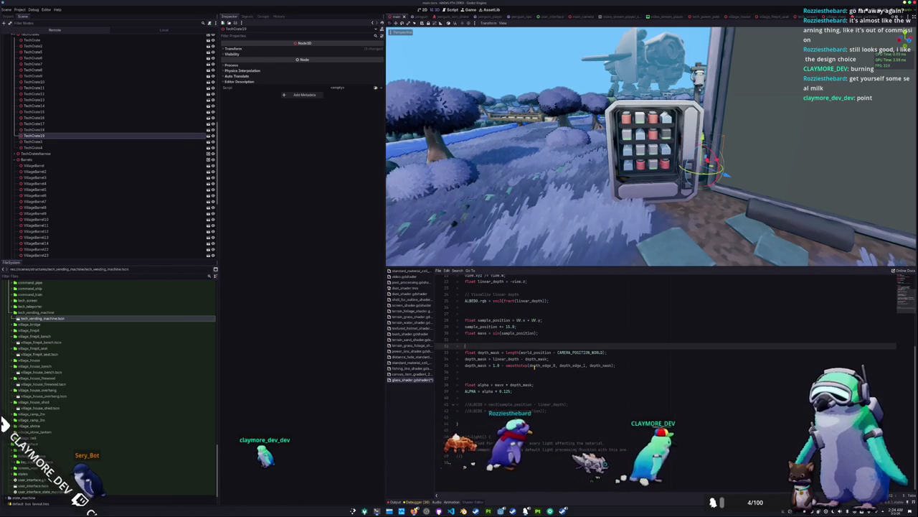
pyautogui.press('Down')
pyautogui.press('Down')
pyautogui.press('Down')
pyautogui.press('Up')
pyautogui.press('Up')
pyautogui.press('Up')
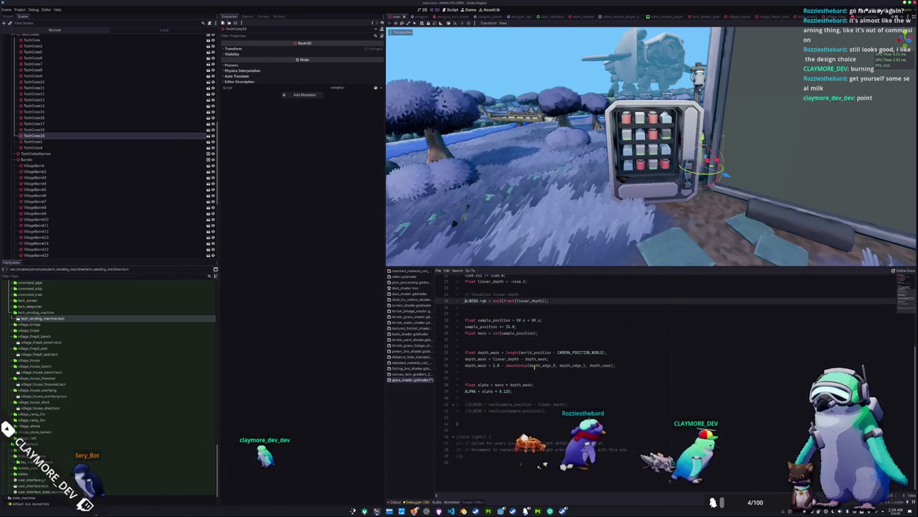
pyautogui.press('Up')
pyautogui.press('Up')
pyautogui.press('Up')
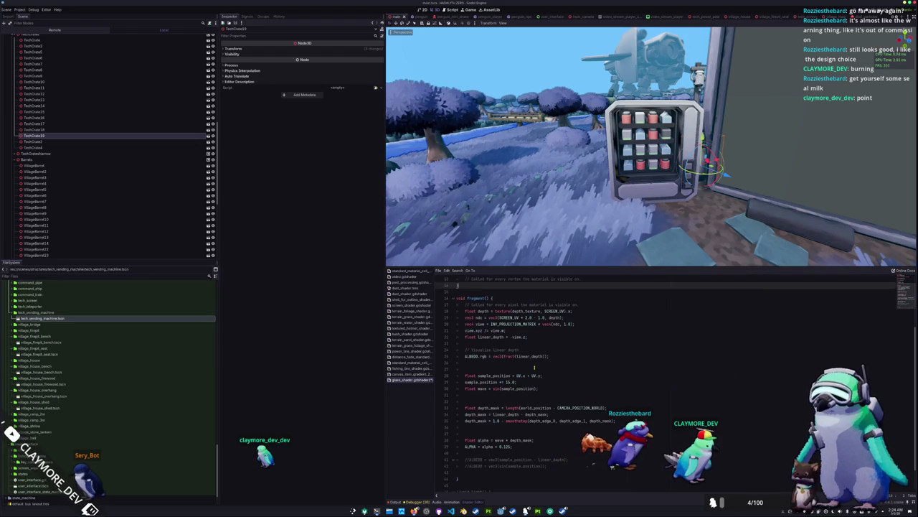
pyautogui.press('Down')
pyautogui.press('Down')
pyautogui.press('Down')
pyautogui.press('Down')
pyautogui.press('Down')
pyautogui.press('Down')
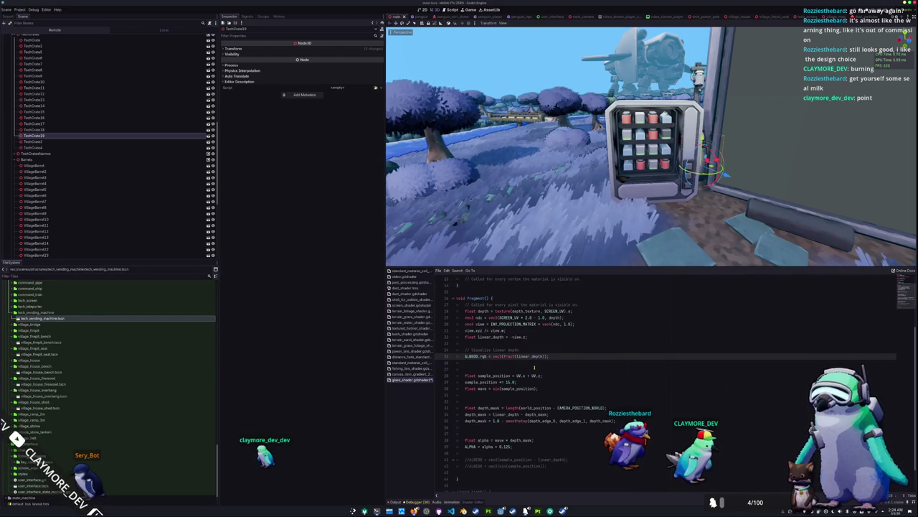
pyautogui.press('Down')
pyautogui.press('Down')
pyautogui.press('Down')
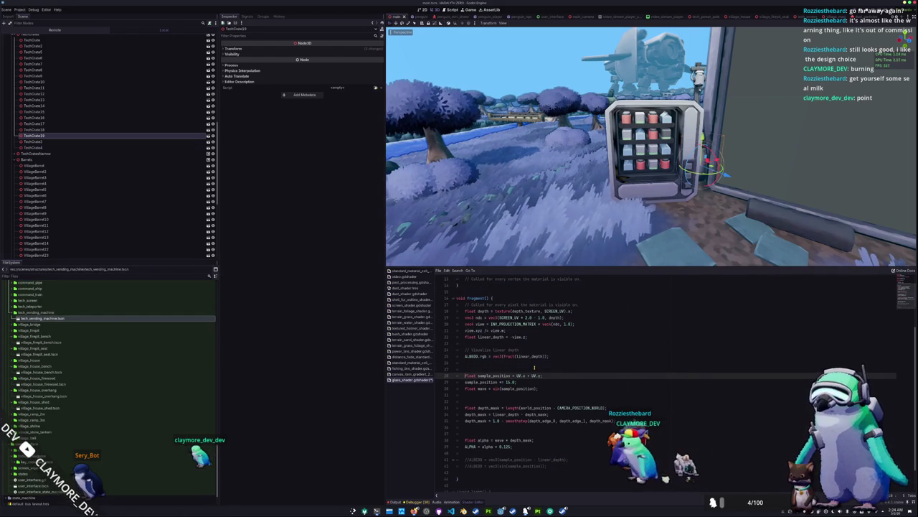
pyautogui.press('Down')
pyautogui.press('Down')
pyautogui.press('Down')
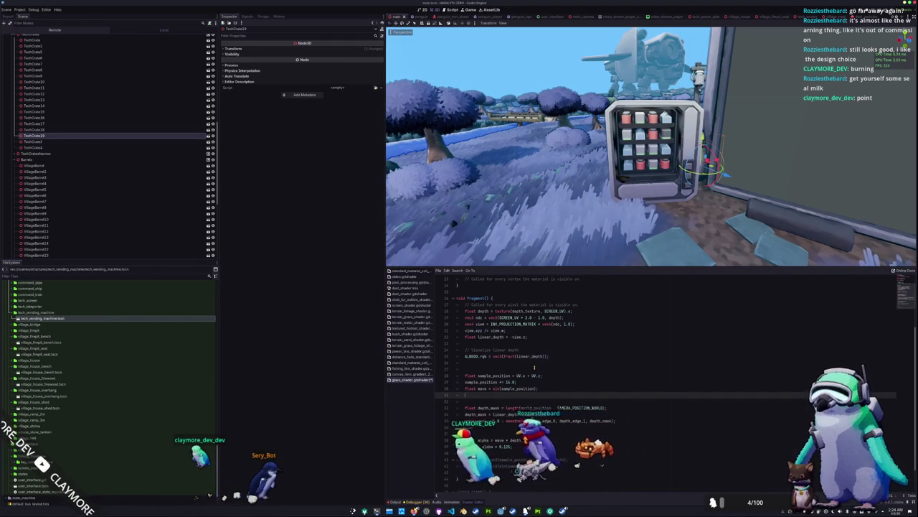
pyautogui.press('Down')
pyautogui.press('Down')
pyautogui.press('Down')
pyautogui.press('Down')
pyautogui.press('Down')
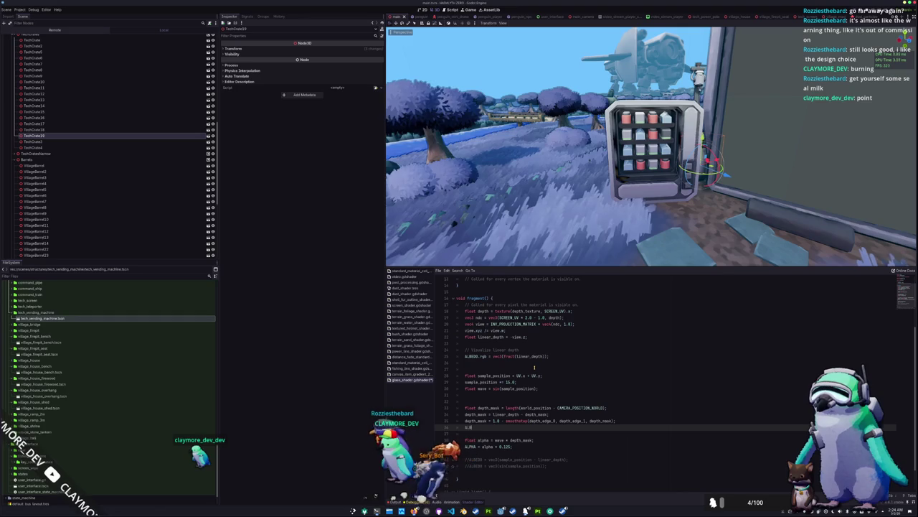
# Write ALBEDO = vec3(fract(length(VIEW))); below the depth_mask lines
pyautogui.write('EDO = frac')
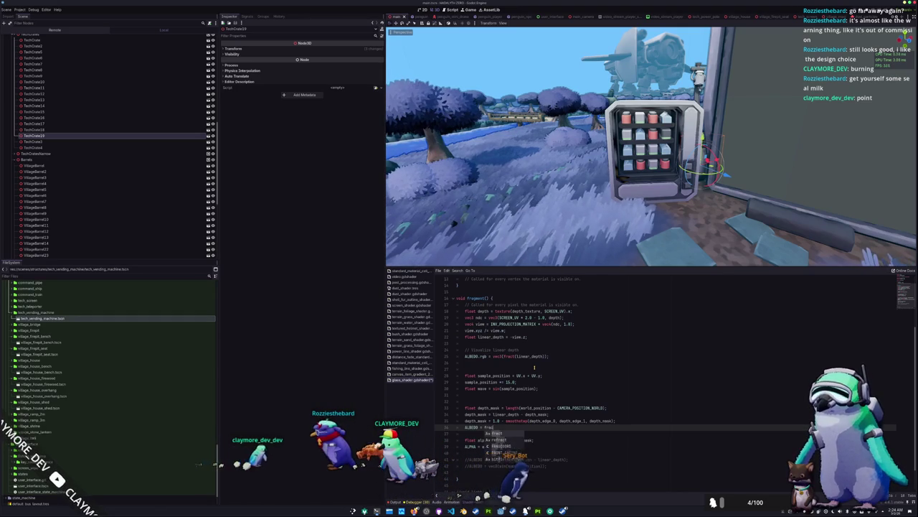
pyautogui.press('Return')
pyautogui.write('EW')
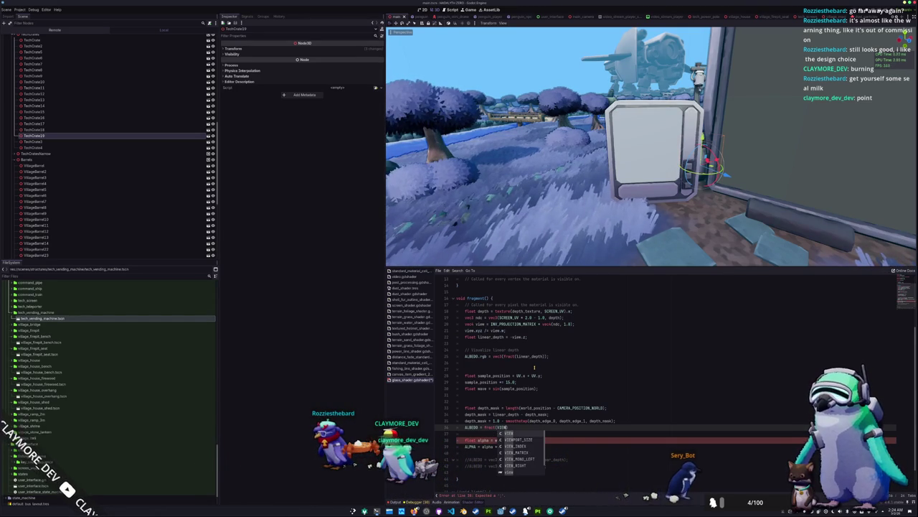
pyautogui.write('.z);')
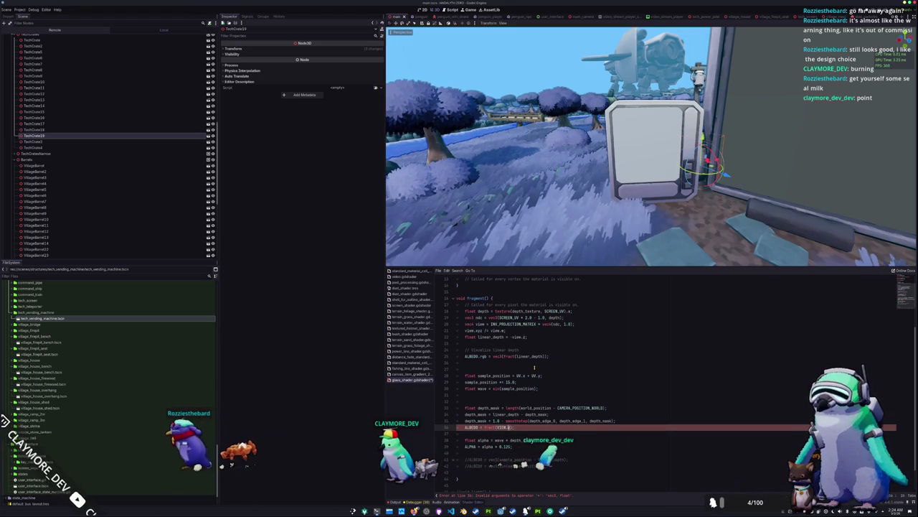
pyautogui.write('ength(view)')
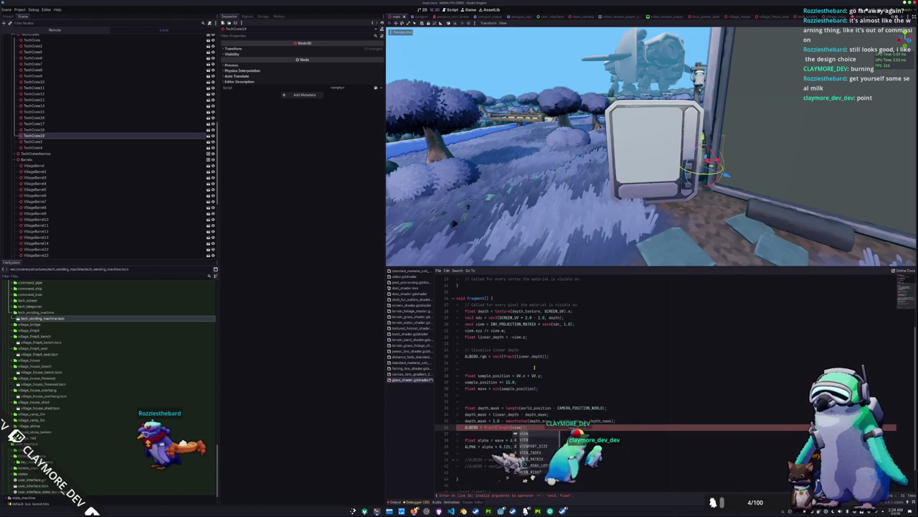
pyautogui.press('Return')
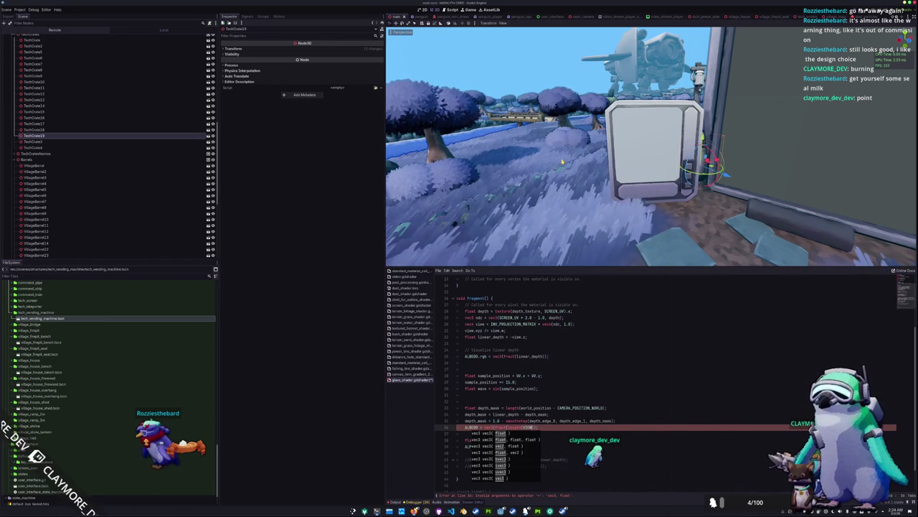
pyautogui.press('Escape')
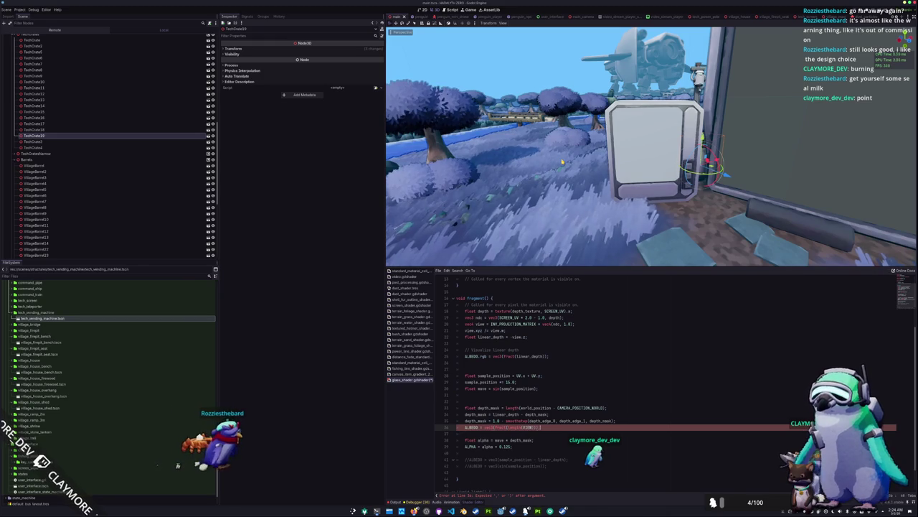
pyautogui.press('w')
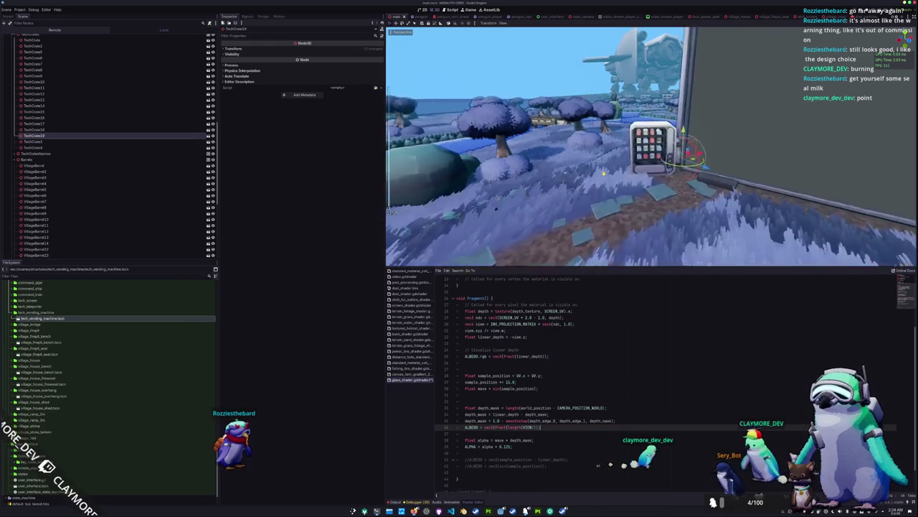
# Fly around the vending machine to inspect the glass's view-length albedo from several angles
pyautogui.press('a')
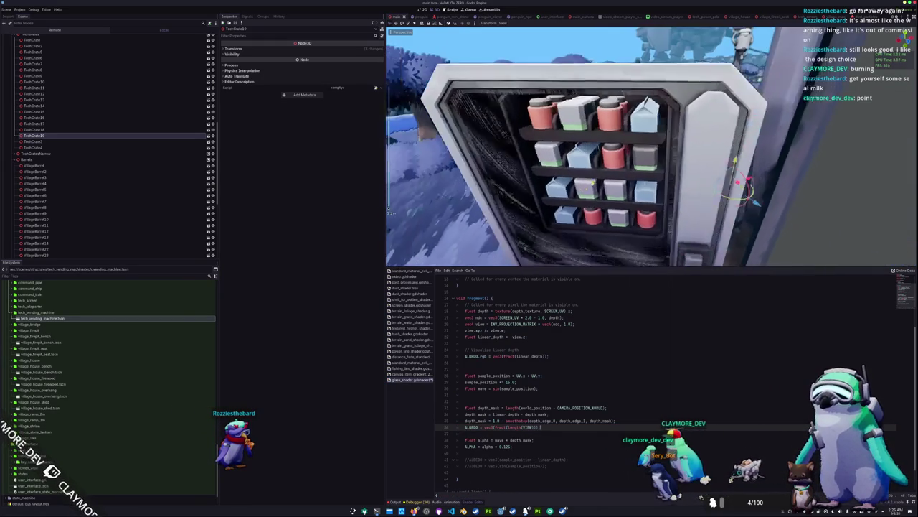
pyautogui.press('a')
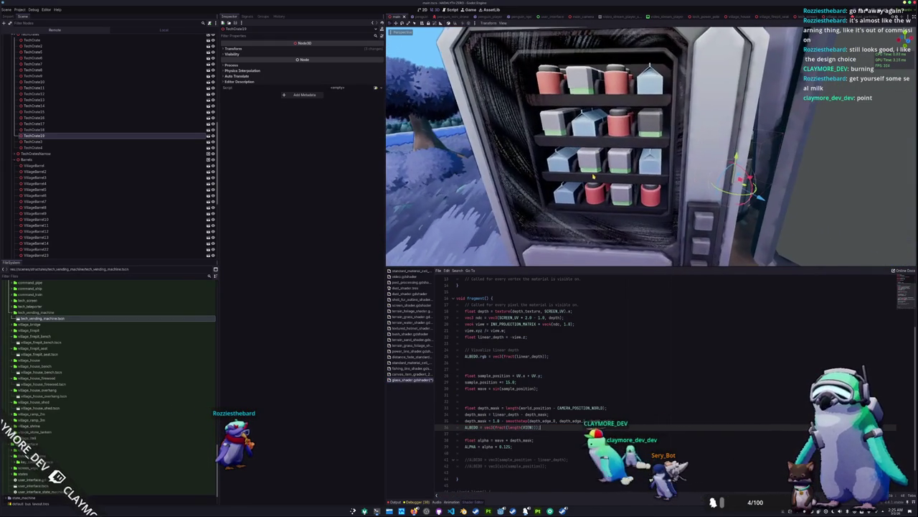
pyautogui.press('a')
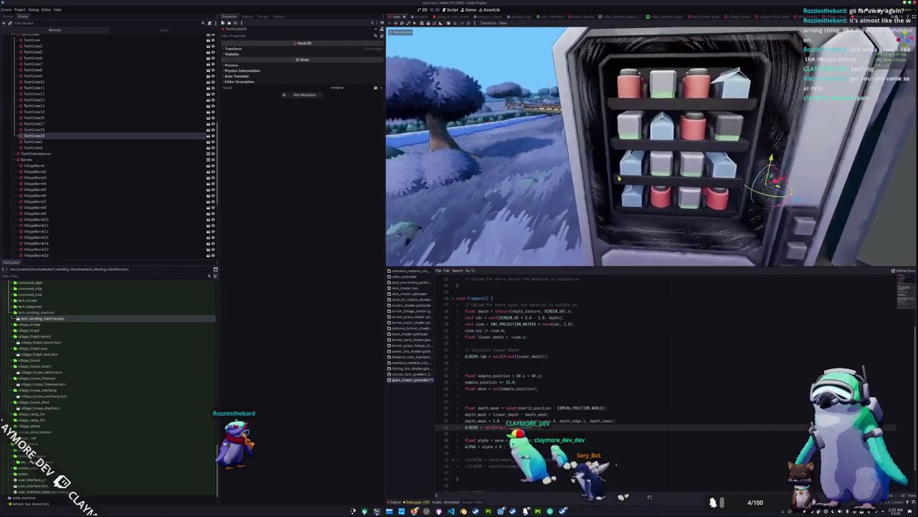
pyautogui.press('d')
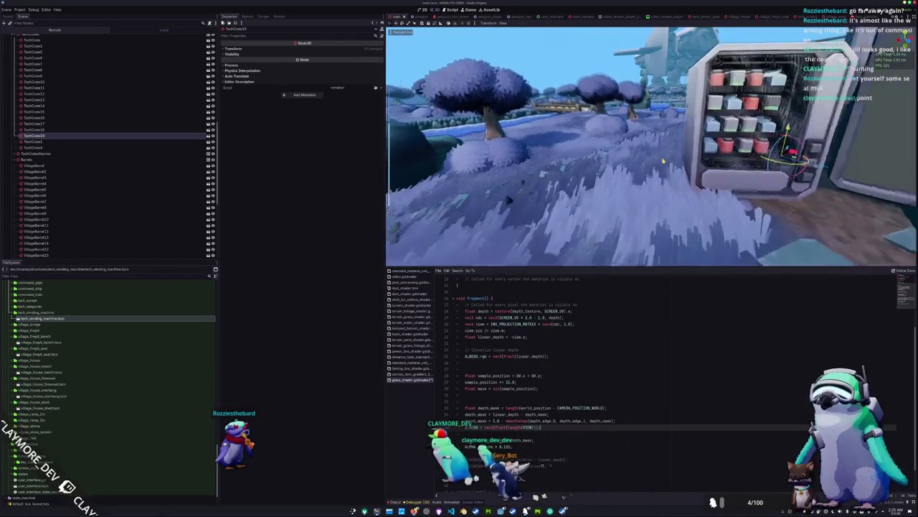
pyautogui.press('w')
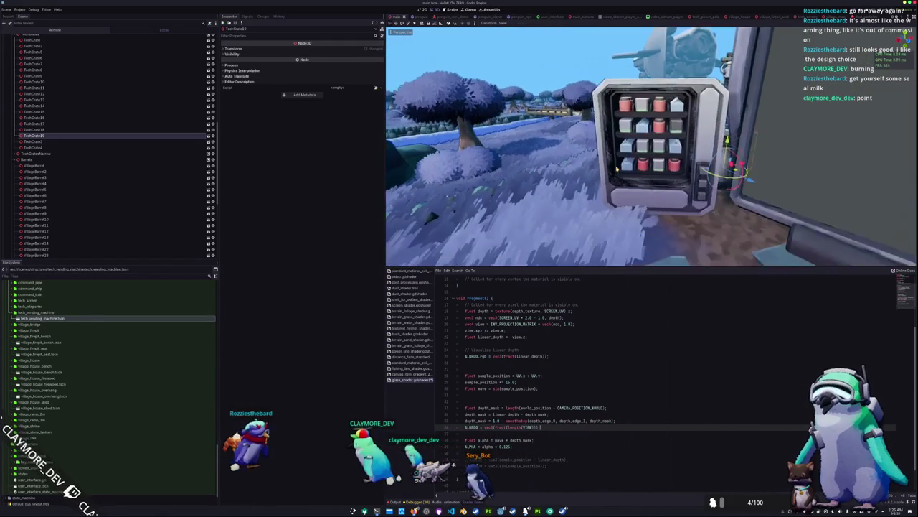
pyautogui.press('s')
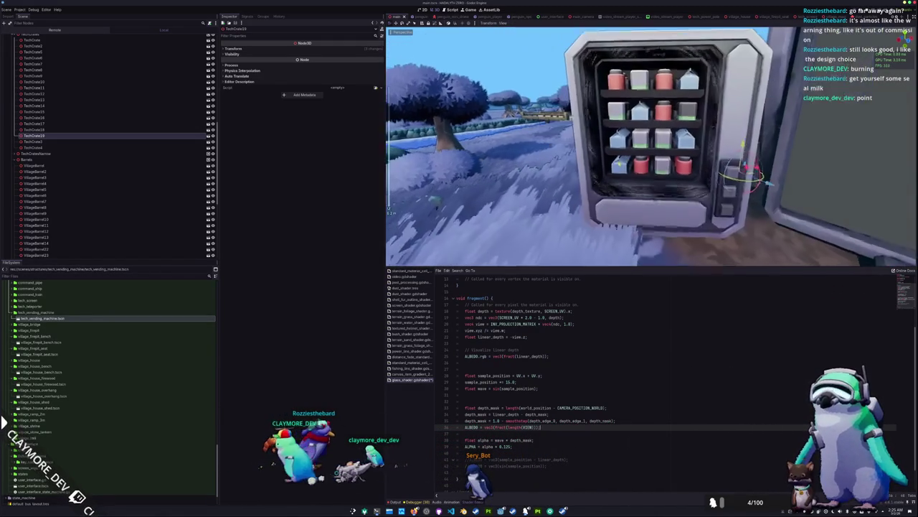
pyautogui.press('e')
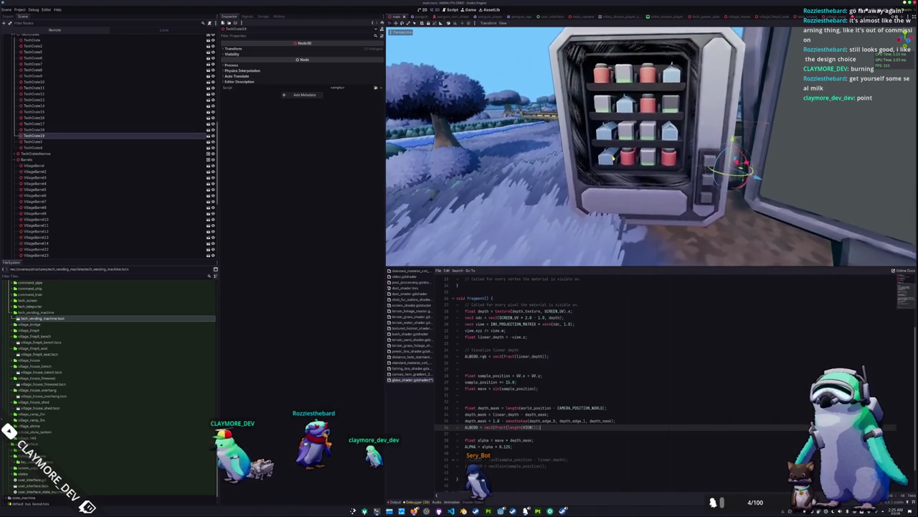
pyautogui.press('a')
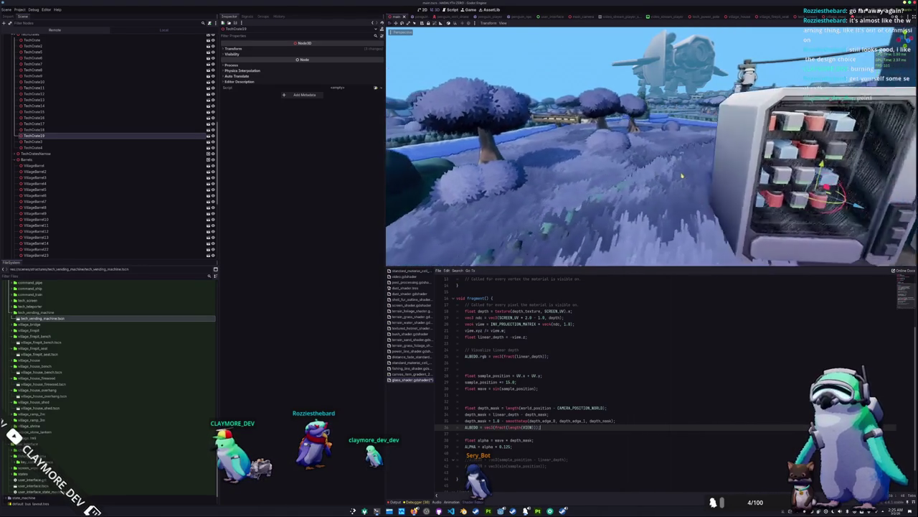
pyautogui.press('d')
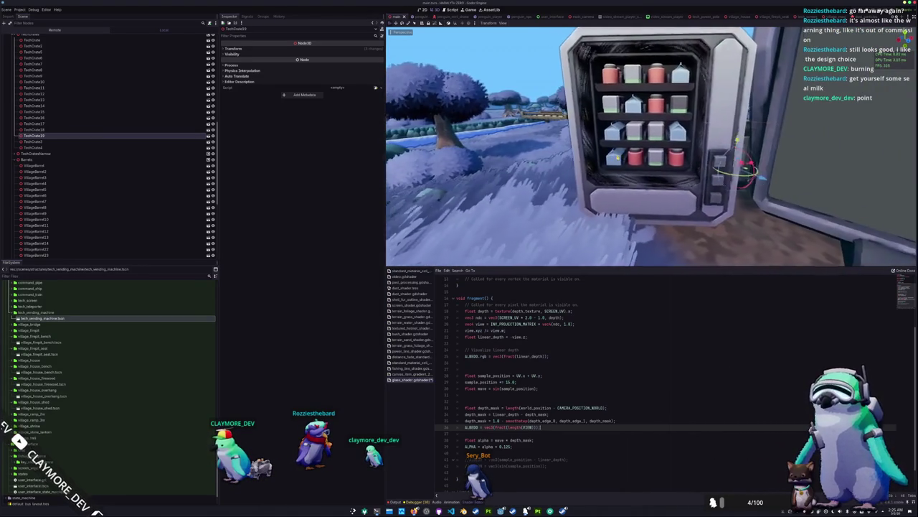
pyautogui.press('a')
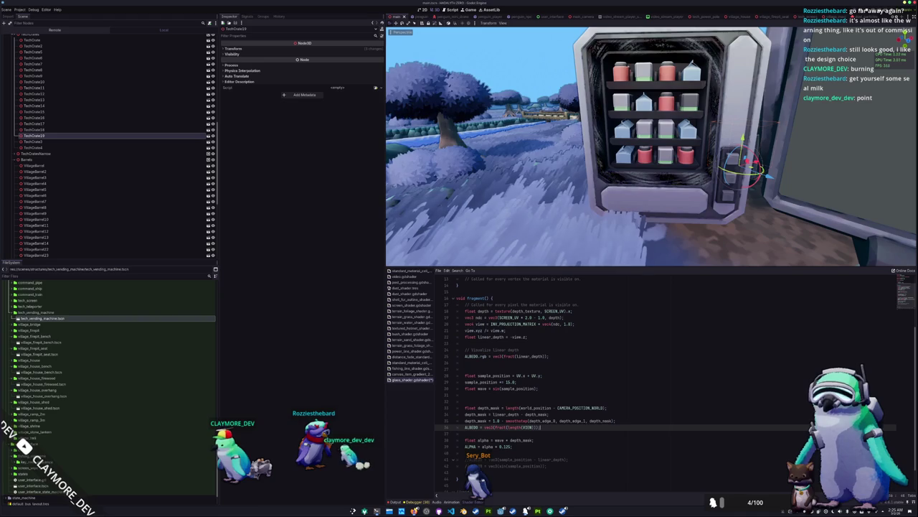
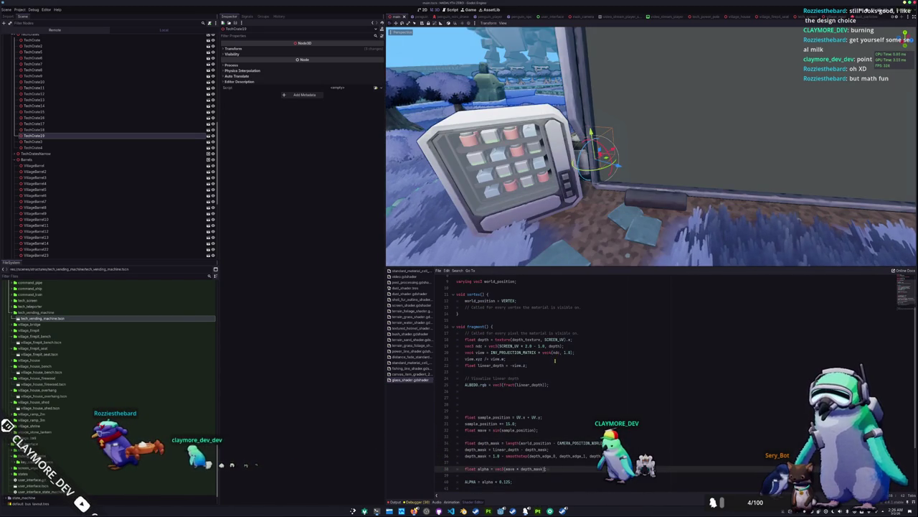
# Remove the world-position and 'Visualize linear depth' ALBEDO lines and the extra blank line from the glass shader
pyautogui.write(';')
pyautogui.press('Up')
pyautogui.press('Up')
pyautogui.press('Up')
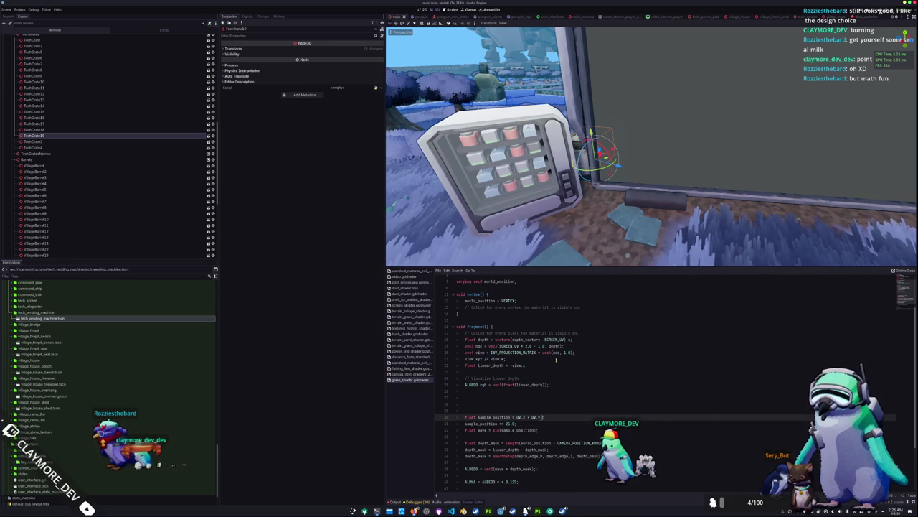
pyautogui.press('Down')
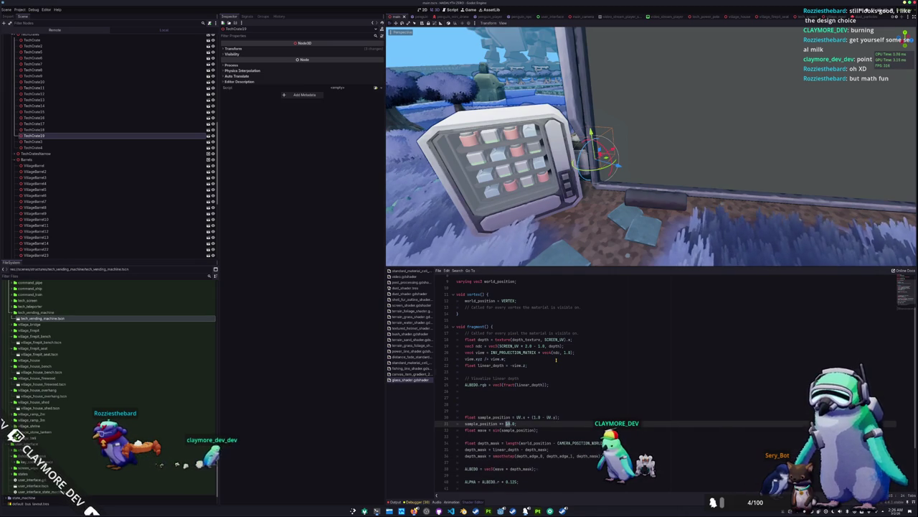
pyautogui.hotkey('ctrl', 'z')
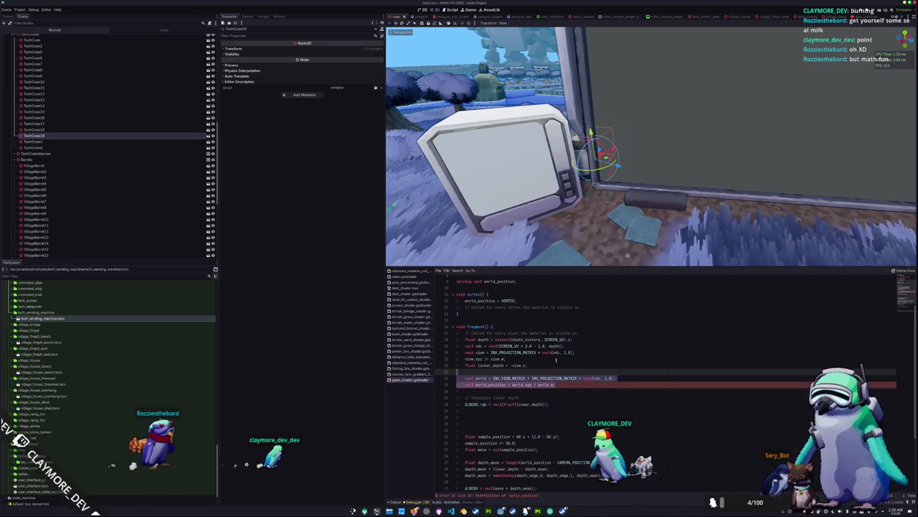
pyautogui.hotkey('ctrl', 'z')
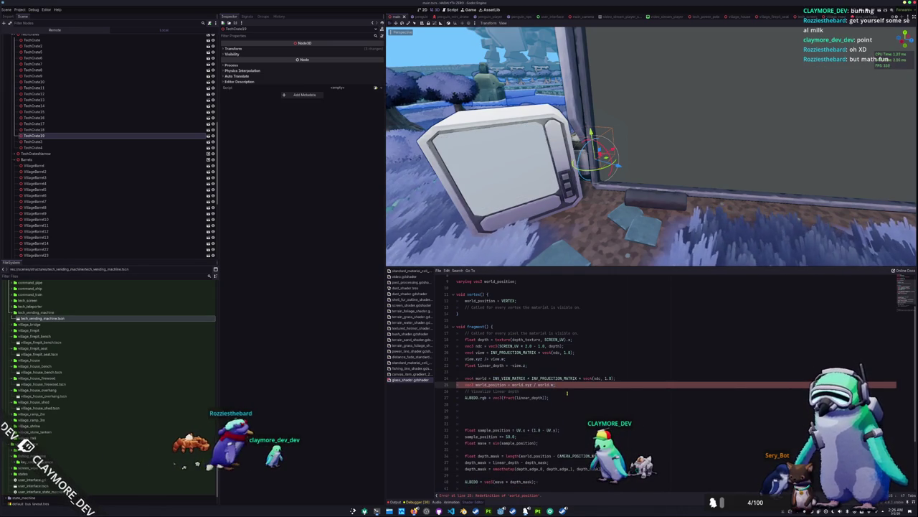
pyautogui.hotkey('ctrl', 'z')
pyautogui.hotkey('ctrl', 'z')
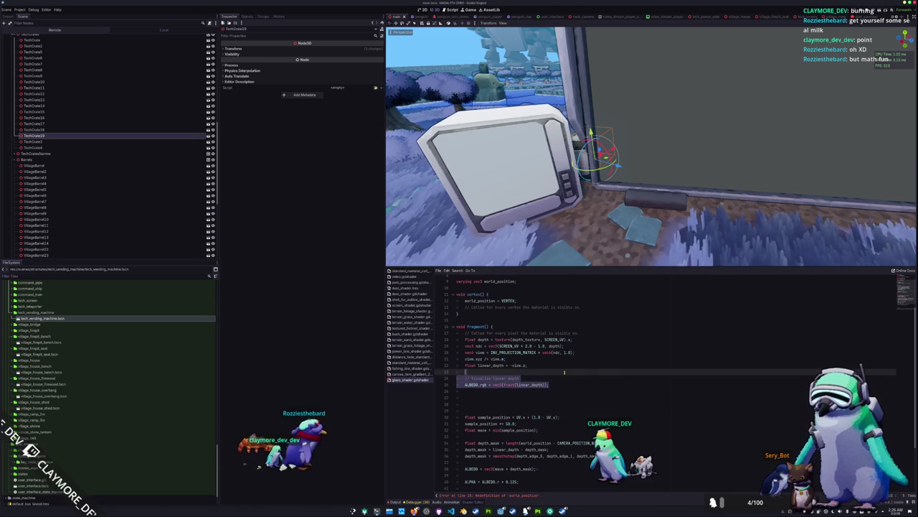
pyautogui.hotkey('ctrl', 'z')
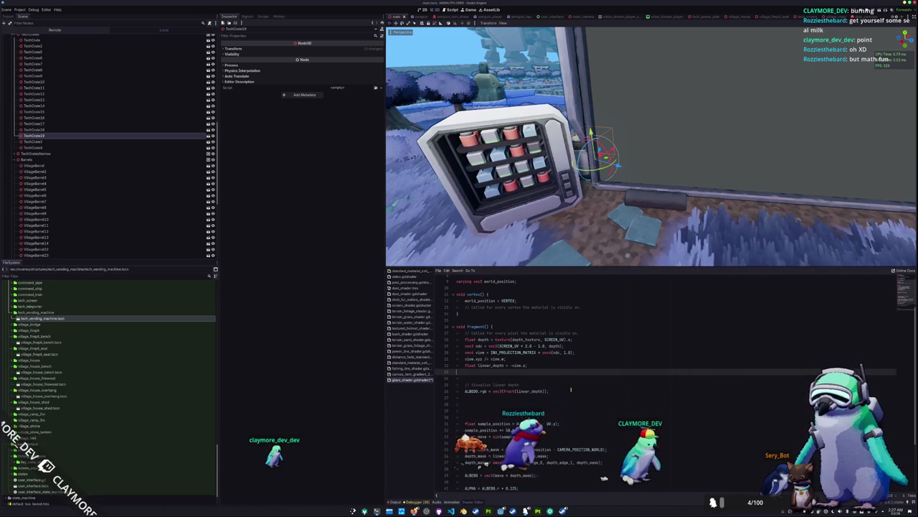
pyautogui.hotkey('ctrl', 'y')
pyautogui.hotkey('ctrl', 'z')
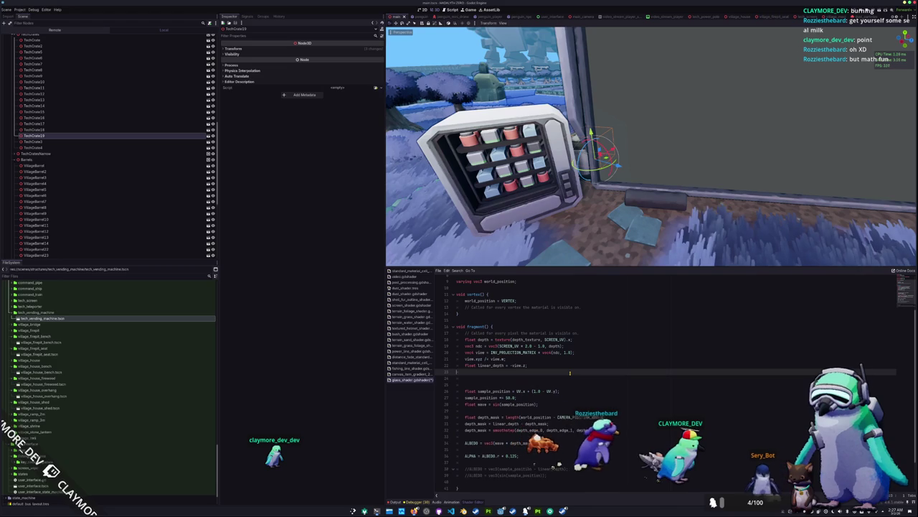
pyautogui.press('Delete')
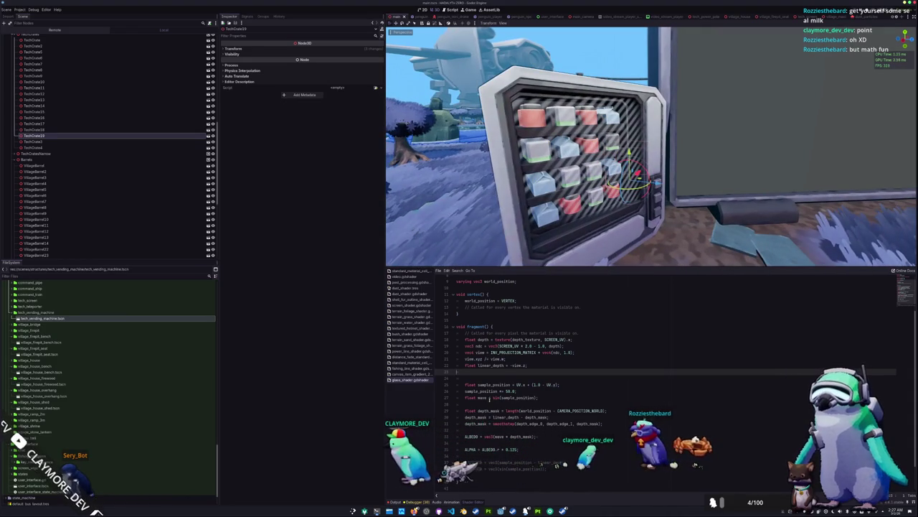
# Delete the sample_position and wave lines and write 'float alpha = depth_mask;' to drive ALPHA
pyautogui.hotkey('ctrl', 'shift', 'k')
pyautogui.hotkey('ctrl', 'shift', 'k')
pyautogui.hotkey('ctrl', 'shift', 'k')
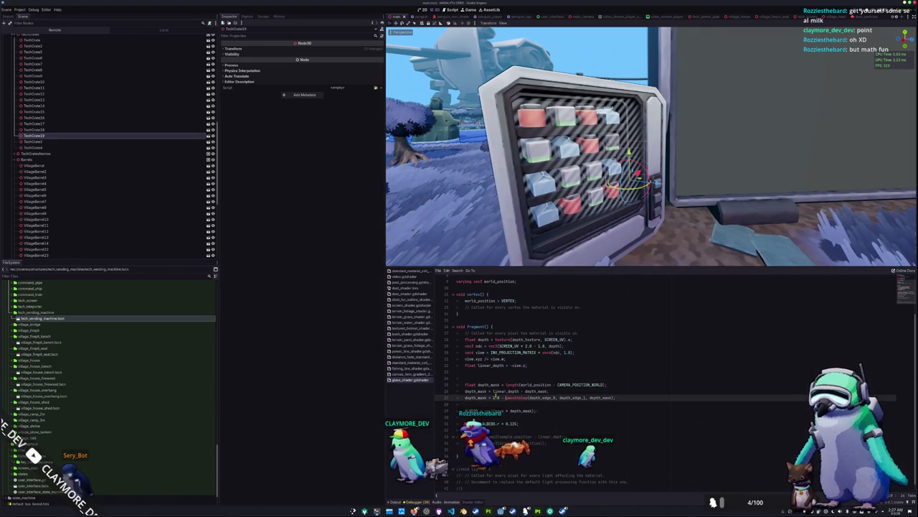
pyautogui.write('mas')
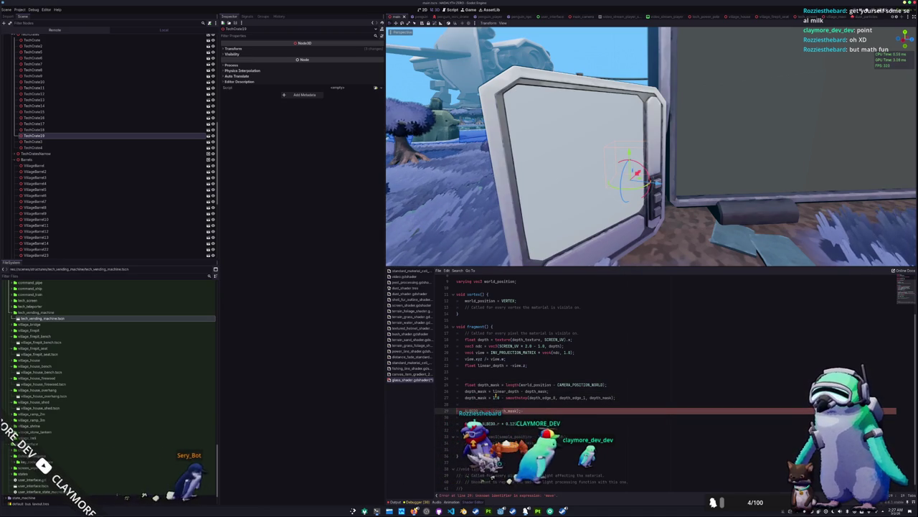
pyautogui.write('k')
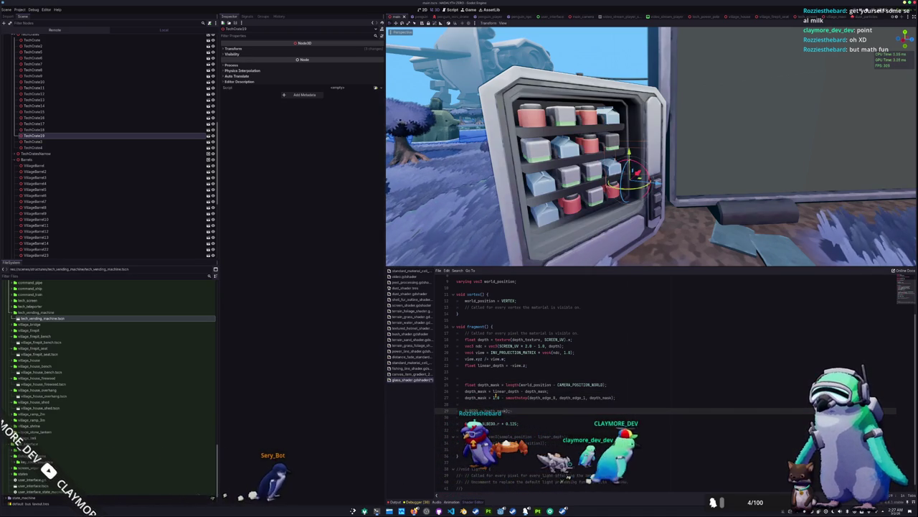
pyautogui.press('BackSpace')
pyautogui.press('BackSpace')
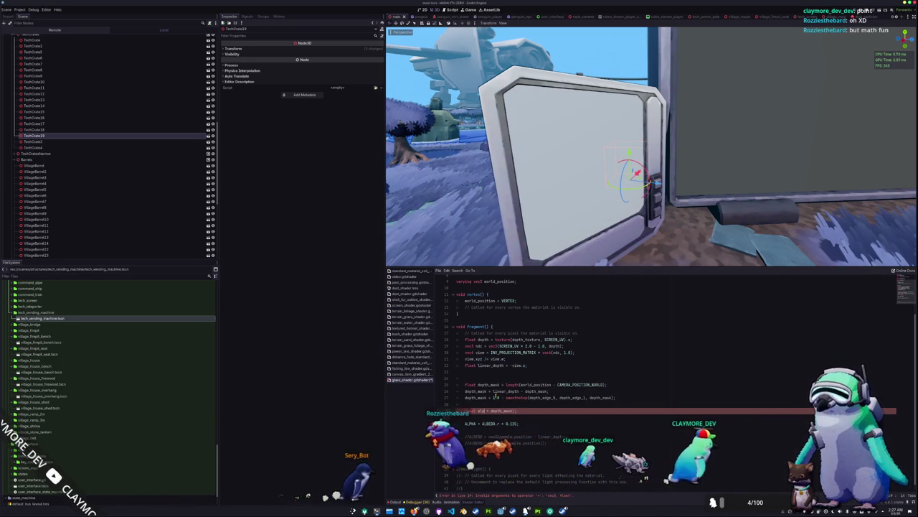
pyautogui.write('h_mask')
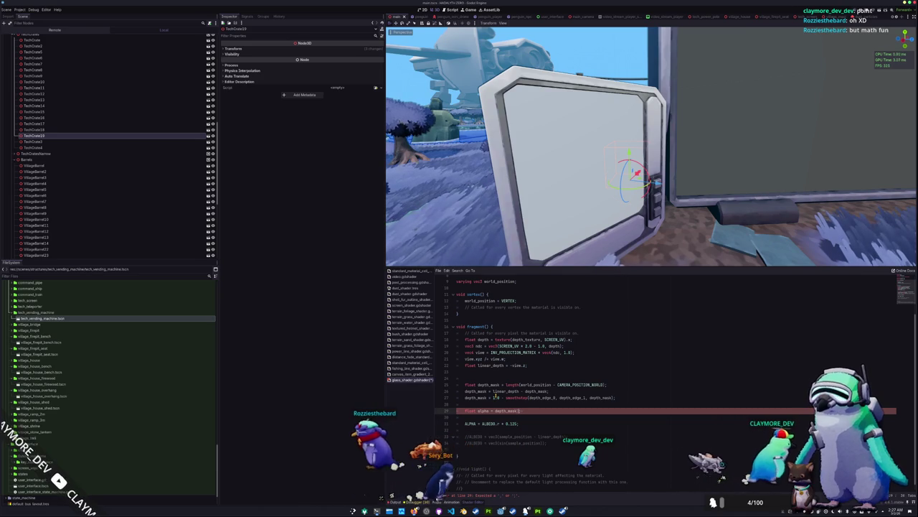
pyautogui.write(';')
pyautogui.press('Down')
pyautogui.press('Down')
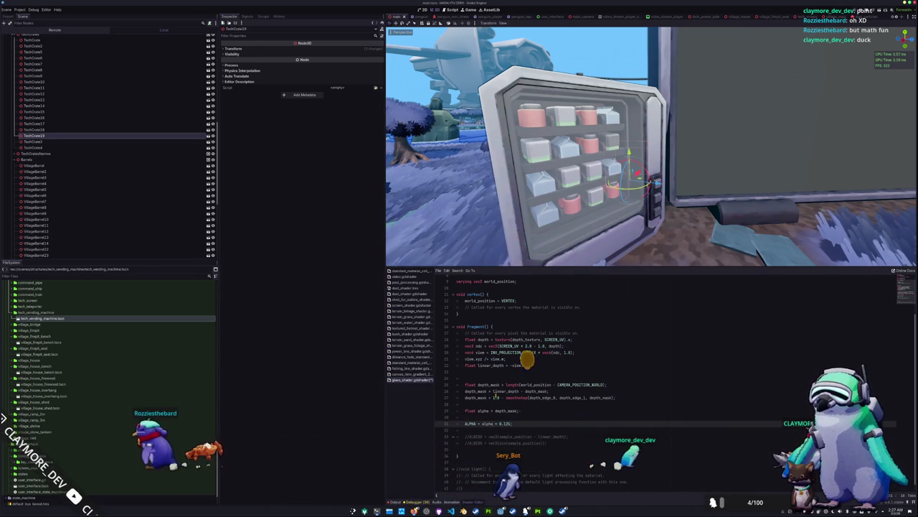
pyautogui.press('Up')
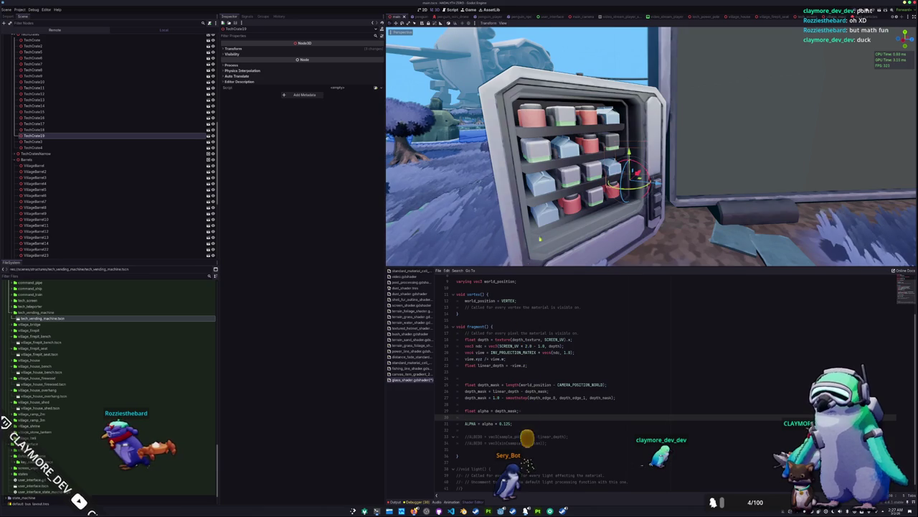
pyautogui.moveTo(541, 238)
pyautogui.mouseDown()
pyautogui.moveTo(495, 227)
pyautogui.moveTo(548, 211)
pyautogui.moveTo(486, 201)
pyautogui.moveTo(508, 234)
pyautogui.moveTo(626, 163)
pyautogui.moveTo(581, 181)
pyautogui.moveTo(607, 170)
pyautogui.moveTo(729, 167)
pyautogui.moveTo(683, 214)
pyautogui.mouseUp()
# Hide the bottom panel, run the project with F5, choose Singleplayer and walk left into the village
pyautogui.hotkey('ctrl', 'j')
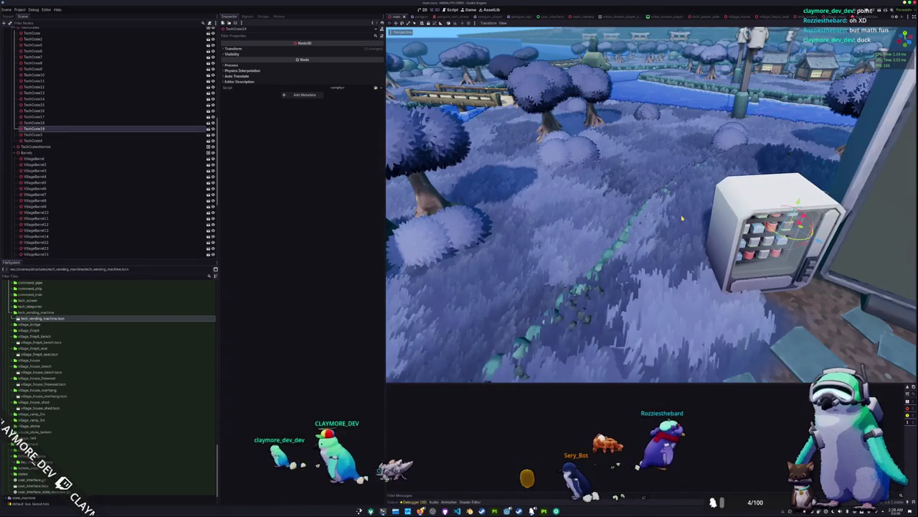
pyautogui.press('F5')
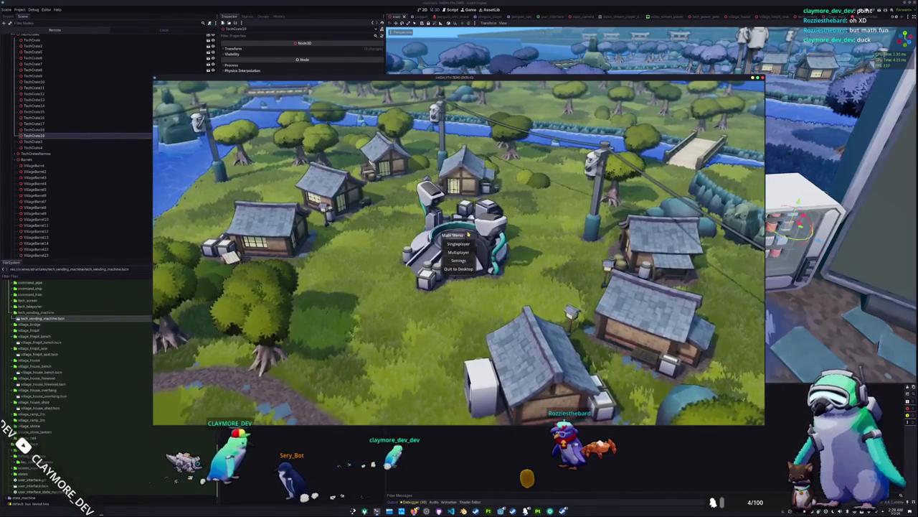
pyautogui.click(458, 244)
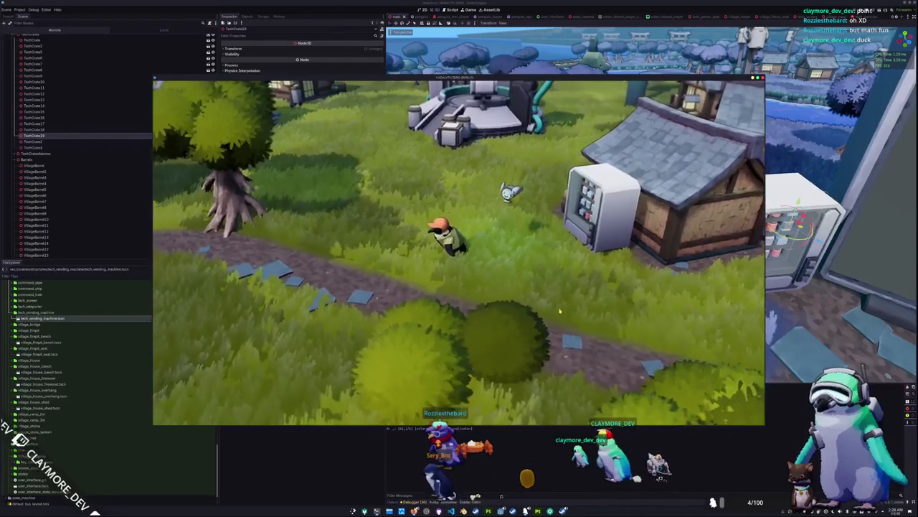
pyautogui.press('a')
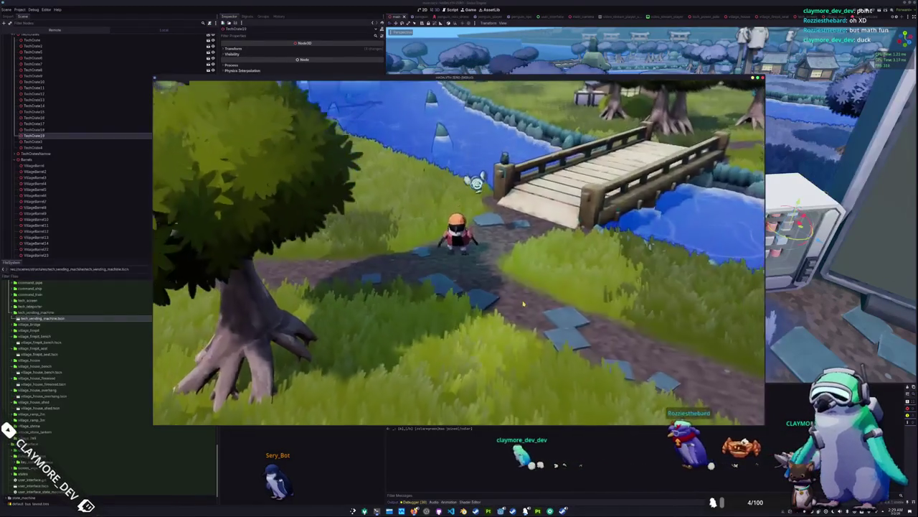
# Walk the character left past the houses and up across the bridge to the vending machine
pyautogui.press('a')
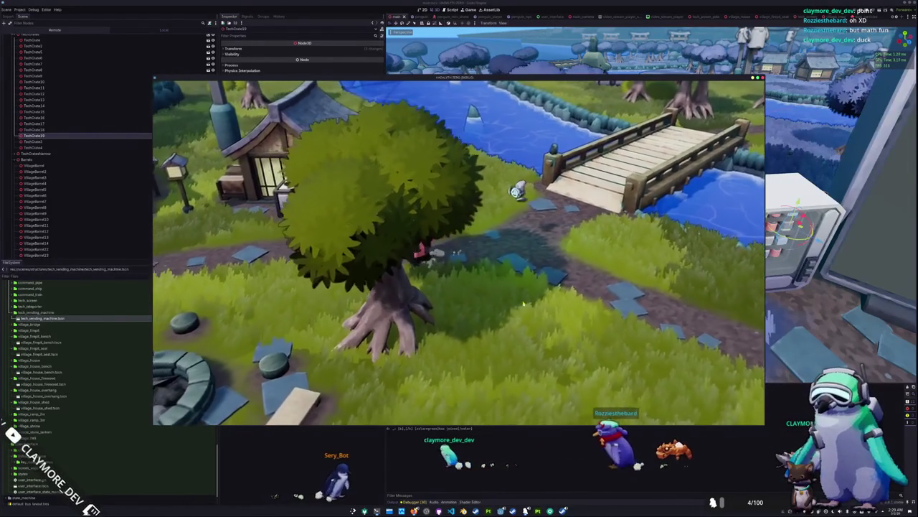
pyautogui.press('a')
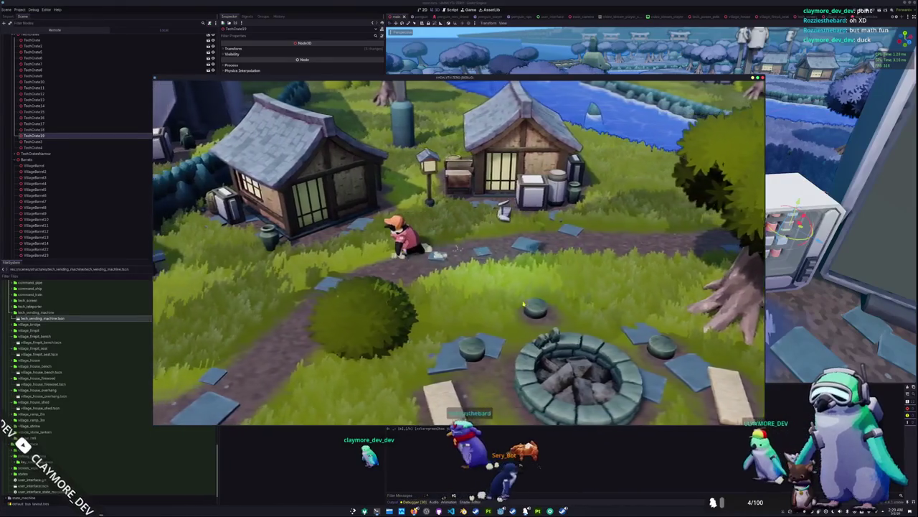
pyautogui.press('a')
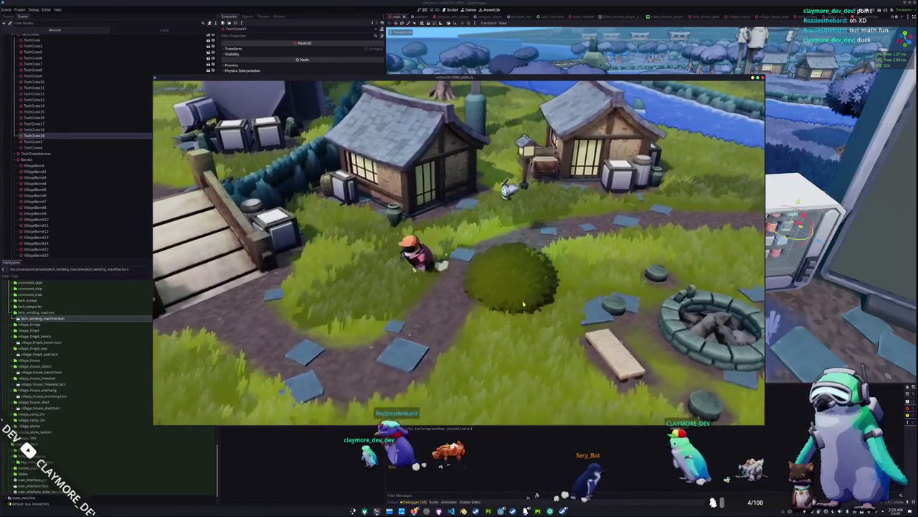
pyautogui.press('a')
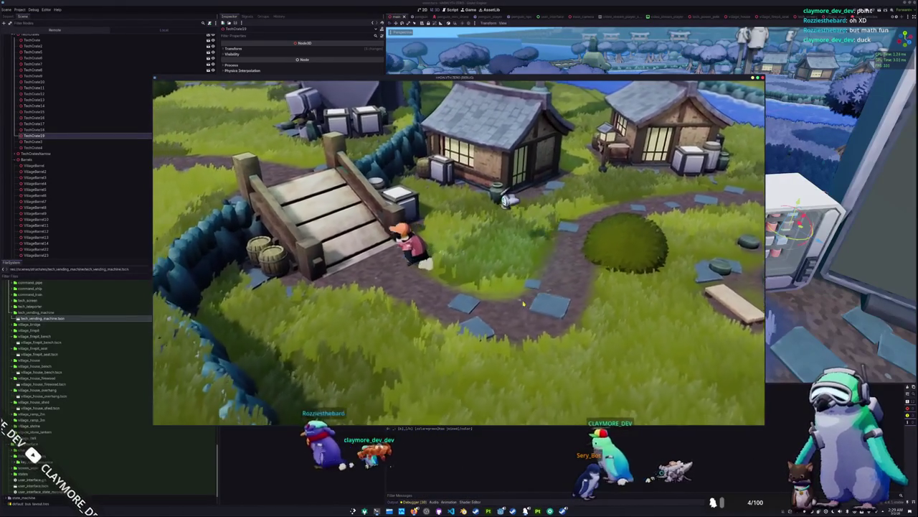
pyautogui.press('w')
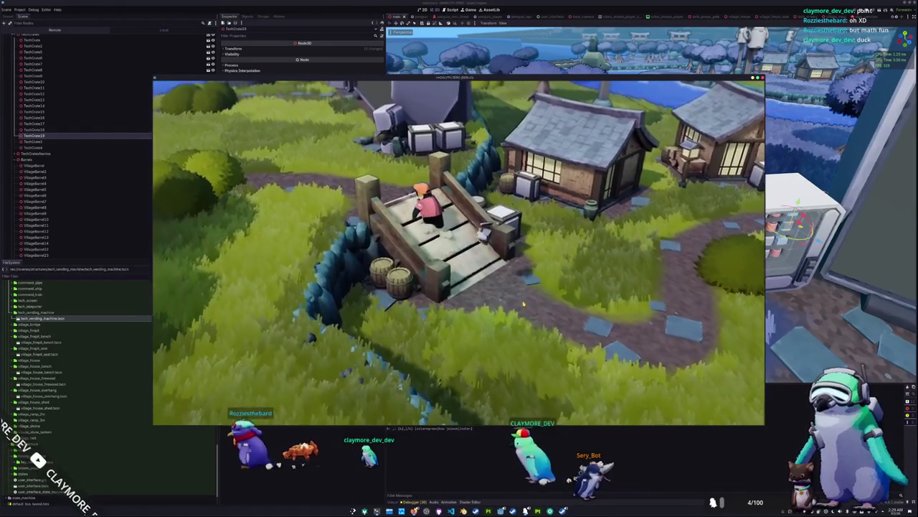
pyautogui.press('w')
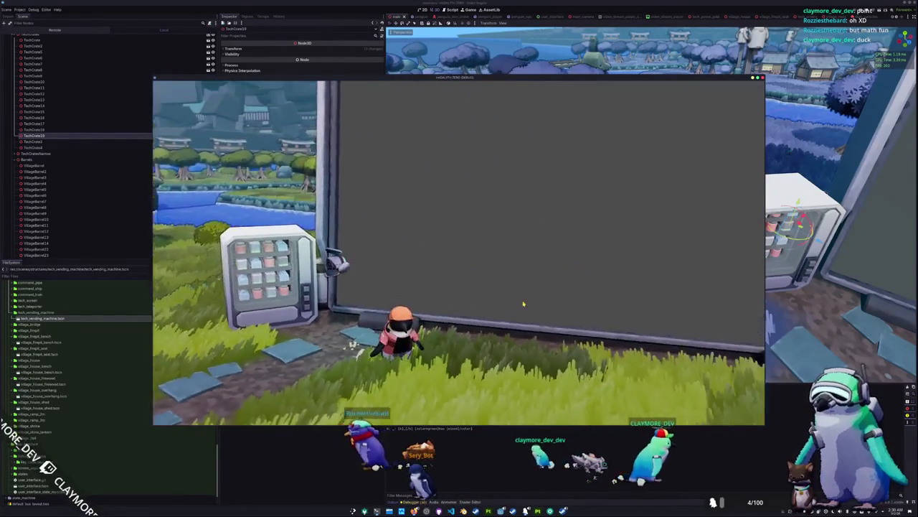
# Stop the game and, in top view, nudge the vending machine slightly up-left
pyautogui.press('F8')
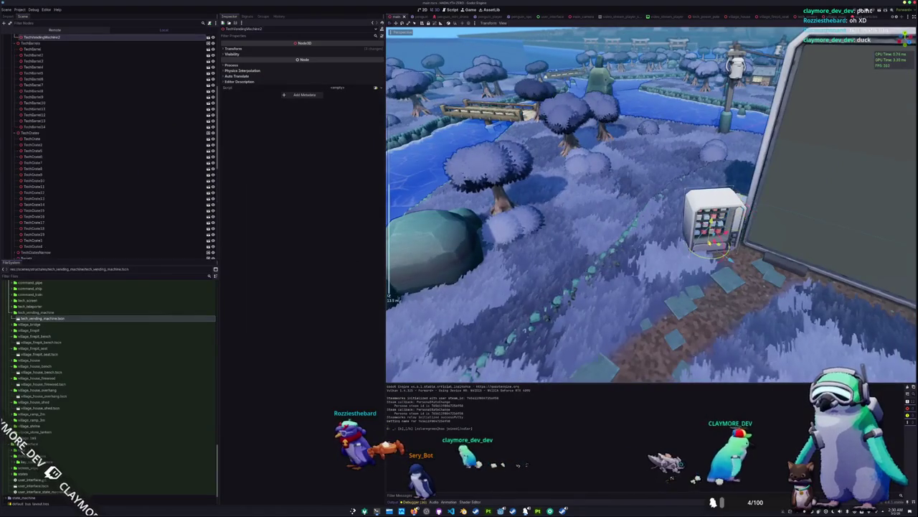
pyautogui.scroll(-5, 651, 204)
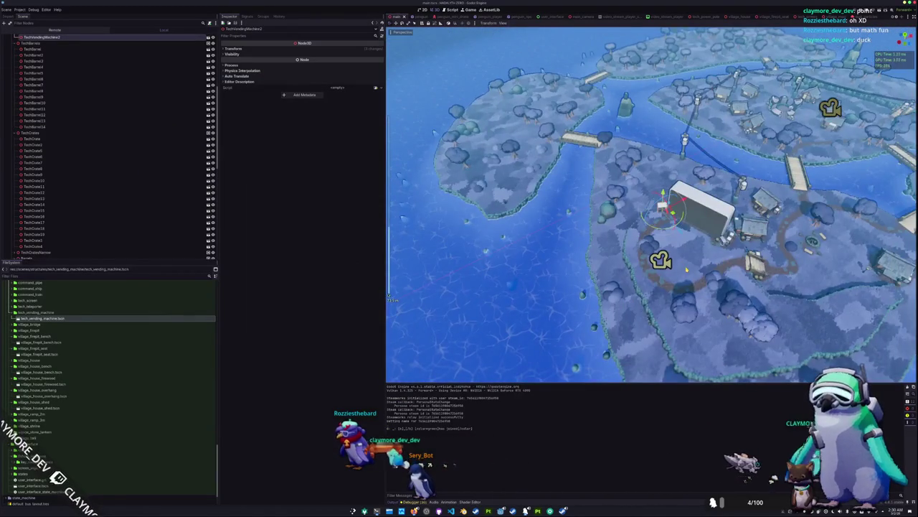
pyautogui.press('KP_7')
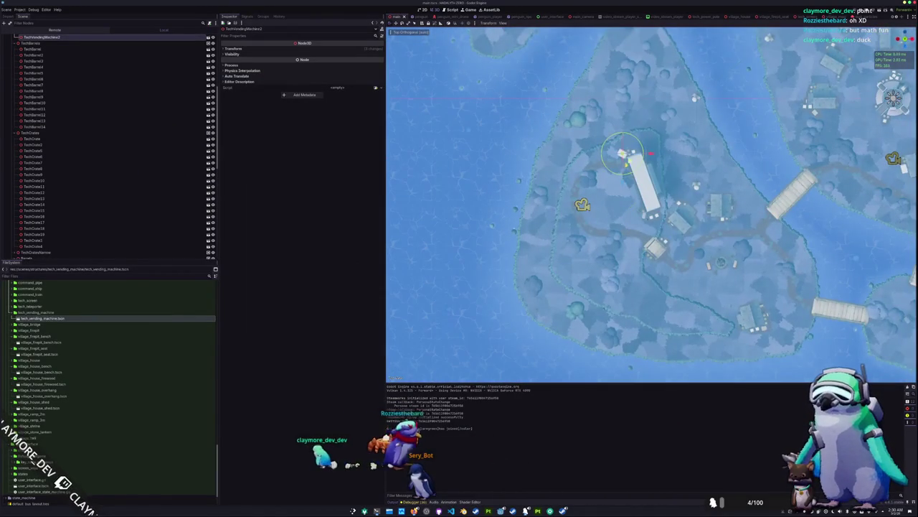
pyautogui.scroll(3, 651, 204)
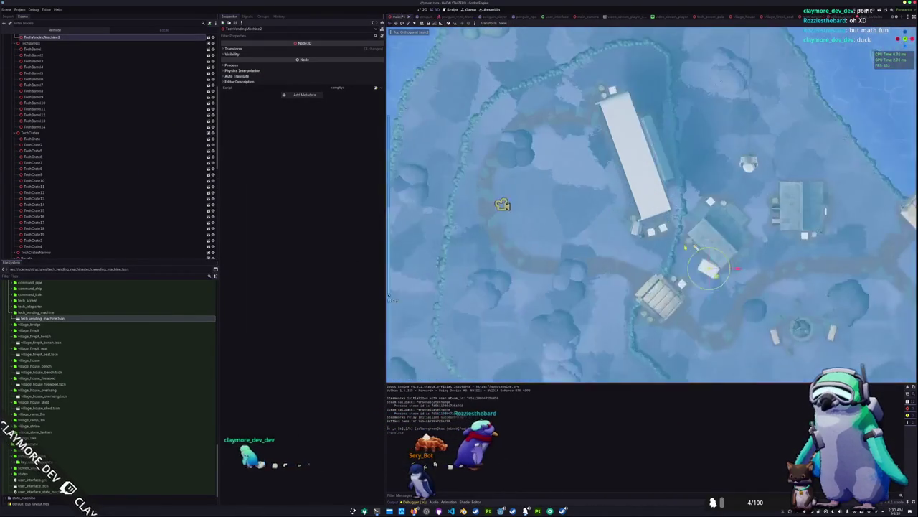
pyautogui.scroll(6, 699, 276)
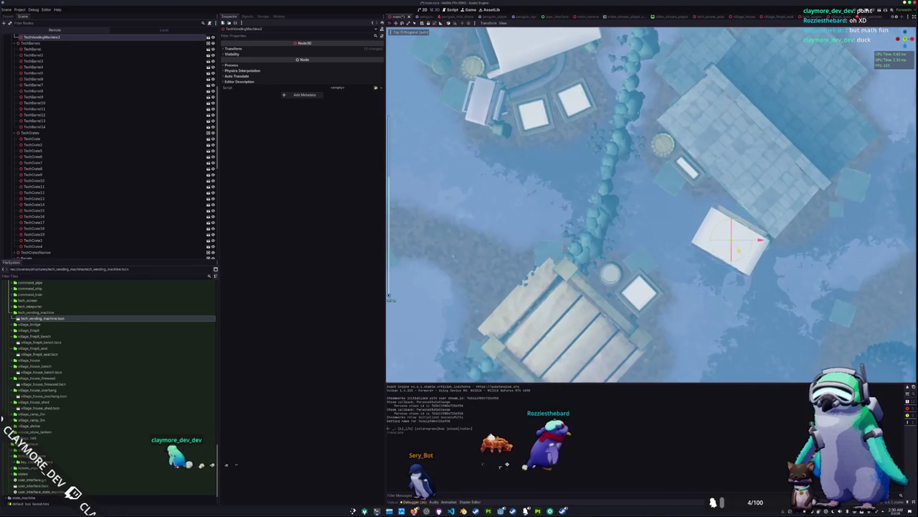
pyautogui.moveTo(738, 251); pyautogui.dragTo(729, 245)
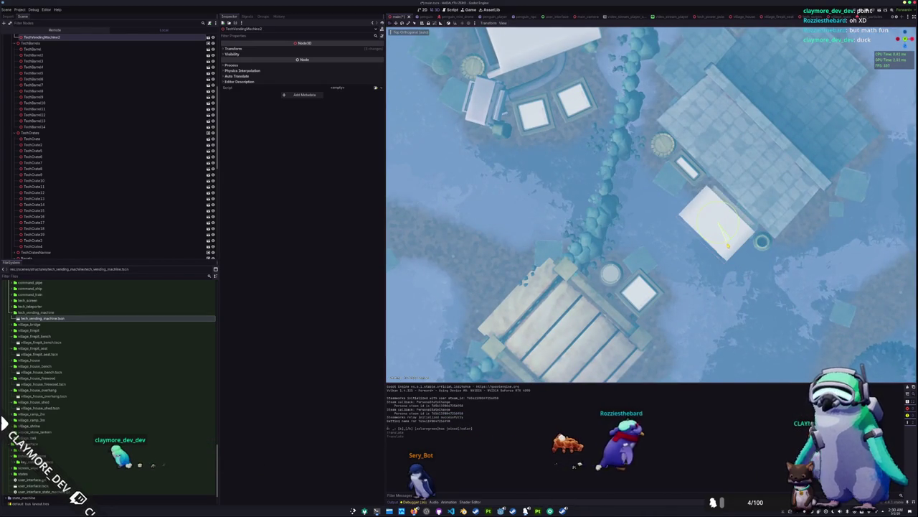
# Select the barrel and crate beside the vending machine and move them to the right
pyautogui.press('w')
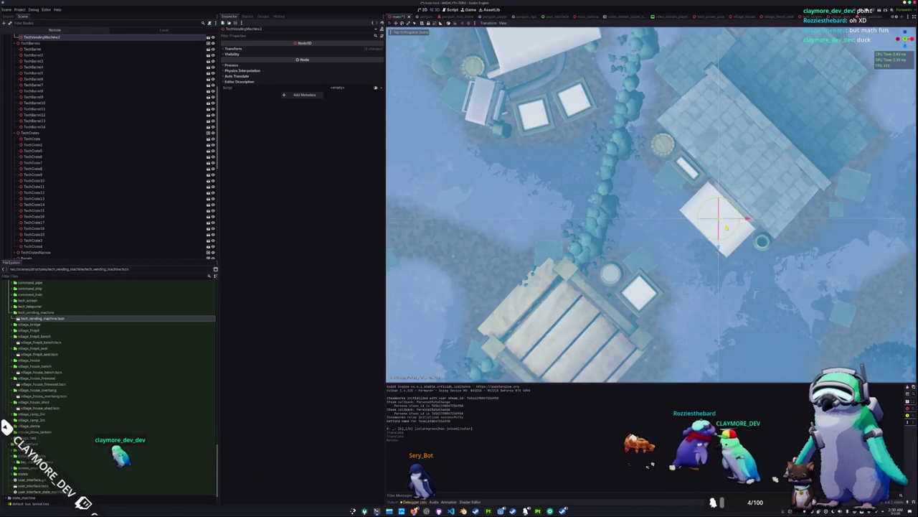
pyautogui.moveTo(645, 215)
pyautogui.mouseDown()
pyautogui.moveTo(710, 201)
pyautogui.moveTo(425, 125)
pyautogui.moveTo(432, 183)
pyautogui.moveTo(545, 183)
pyautogui.mouseUp()
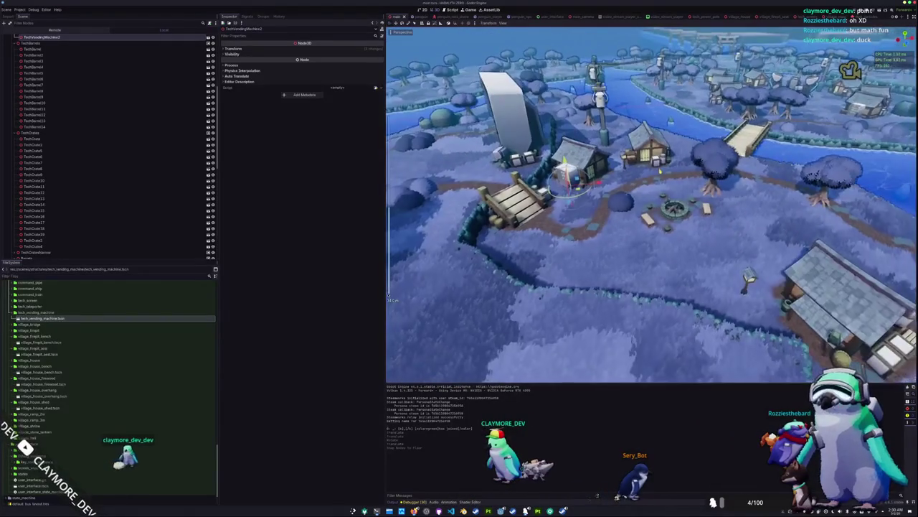
pyautogui.moveTo(660, 171)
pyautogui.mouseDown()
pyautogui.moveTo(545, 248)
pyautogui.moveTo(487, 247)
pyautogui.mouseUp()
pyautogui.moveTo(607, 178)
pyautogui.mouseDown()
pyautogui.moveTo(555, 223)
pyautogui.moveTo(617, 227)
pyautogui.mouseUp()
pyautogui.click(653, 228)
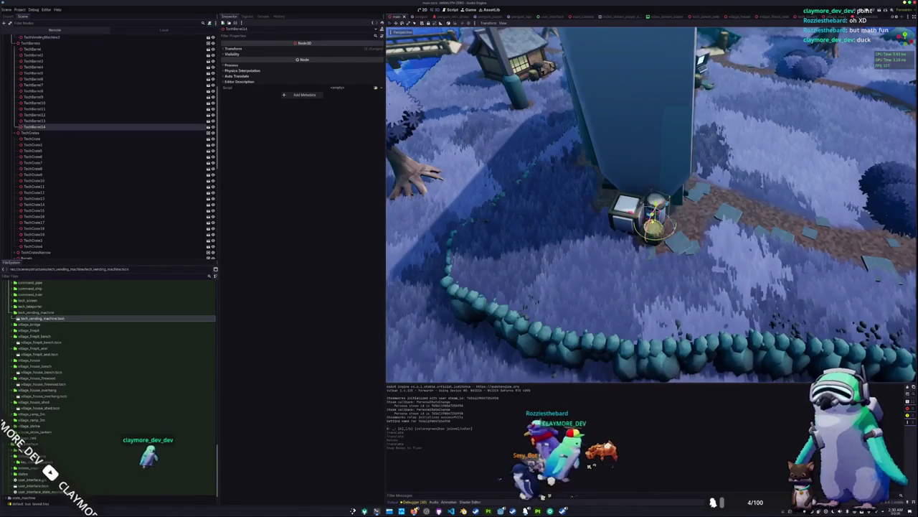
pyautogui.keyDown('shift'); pyautogui.click(624, 210); pyautogui.keyUp('shift')
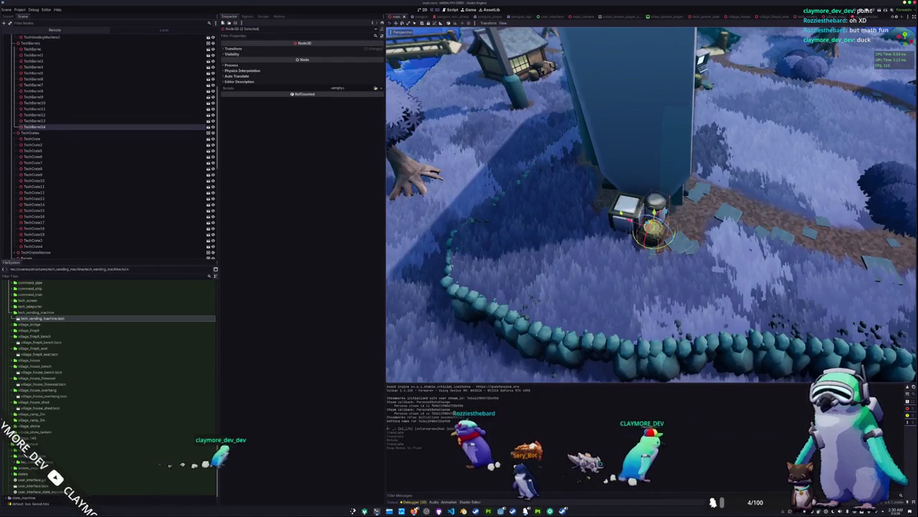
pyautogui.press('g')
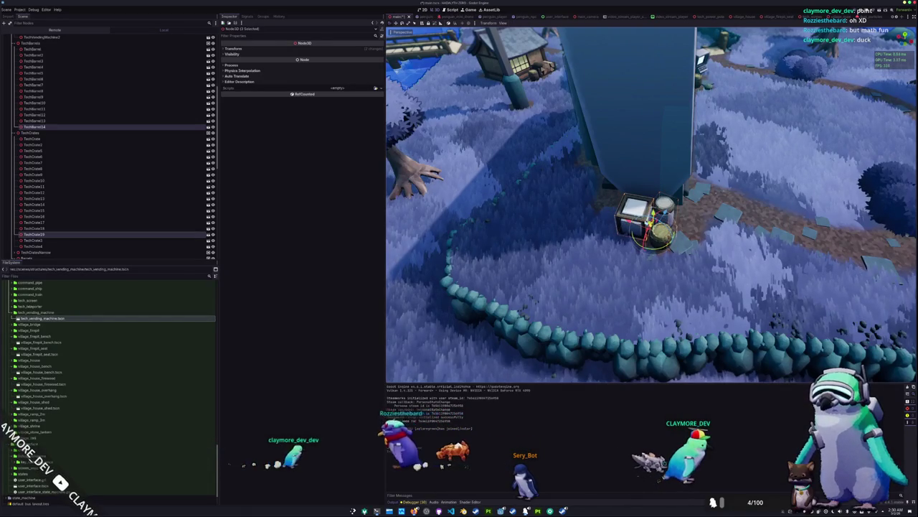
pyautogui.press('KP_7')
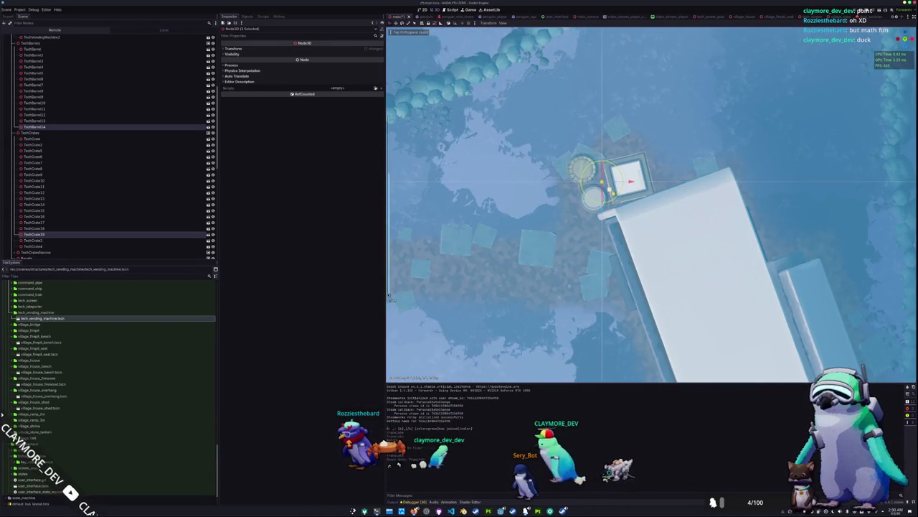
pyautogui.moveTo(632, 215); pyautogui.dragTo(676, 253)
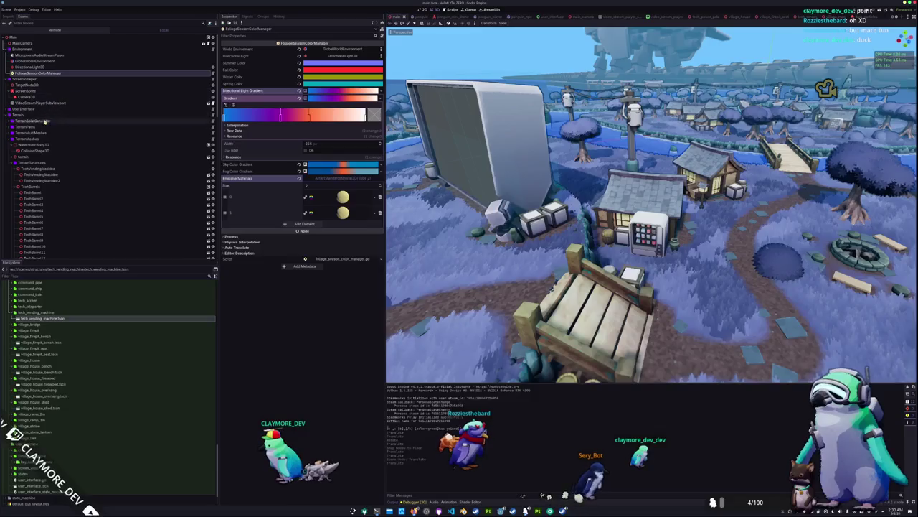
# Select TerrainSplatGenerator in the Scene tree to show its splat map settings
pyautogui.click(30, 120)
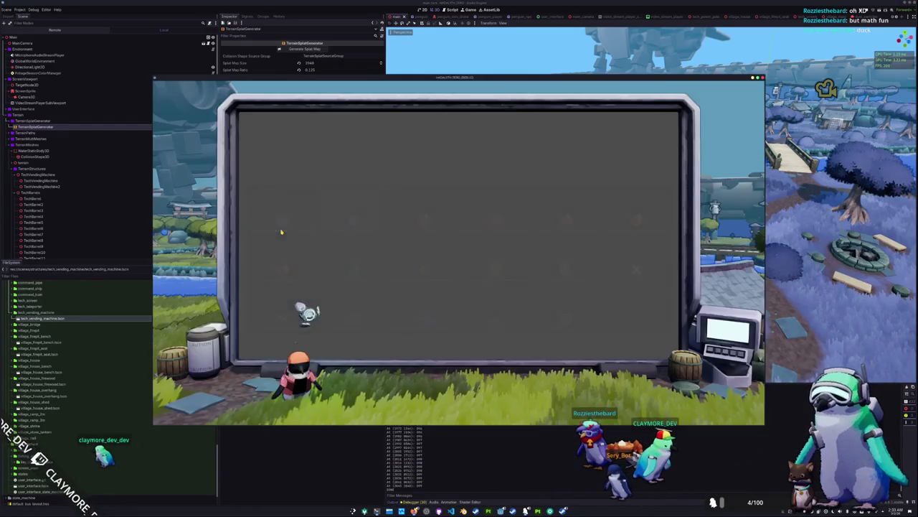
pyautogui.scroll(-5, 571, 264)
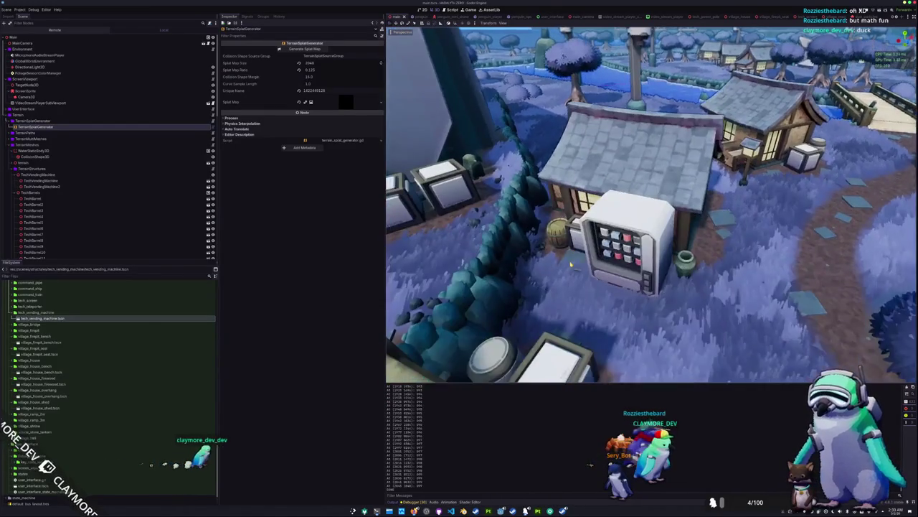
# Select the vending machine and save the village scene
pyautogui.moveTo(571, 265)
pyautogui.mouseDown()
pyautogui.moveTo(571, 229)
pyautogui.moveTo(572, 273)
pyautogui.mouseUp()
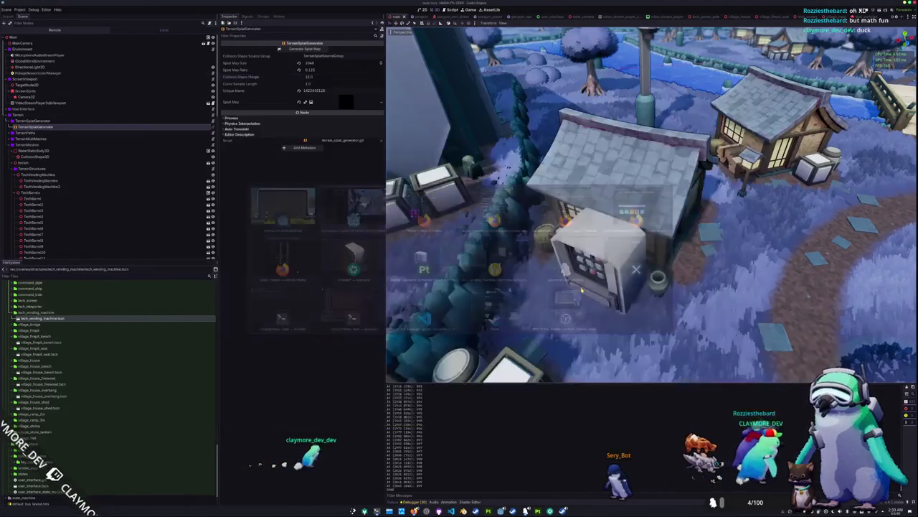
pyautogui.click(596, 266)
pyautogui.hotkey('ctrl', 's')
pyautogui.scroll(2, 596, 273)
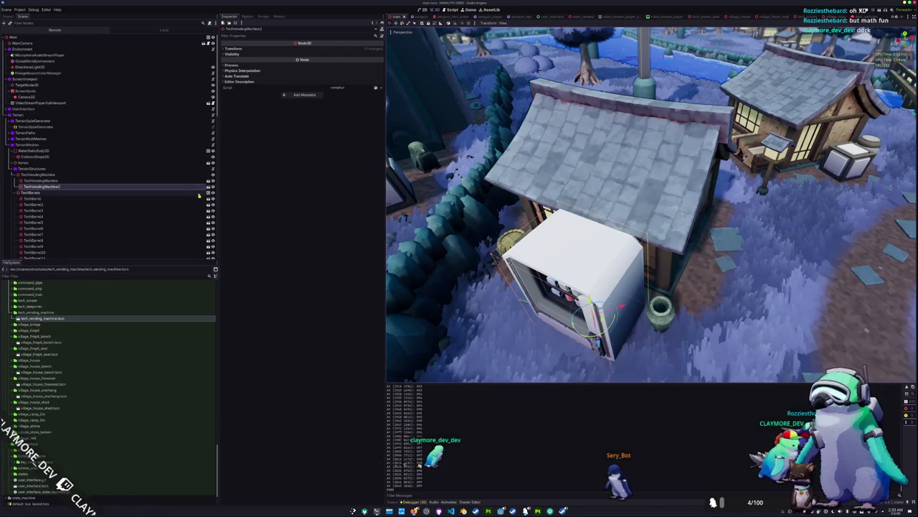
# Check TechVendingMachine's groups in the Node tab, then return to TerrainSplatGenerator's Inspector
pyautogui.click(119, 175)
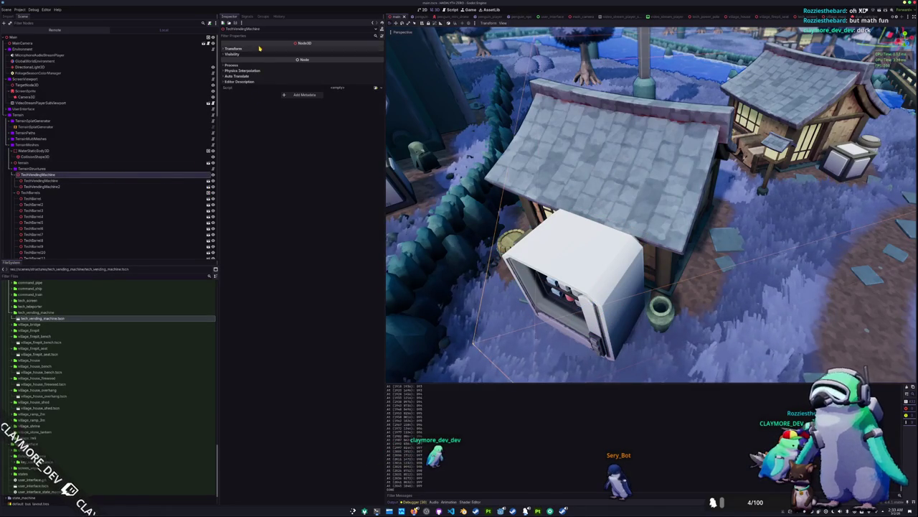
pyautogui.click(180, 193)
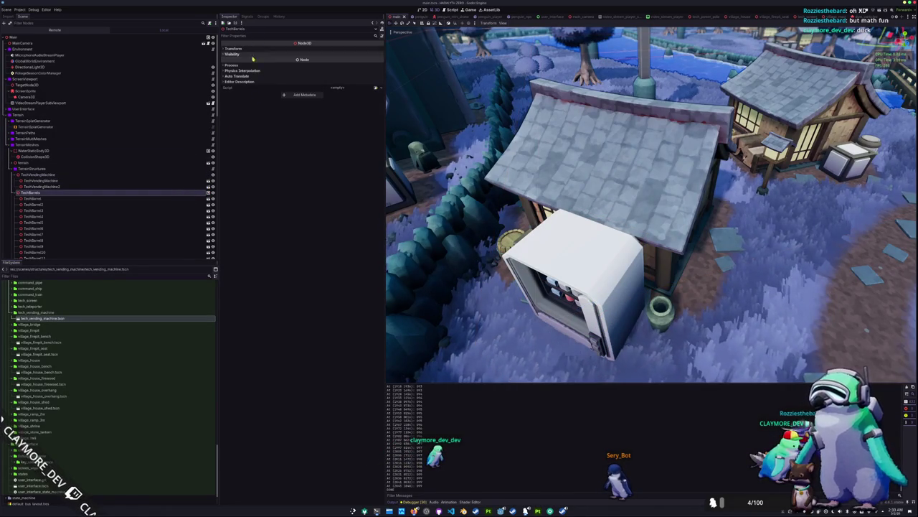
pyautogui.click(263, 16)
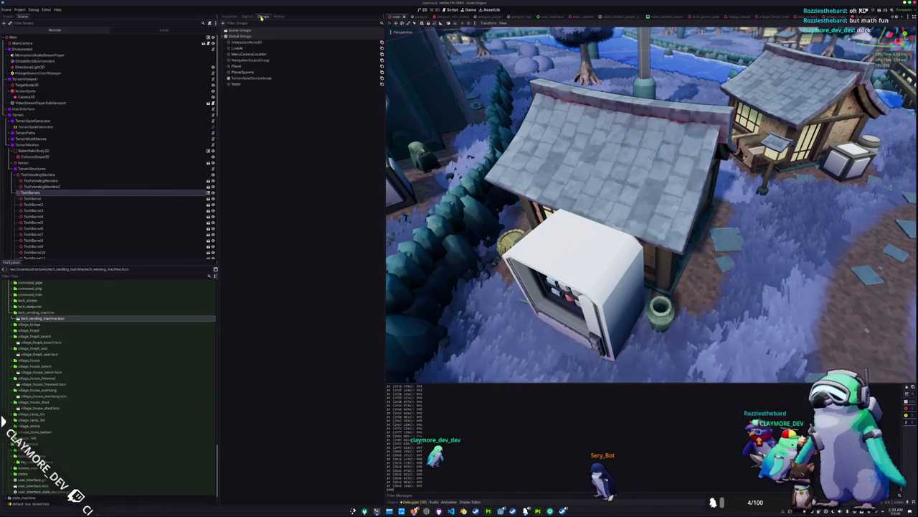
pyautogui.click(56, 175)
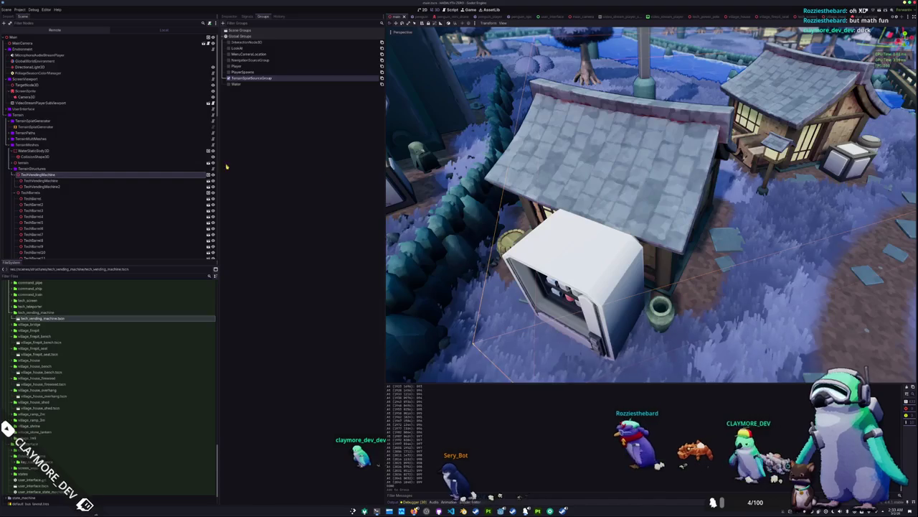
pyautogui.click(40, 126)
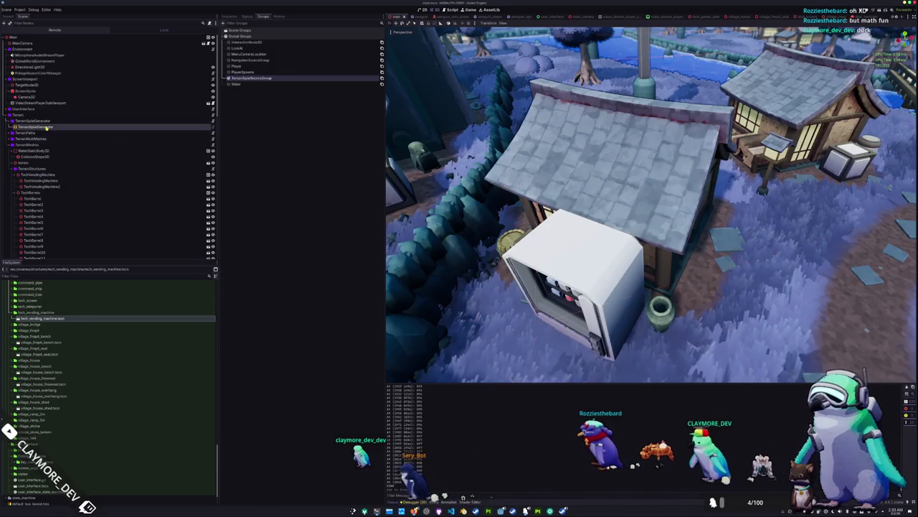
pyautogui.click(228, 17)
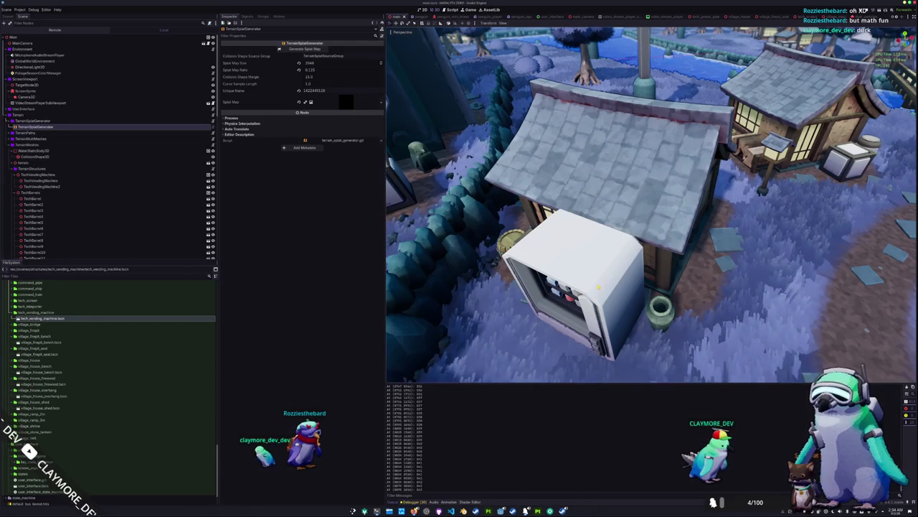
# Select the VillageMask8 figure and move it across the river to the vending machine
pyautogui.scroll(-3, 598, 287)
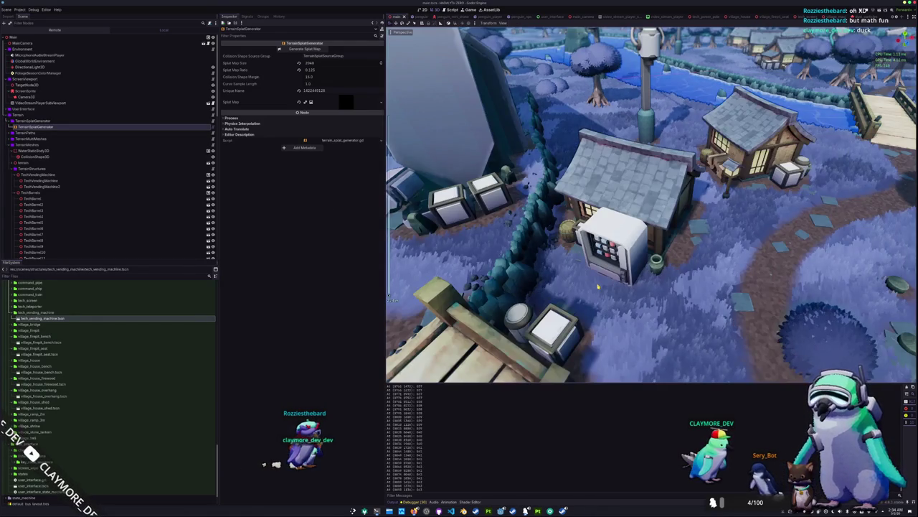
pyautogui.scroll(-3, 597, 287)
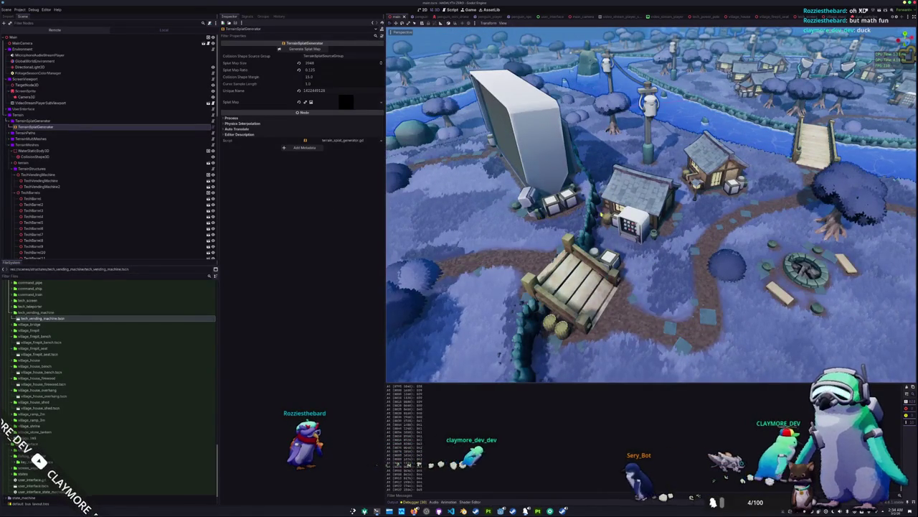
pyautogui.click(538, 204)
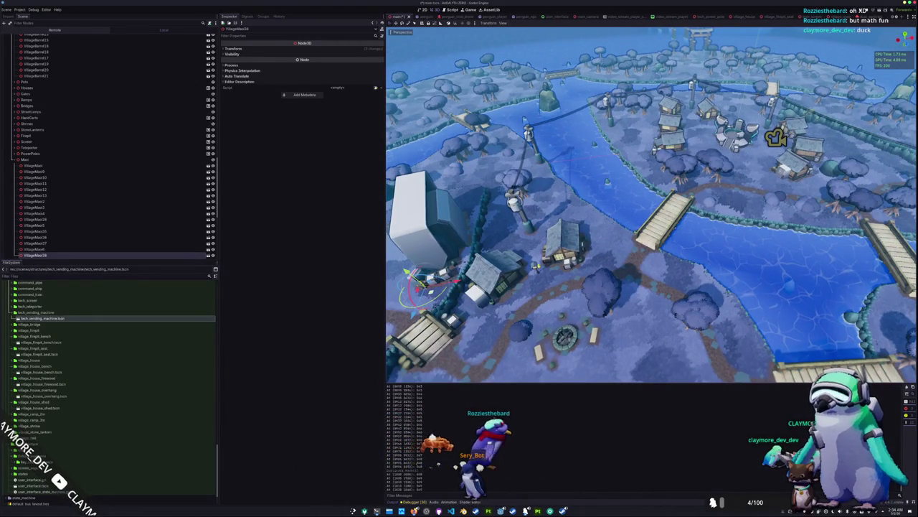
pyautogui.moveTo(423, 284); pyautogui.dragTo(700, 208)
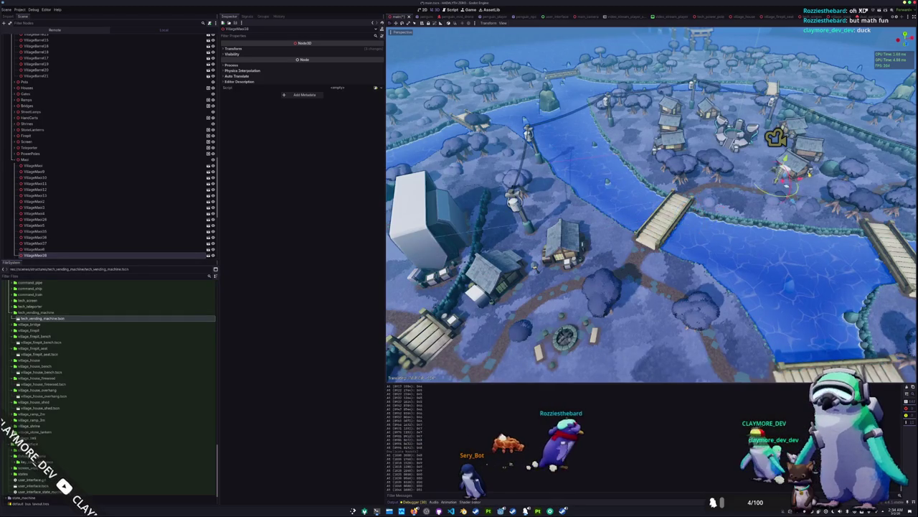
pyautogui.moveTo(786, 178); pyautogui.dragTo(793, 167)
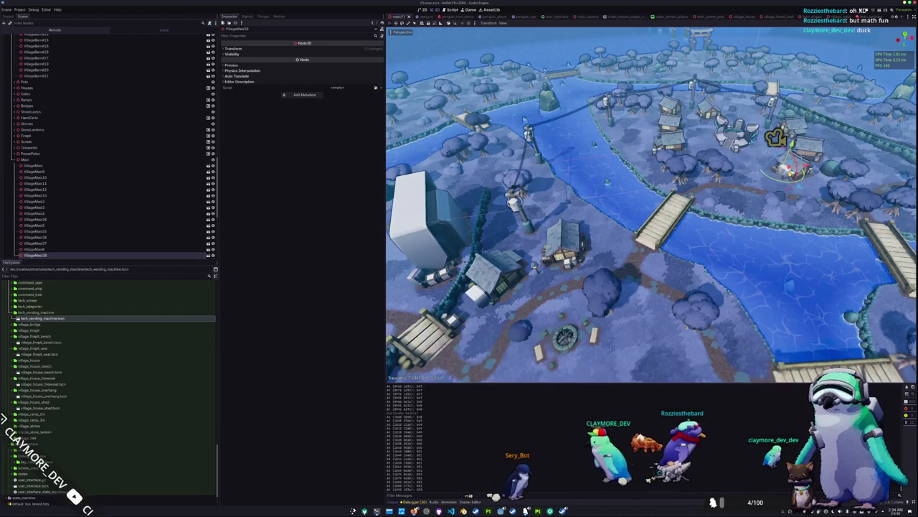
# Raise the figure 1.3 units so it sits on top of the vending machine
pyautogui.scroll(3, 769, 175)
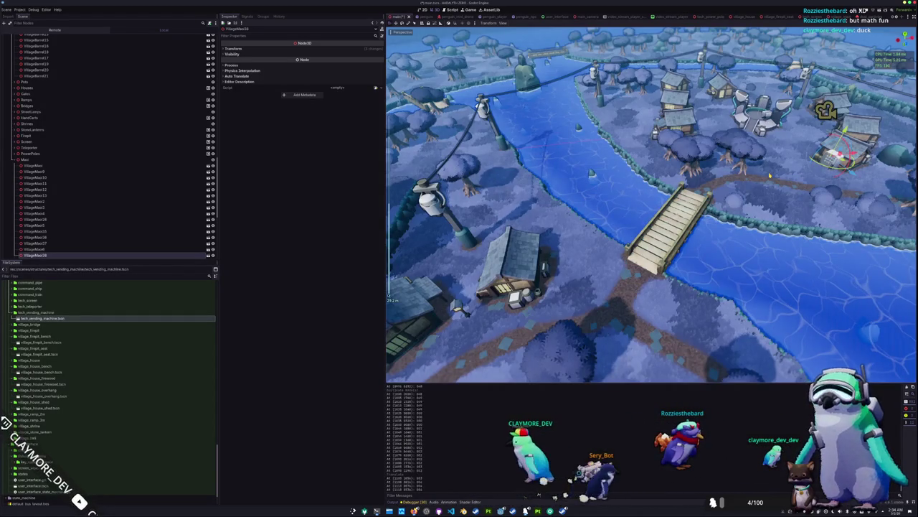
pyautogui.press('f')
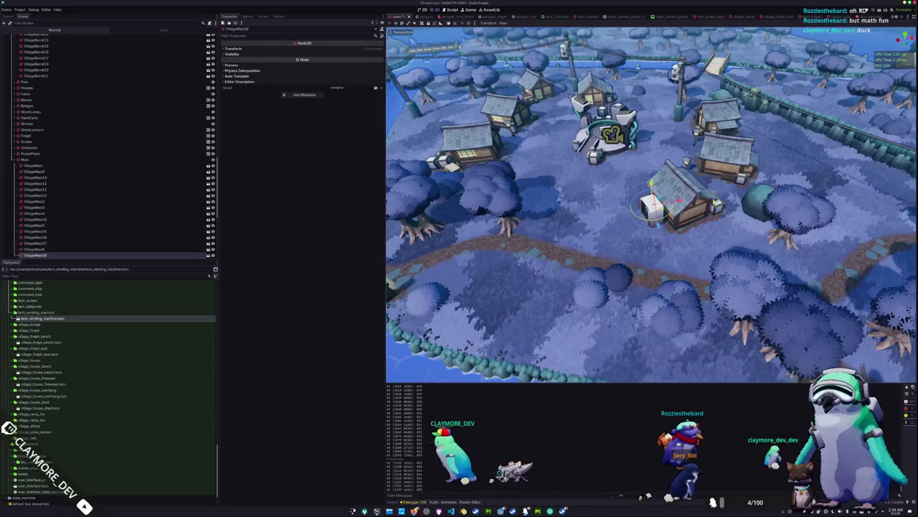
pyautogui.scroll(4, 651, 204)
pyautogui.moveTo(652, 205); pyautogui.dragTo(588, 129)
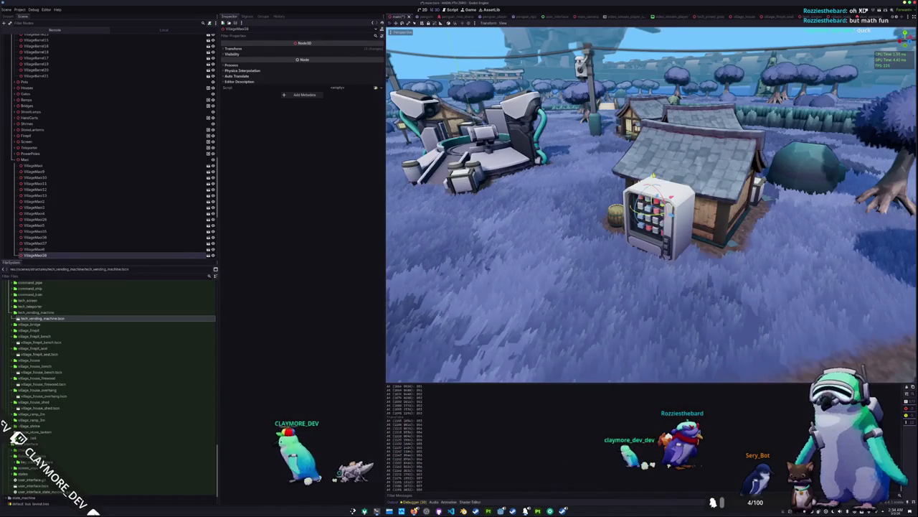
pyautogui.moveTo(651, 181); pyautogui.dragTo(651, 161)
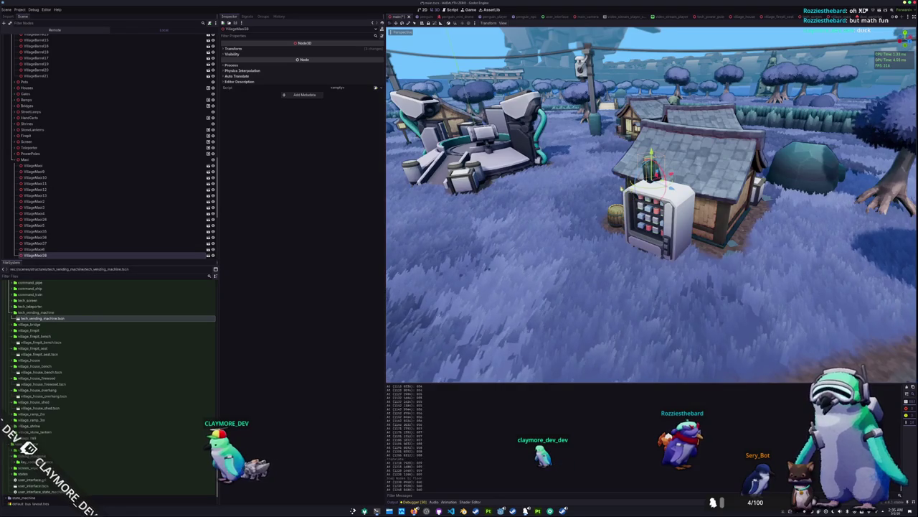
pyautogui.press('f')
pyautogui.scroll(3, 675, 215)
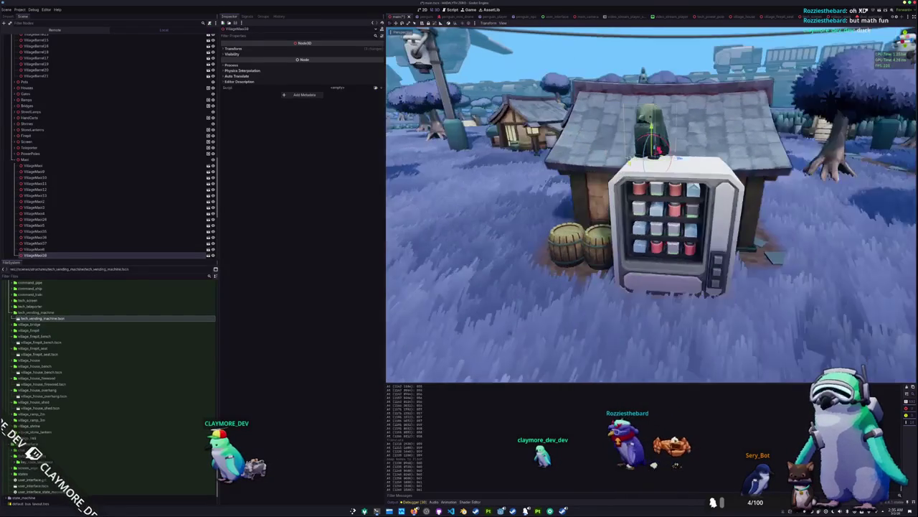
pyautogui.scroll(3, 652, 204)
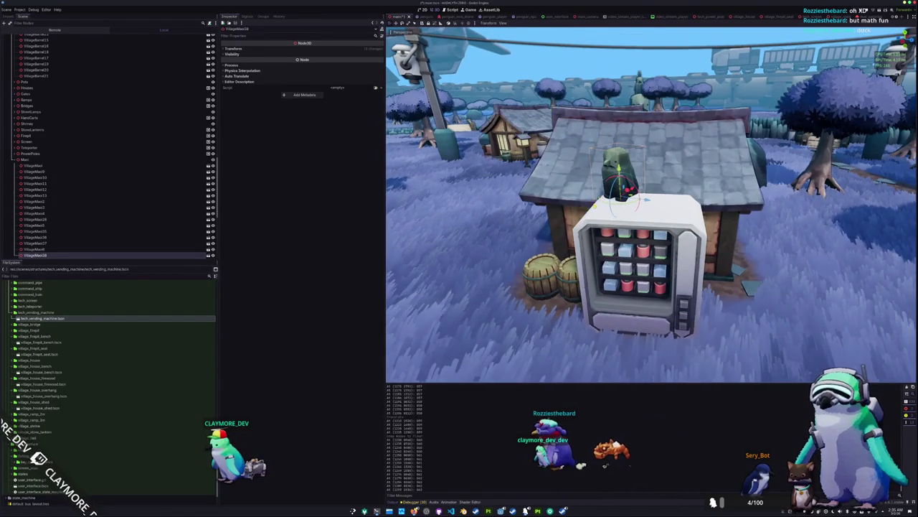
pyautogui.scroll(2, 651, 205)
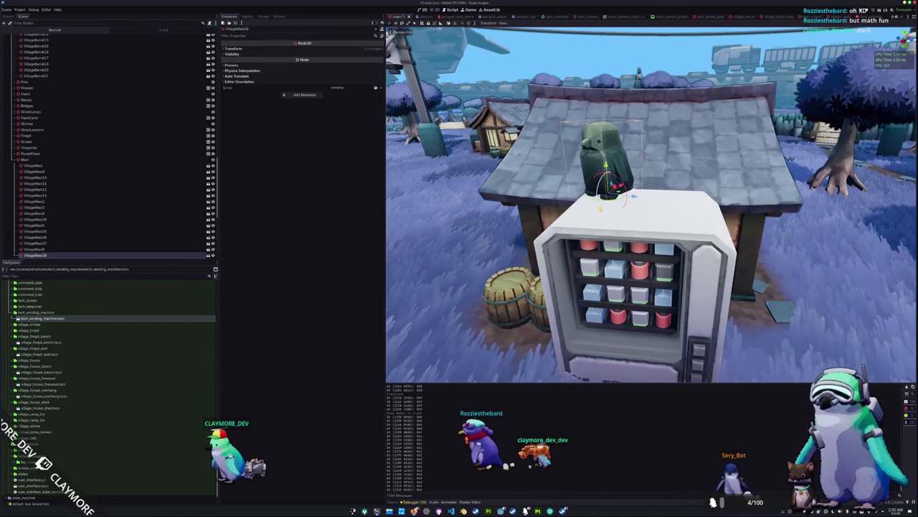
pyautogui.press('KP_7')
# Slide the statue across the machine top, duplicate it, and set its scale to 0.125
pyautogui.scroll(2, 651, 205)
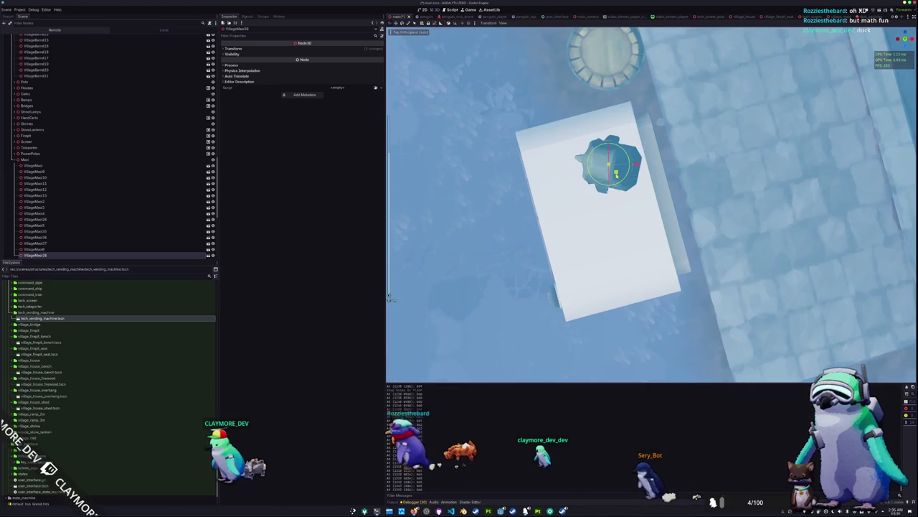
pyautogui.moveTo(610, 165)
pyautogui.mouseDown()
pyautogui.moveTo(599, 201)
pyautogui.moveTo(618, 223)
pyautogui.moveTo(626, 218)
pyautogui.moveTo(608, 213)
pyautogui.mouseUp()
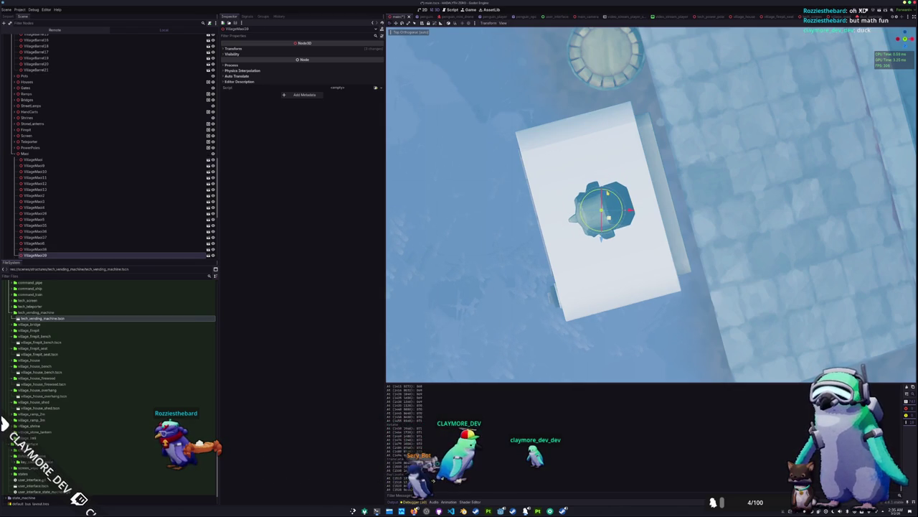
pyautogui.hotkey('ctrl', 'd')
pyautogui.moveTo(609, 216); pyautogui.dragTo(606, 185)
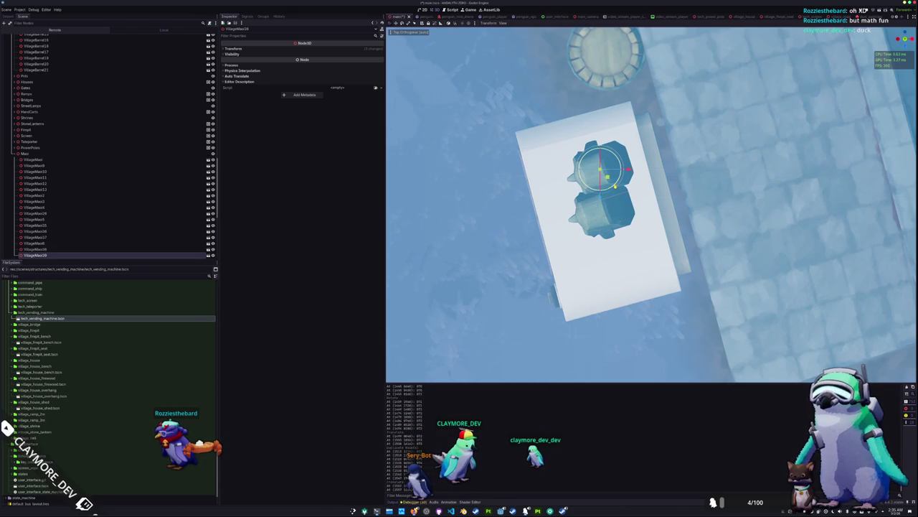
pyautogui.click(306, 48)
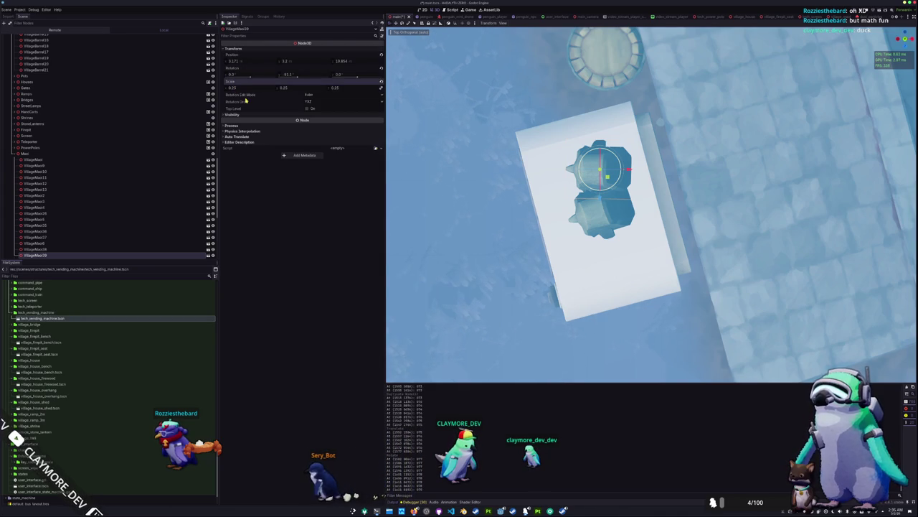
pyautogui.write('0')
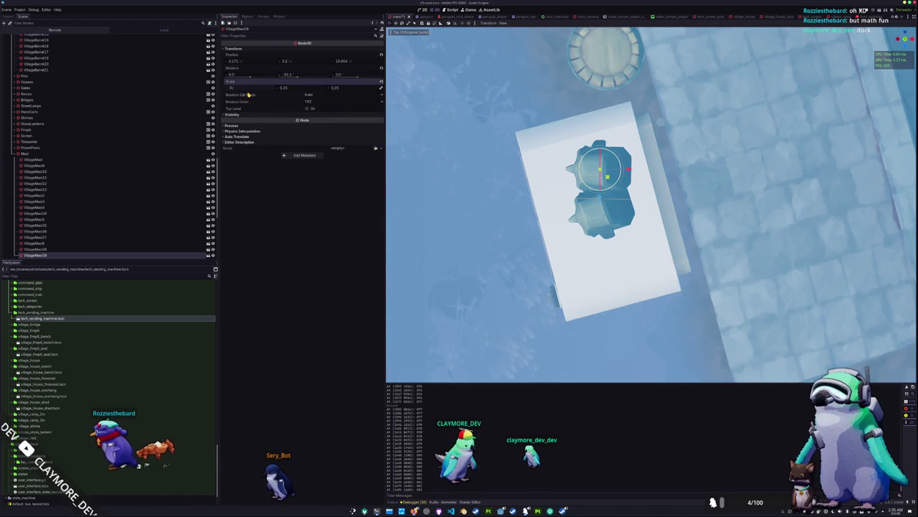
pyautogui.press('Return')
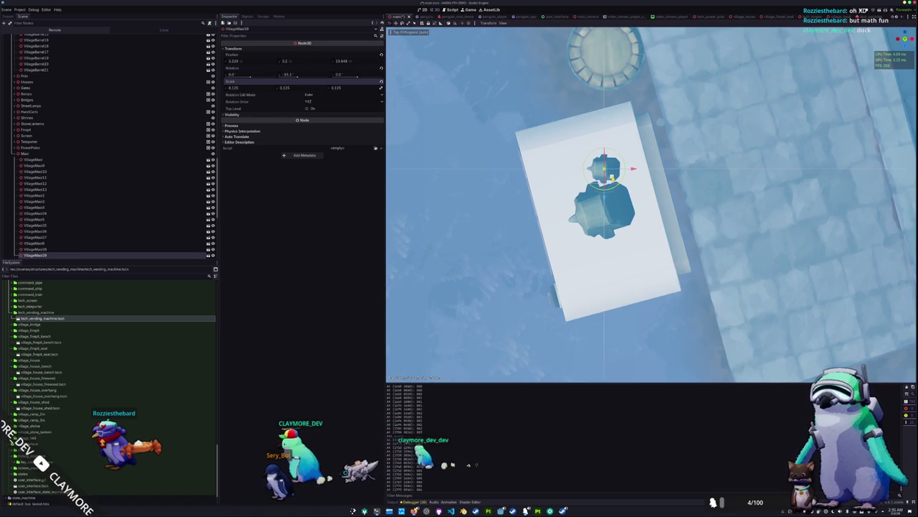
# Duplicate the small statue, place the copy near the machine's front edge, and save
pyautogui.hotkey('ctrl', 'd')
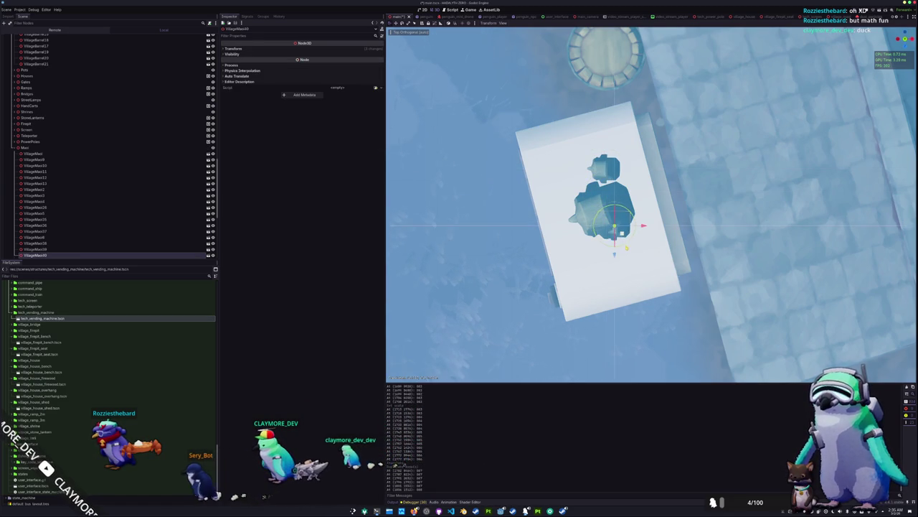
pyautogui.moveTo(615, 253); pyautogui.dragTo(609, 277)
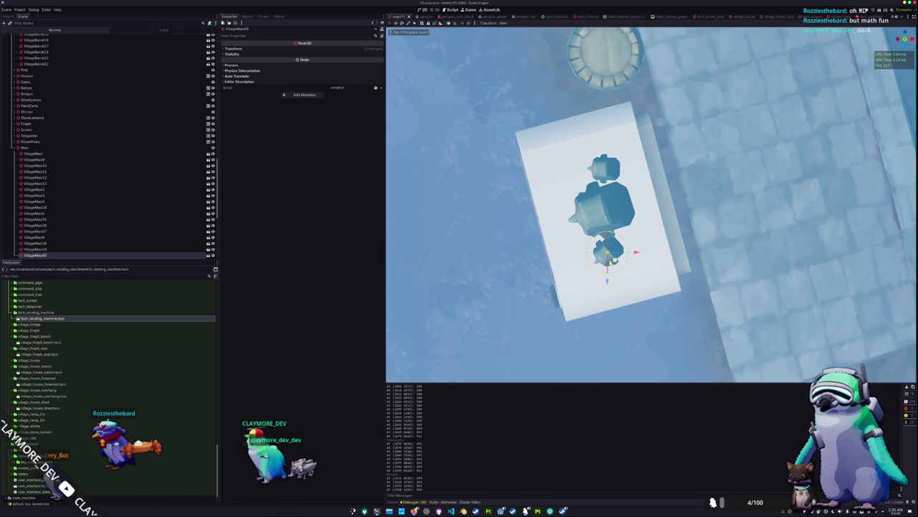
pyautogui.moveTo(609, 277); pyautogui.dragTo(599, 277)
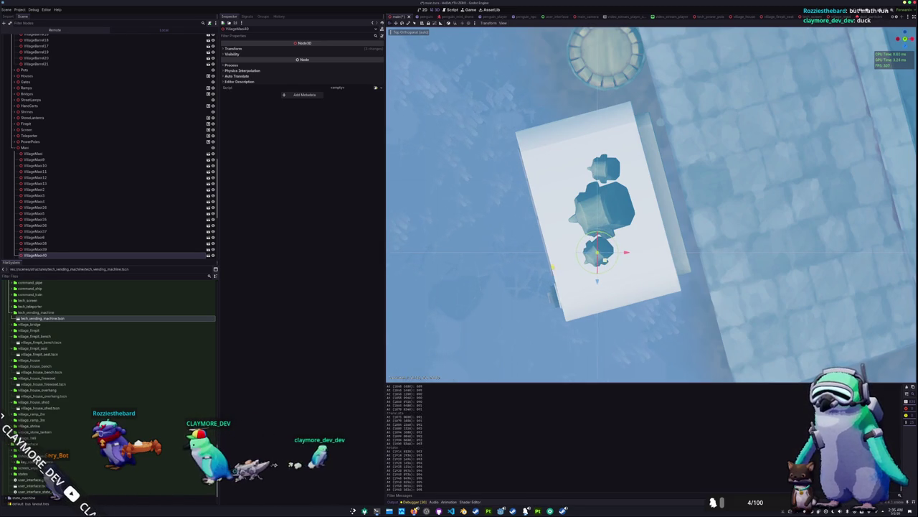
pyautogui.hotkey('ctrl', 's')
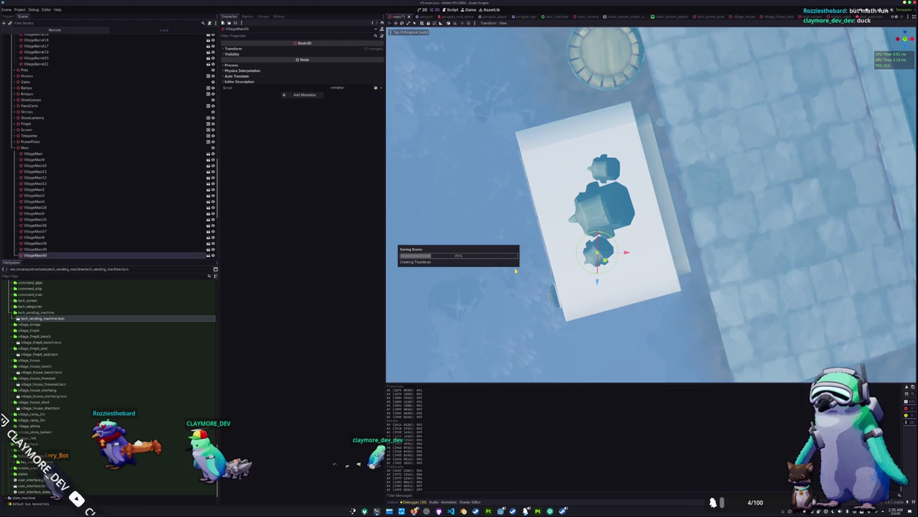
pyautogui.click(234, 48)
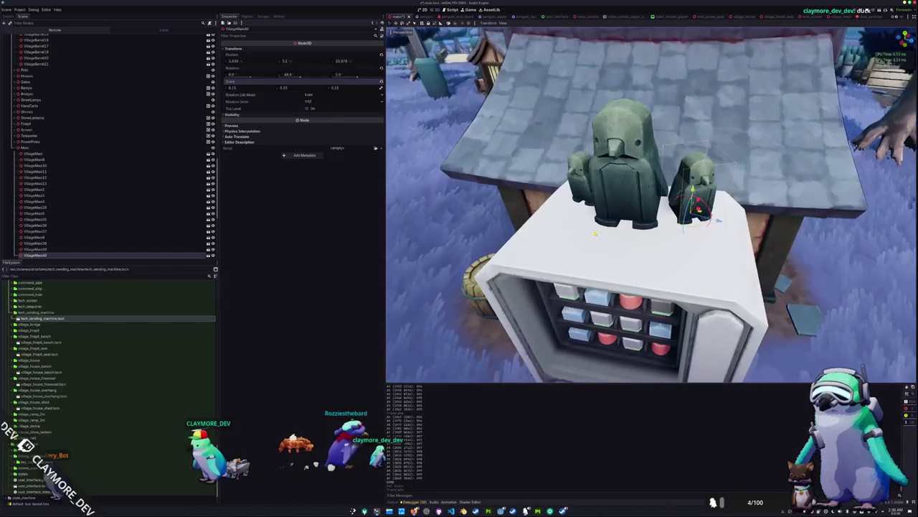
# Nudge the small statue left, regenerate RockLargeMultiMeshPlacerCache's MultiMesh instances, and save
pyautogui.moveTo(699, 210); pyautogui.dragTo(691, 211)
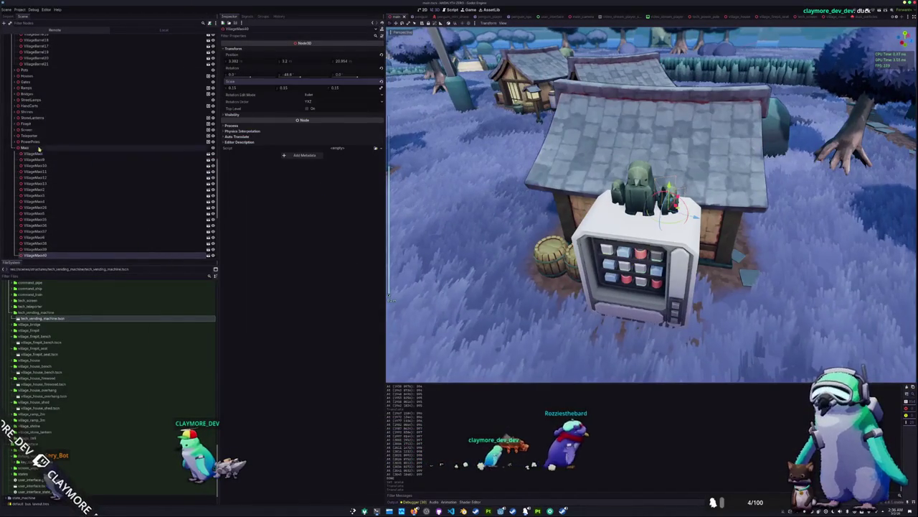
pyautogui.scroll(5, 74, 132)
pyautogui.scroll(3, 74, 132)
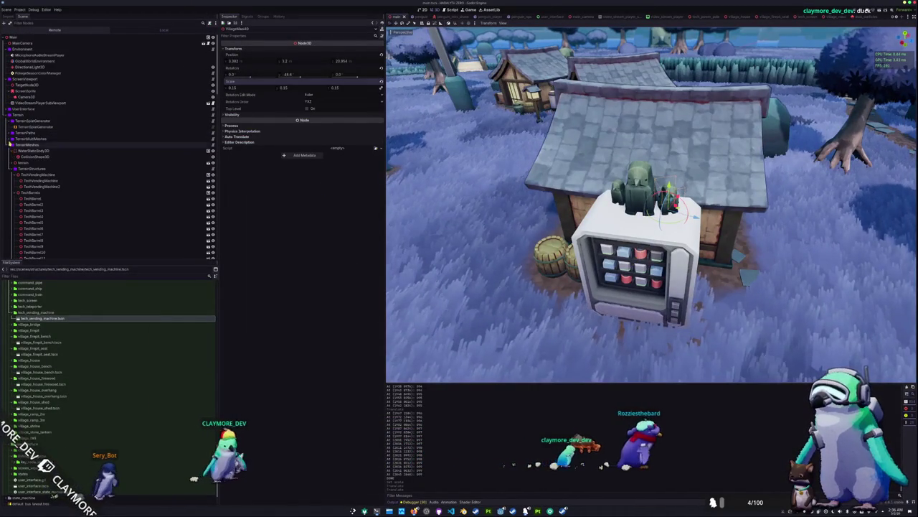
pyautogui.click(37, 145)
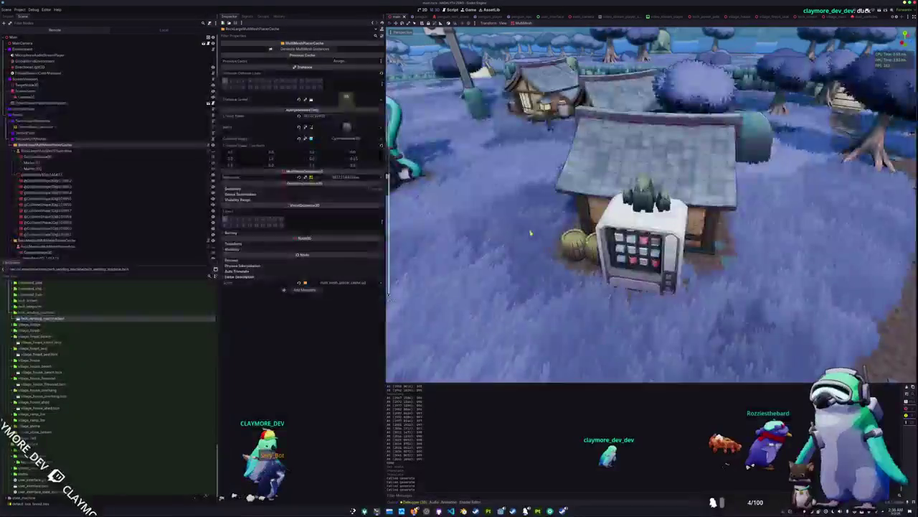
pyautogui.hotkey('ctrl', 's')
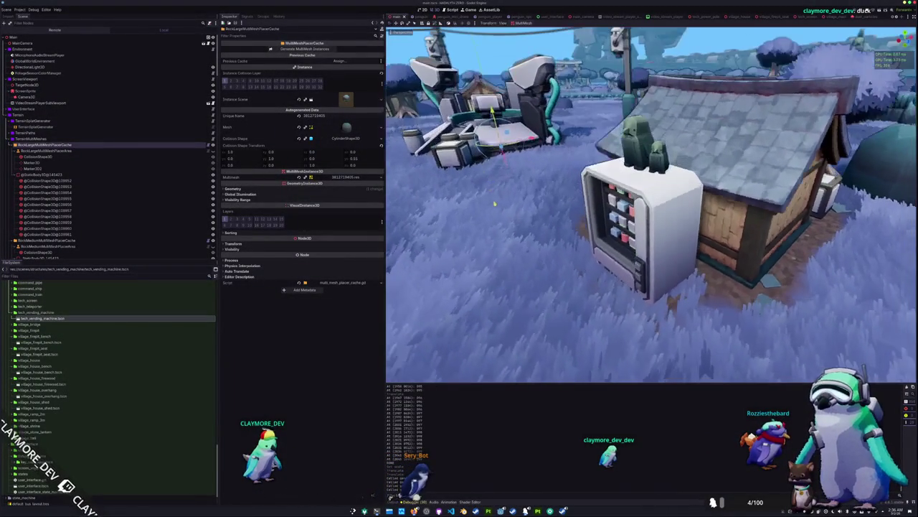
pyautogui.click(293, 49)
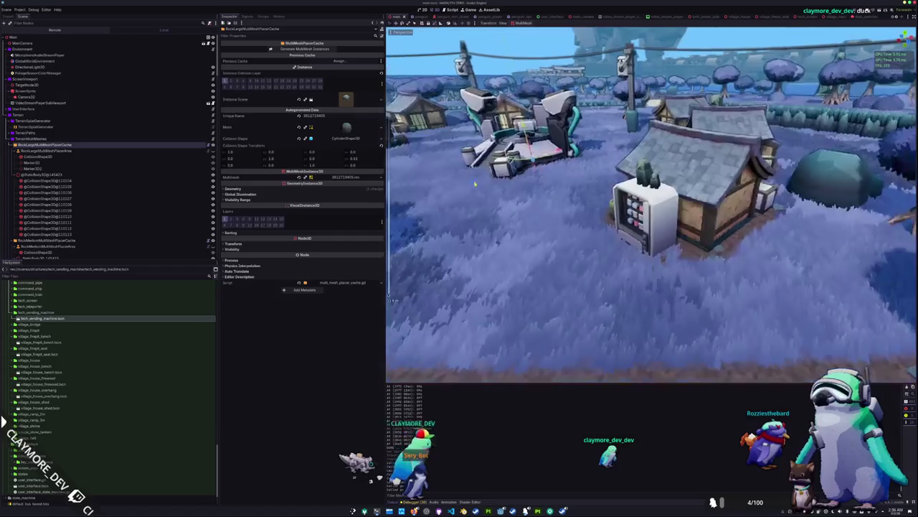
pyautogui.hotkey('ctrl', 's')
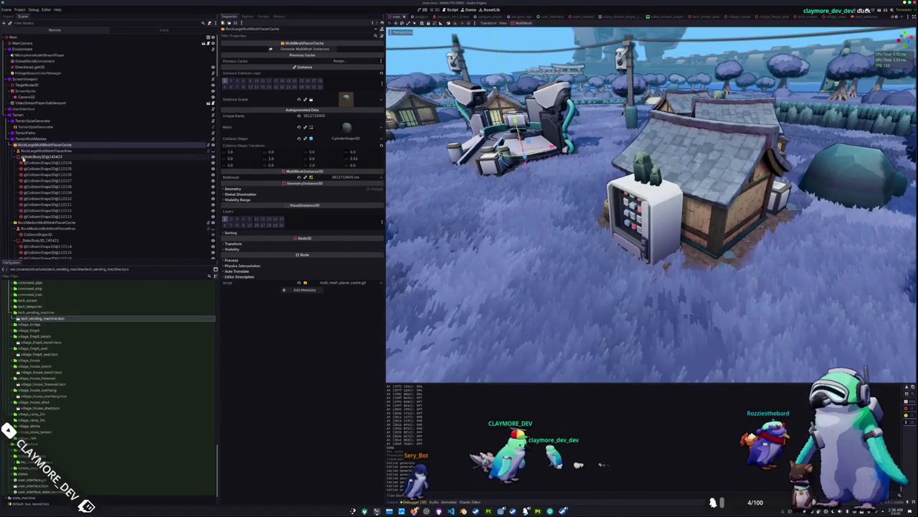
# Collapse the rock and tree placers, inspect the grass placer area's mask, then select TechBarrel
pyautogui.click(14, 157)
pyautogui.click(13, 174)
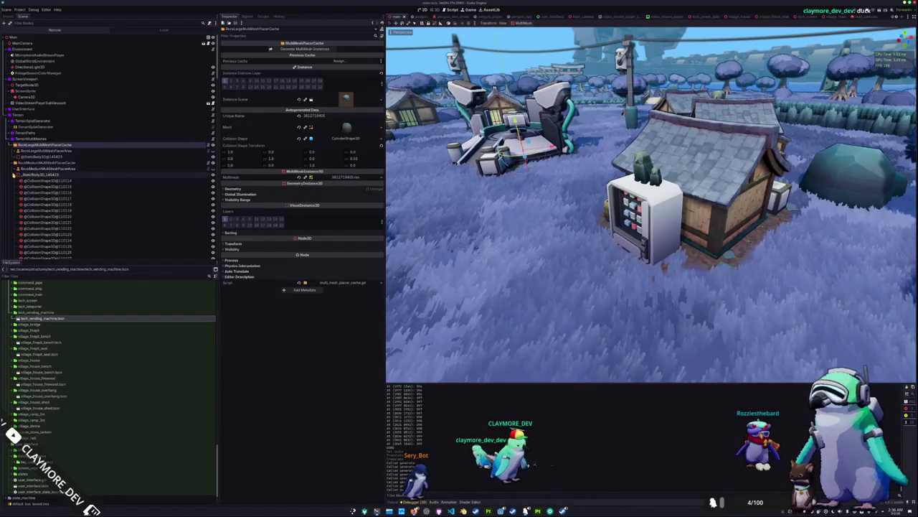
pyautogui.click(13, 181)
pyautogui.click(14, 192)
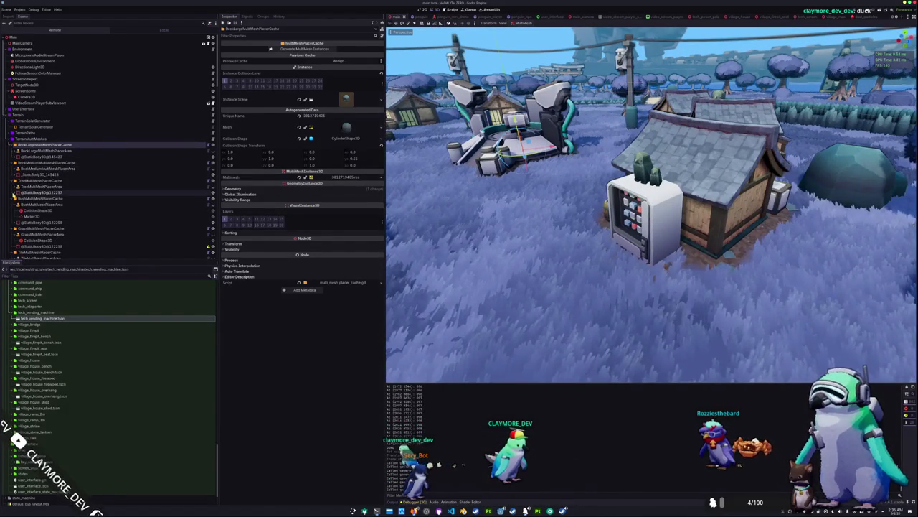
pyautogui.scroll(-3, 14, 196)
pyautogui.click(32, 178)
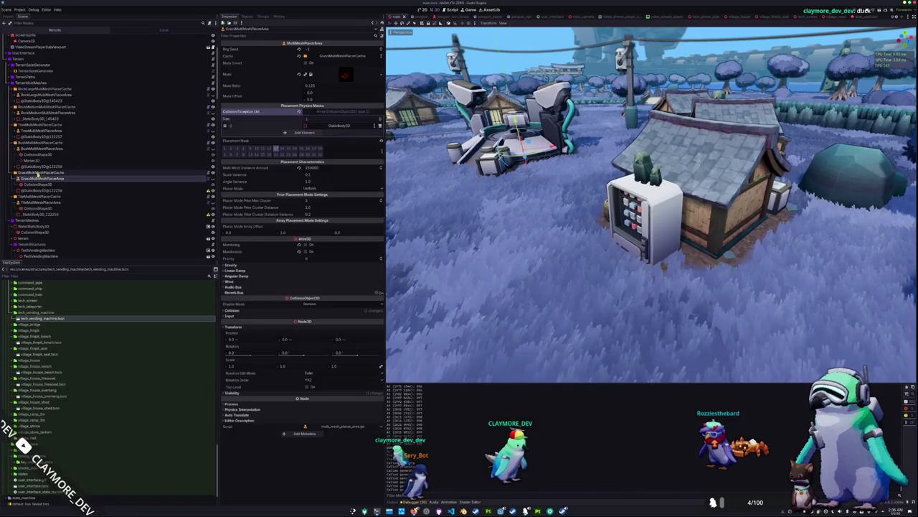
pyautogui.click(43, 173)
pyautogui.click(44, 178)
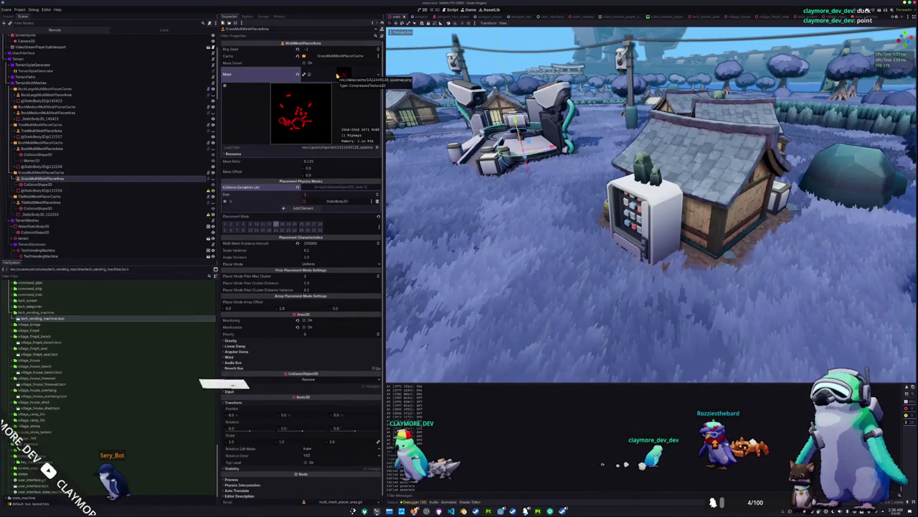
pyautogui.click(337, 74)
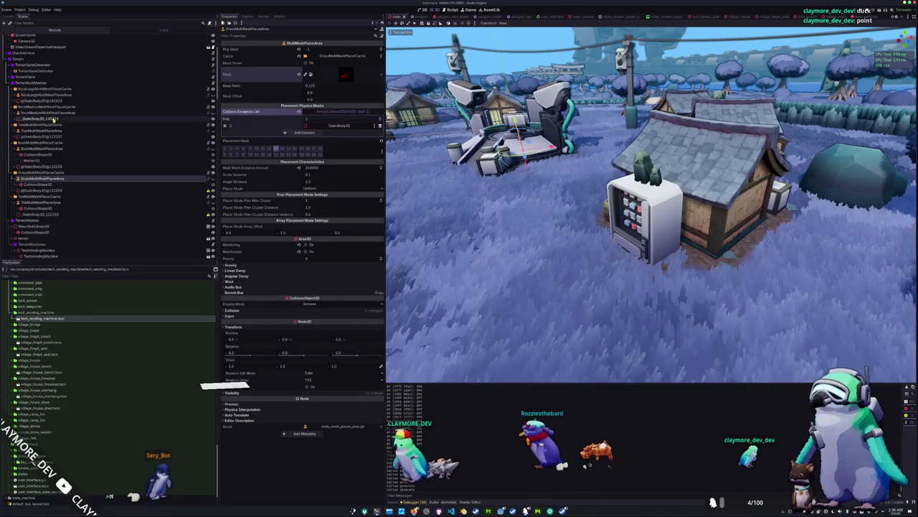
pyautogui.scroll(-5, 45, 119)
pyautogui.click(42, 144)
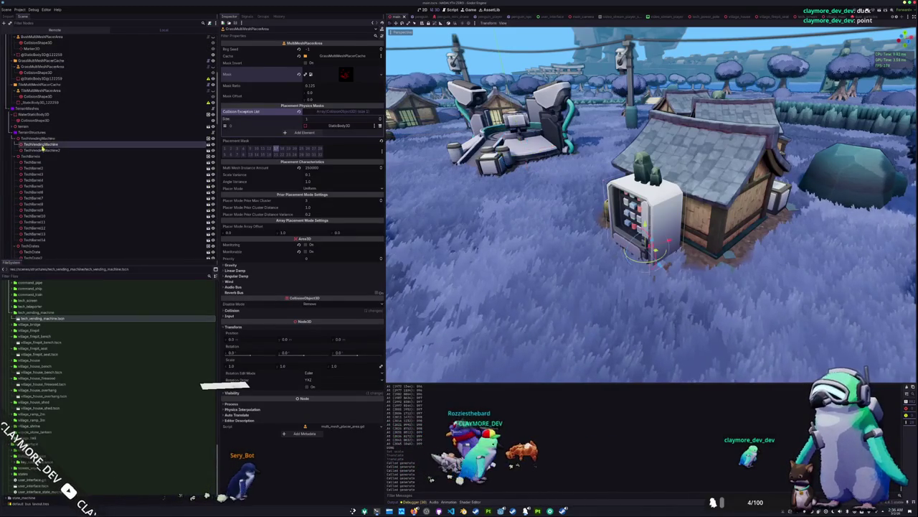
pyautogui.click(119, 163)
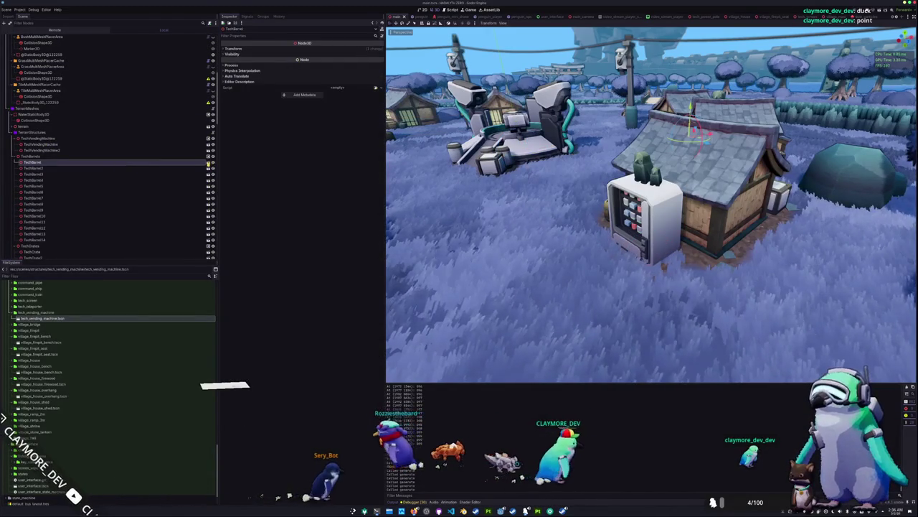
# Open the TechBarrel scene and expand its StaticBody3D's Collision layers and mask
pyautogui.click(208, 163)
pyautogui.click(28, 54)
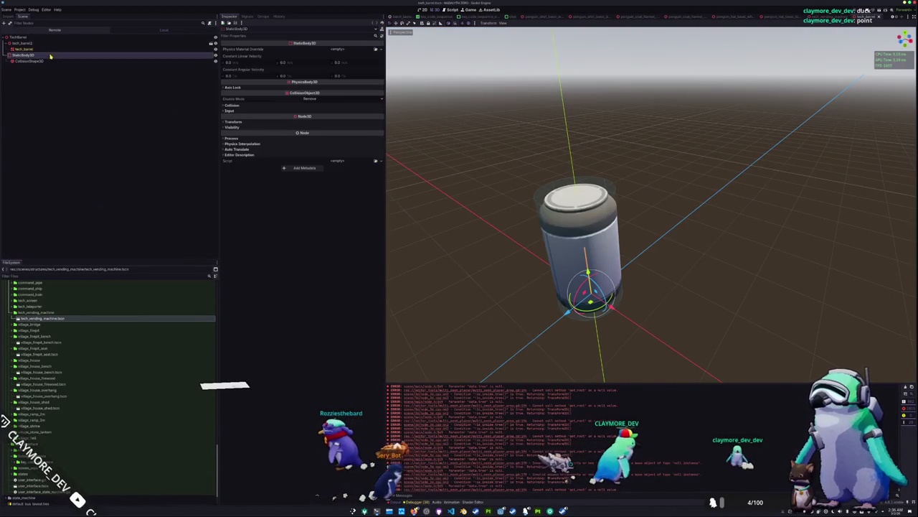
pyautogui.click(227, 105)
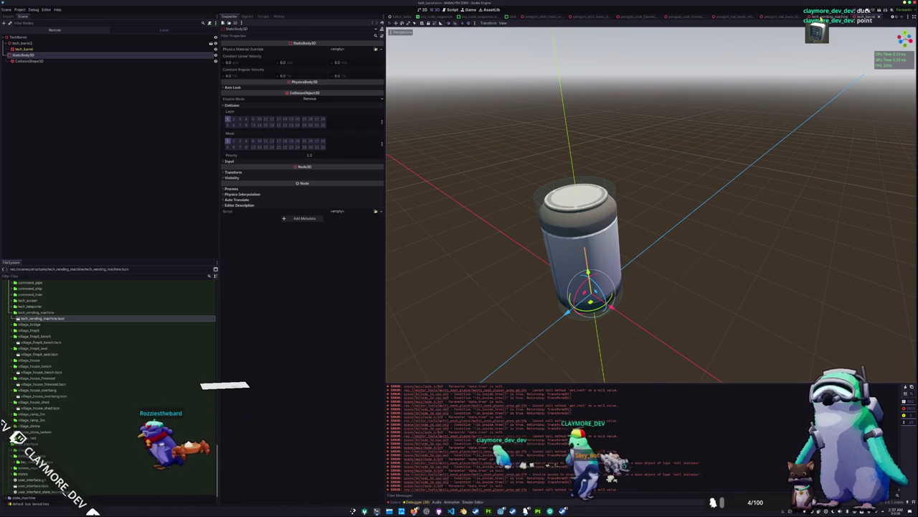
# Look through the vending machine, penguin outfit and chat panel scenes, then return to the village scene
pyautogui.click(822, 16)
pyautogui.click(790, 16)
pyautogui.click(738, 16)
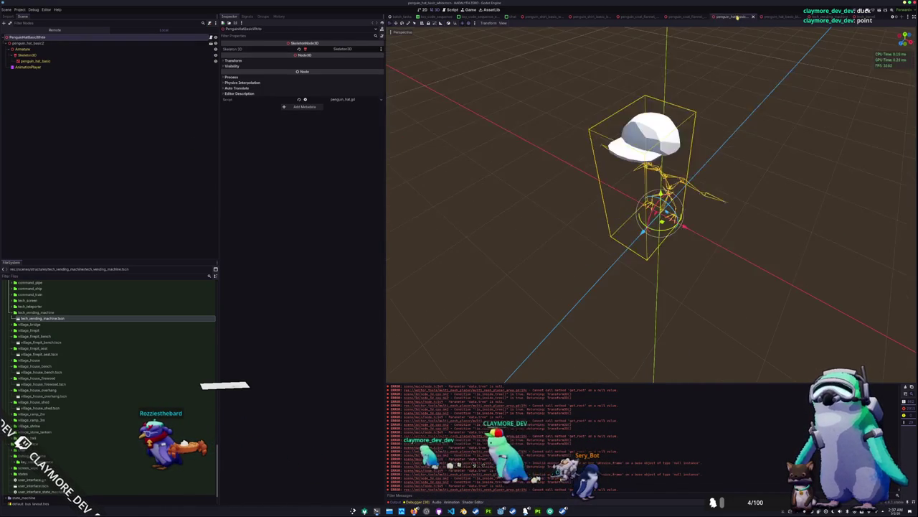
pyautogui.click(730, 17)
pyautogui.click(719, 17)
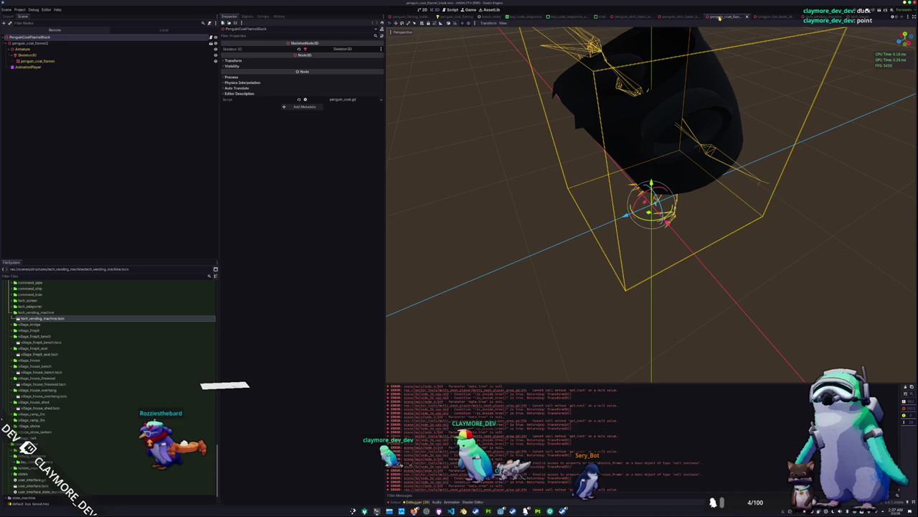
pyautogui.click(731, 16)
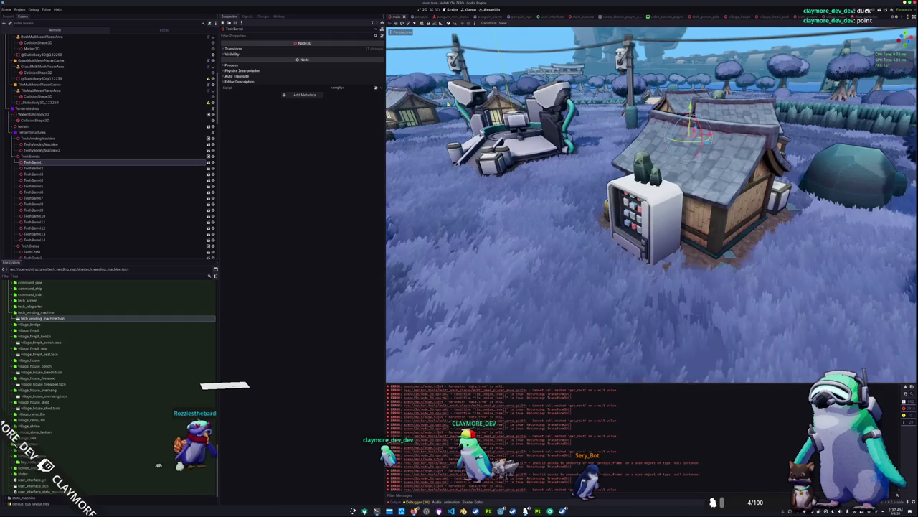
pyautogui.click(396, 17)
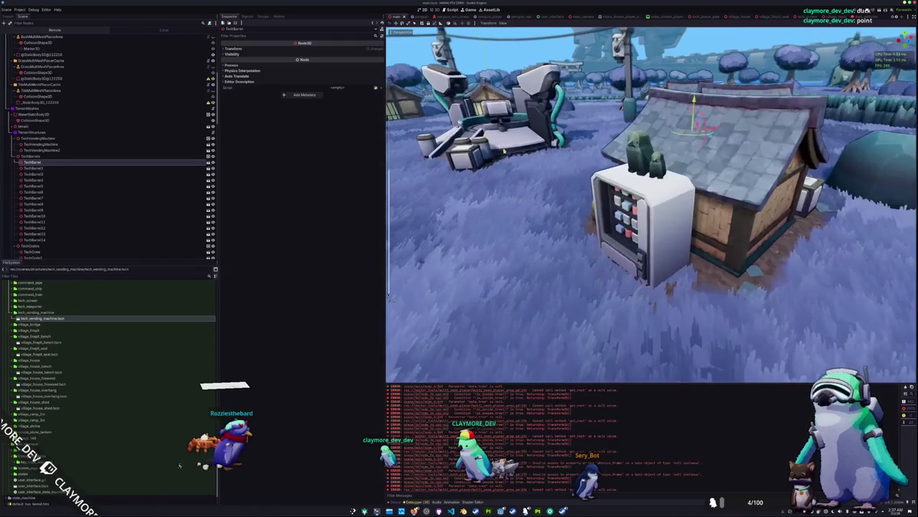
# Frame the vending machine in the viewport and reload the village scene from its saved version
pyautogui.doubleClick(41, 145)
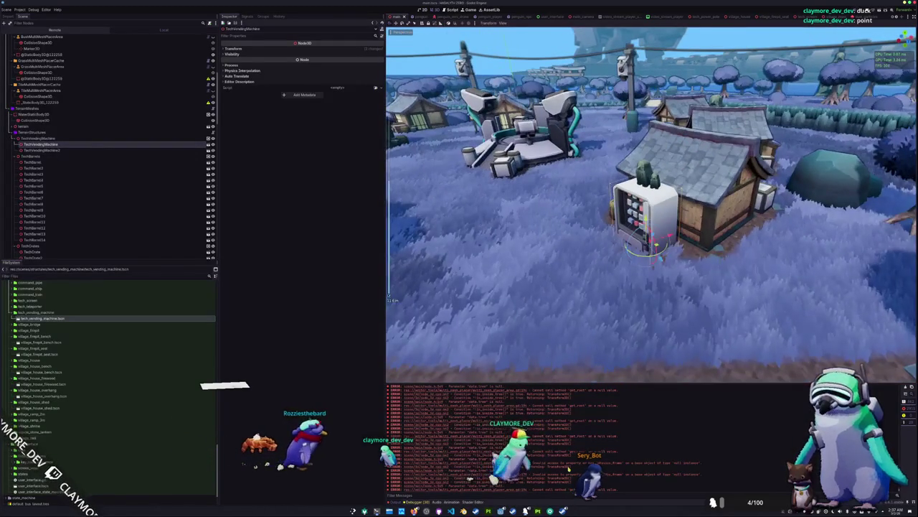
pyautogui.moveTo(512, 510)
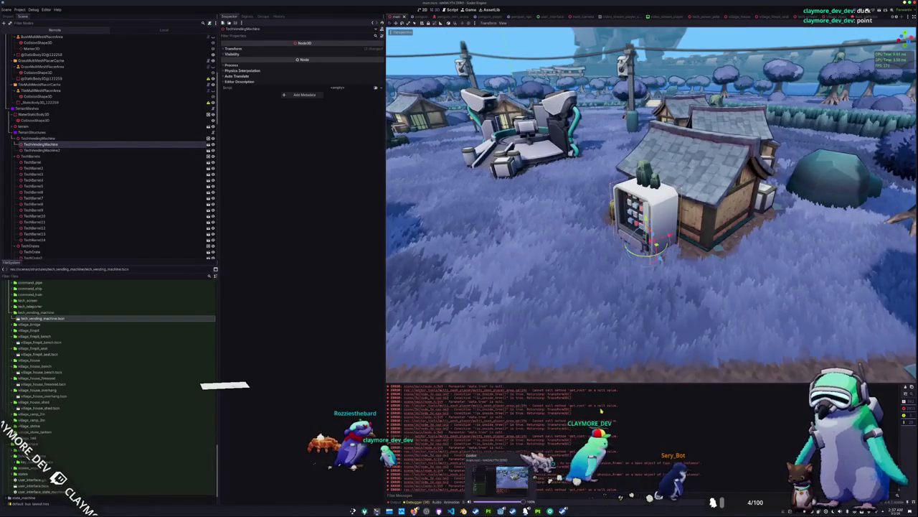
pyautogui.click(9, 9)
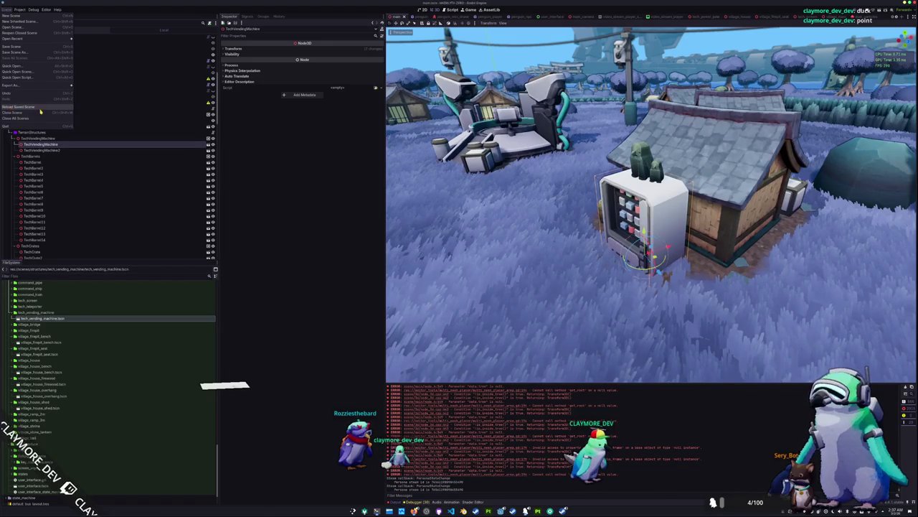
# Regenerate the MultiMesh instances of RockLargeMultiMeshPlacerCache
pyautogui.scroll(5, 127, 122)
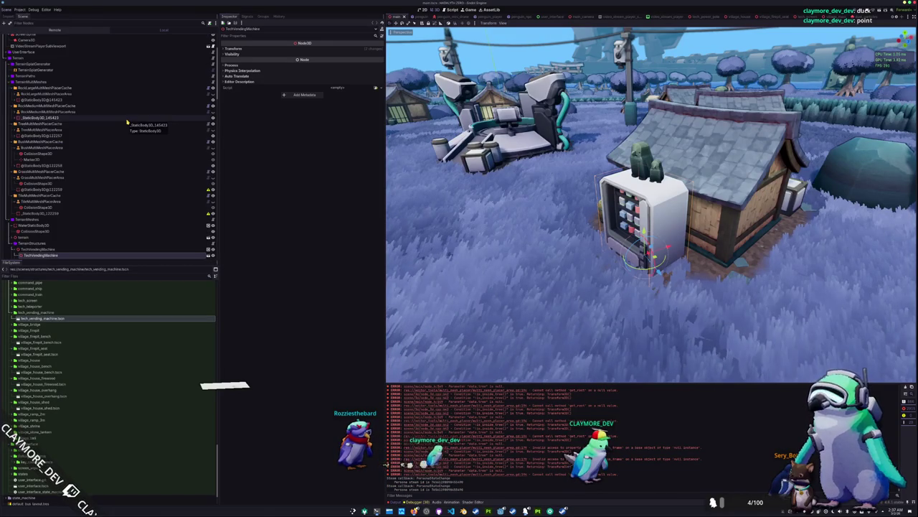
pyautogui.click(43, 87)
pyautogui.click(298, 49)
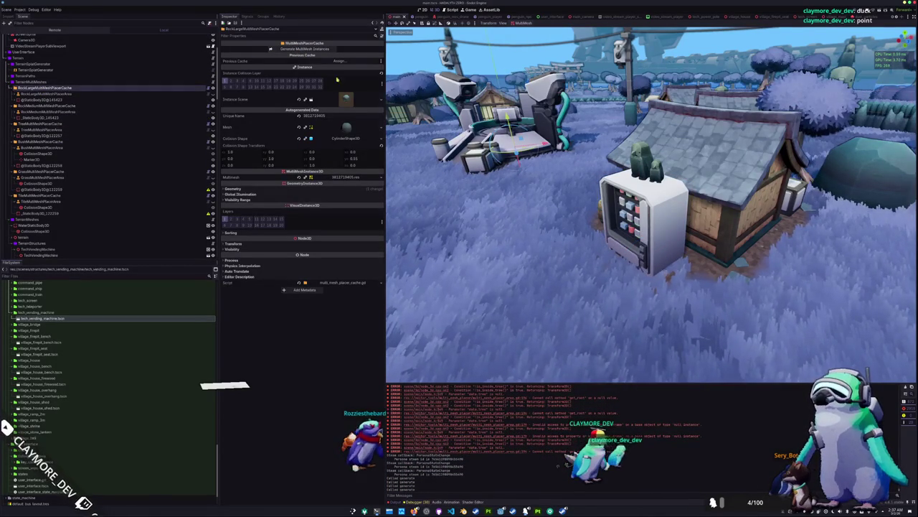
# Regenerate the GrassMultiMeshPlacerCache instances while looking down on the vending machine
pyautogui.moveTo(430, 157)
pyautogui.mouseDown()
pyautogui.moveTo(434, 223)
pyautogui.moveTo(437, 213)
pyautogui.moveTo(497, 199)
pyautogui.mouseUp()
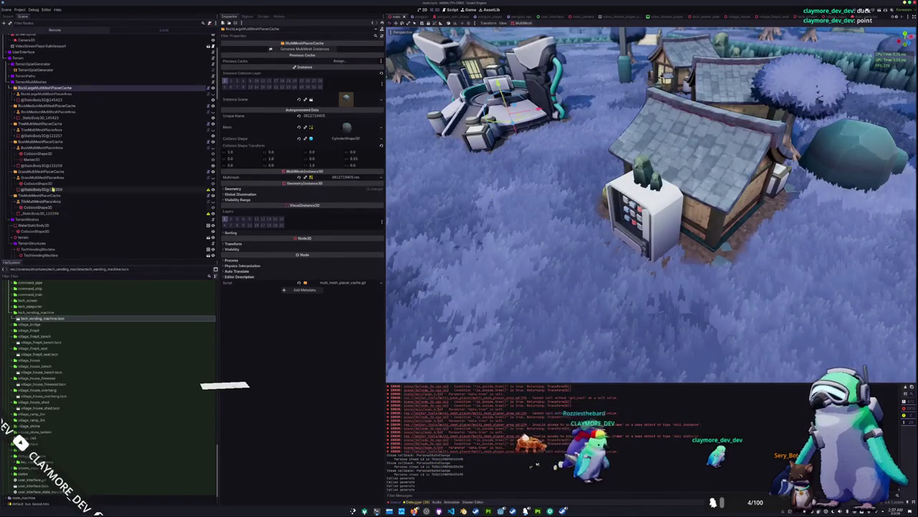
pyautogui.click(44, 173)
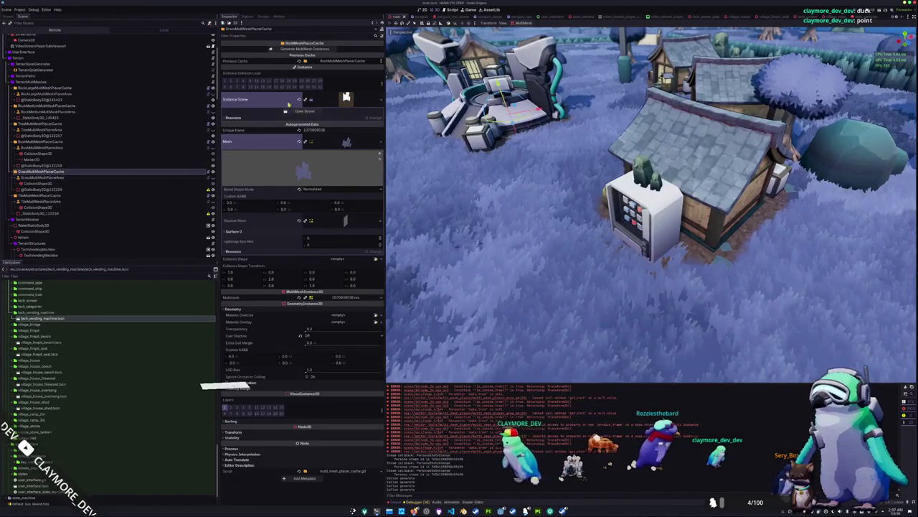
pyautogui.click(309, 48)
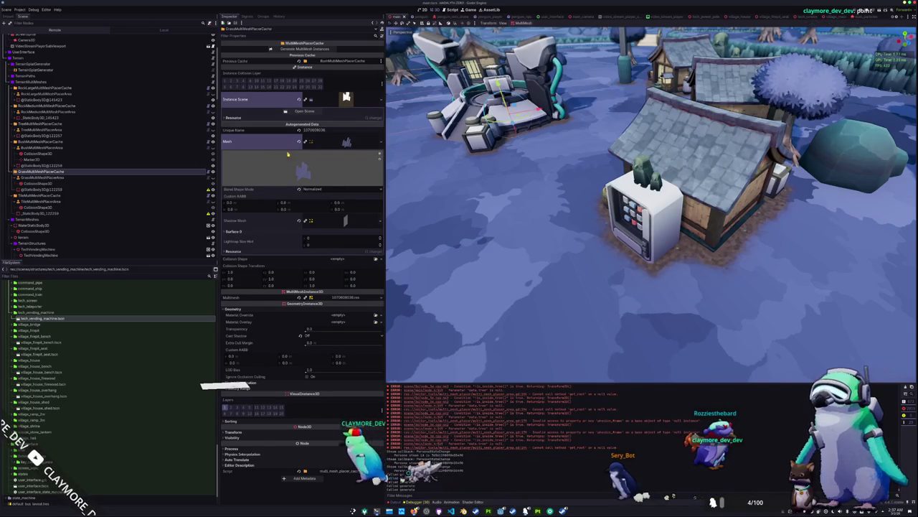
# Collapse the grass Mesh resource and select GrassMultiMeshPlacerArea to view its settings
pyautogui.scroll(-2, 446, 190)
pyautogui.scroll(-2, 448, 192)
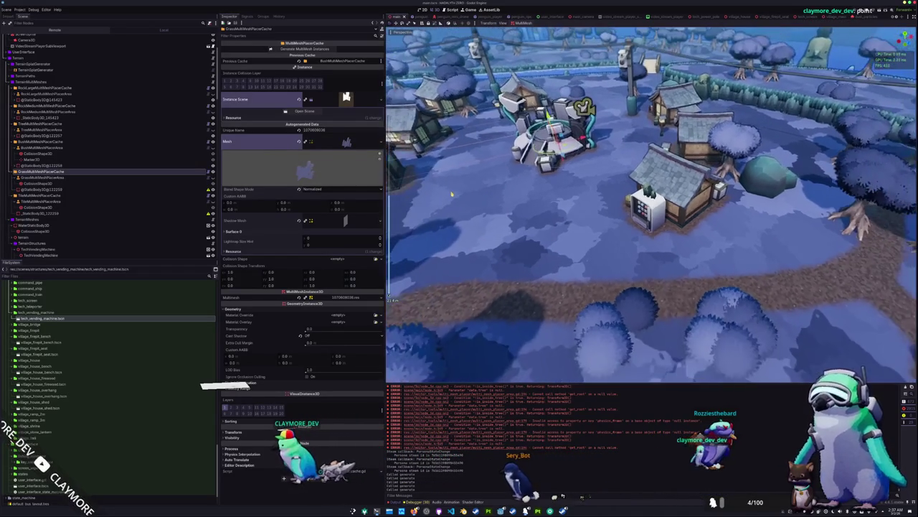
pyautogui.scroll(2, 452, 194)
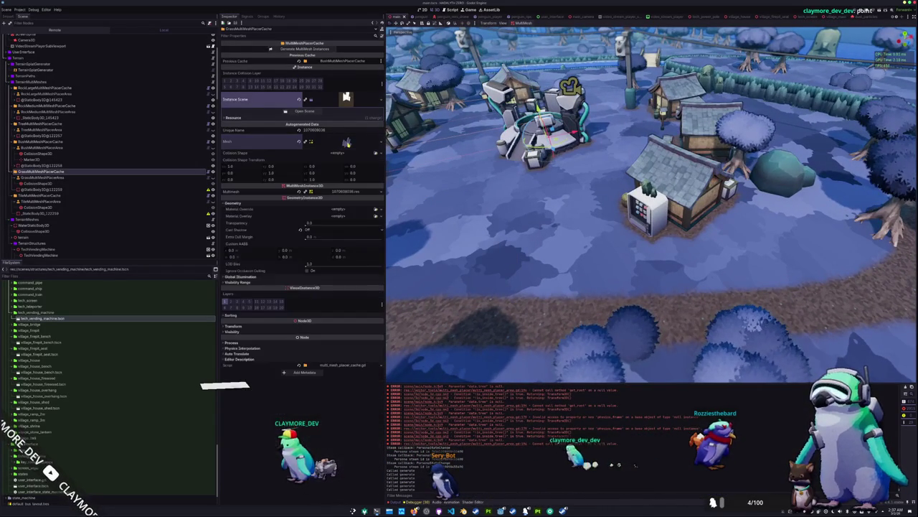
pyautogui.click(343, 141)
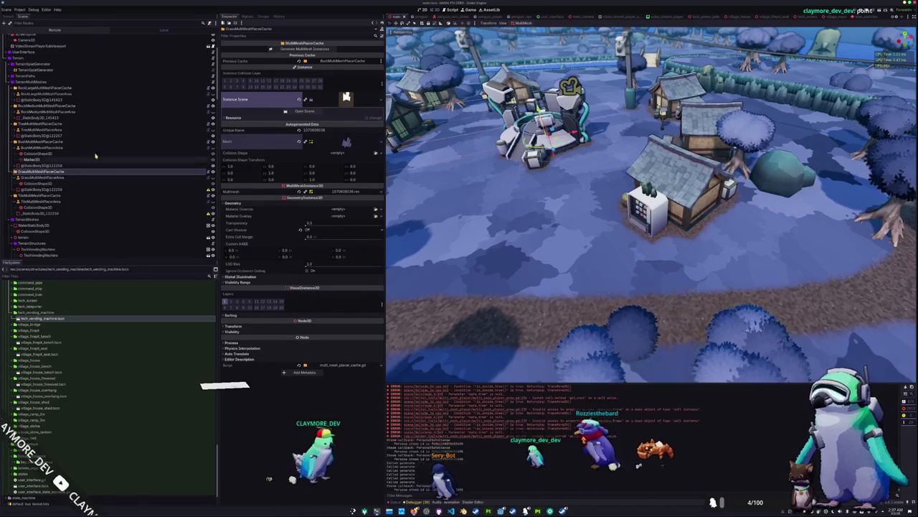
pyautogui.click(43, 177)
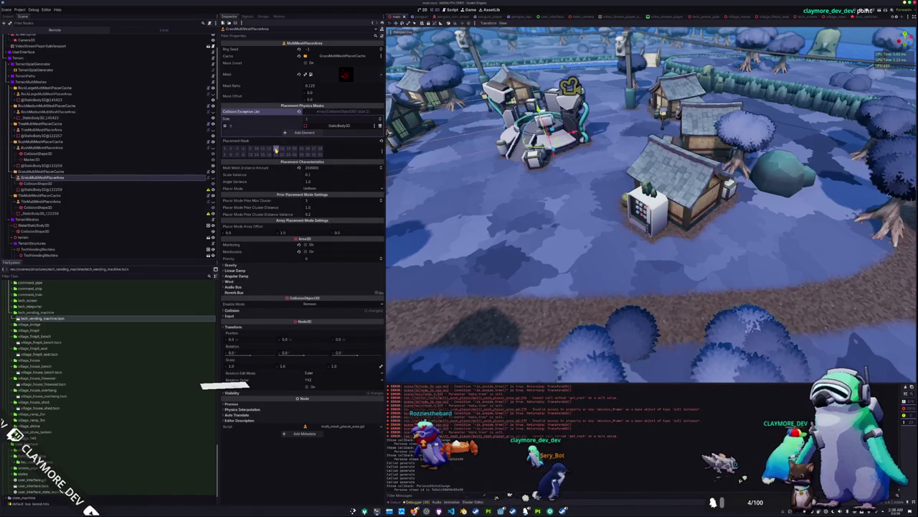
# Add then remove an empty collision exception, keeping one StaticBody3D entry, and reselect GrassMultiMeshPlacerCache
pyautogui.click(297, 135)
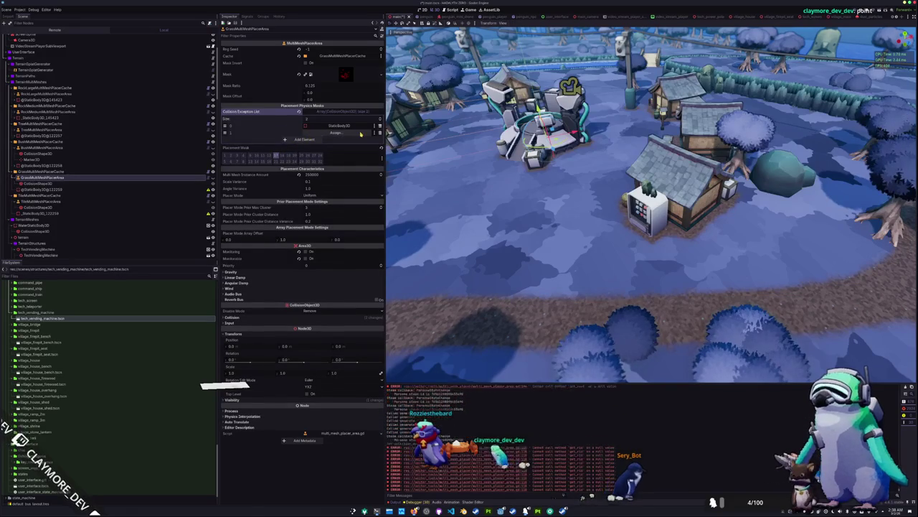
pyautogui.click(336, 133)
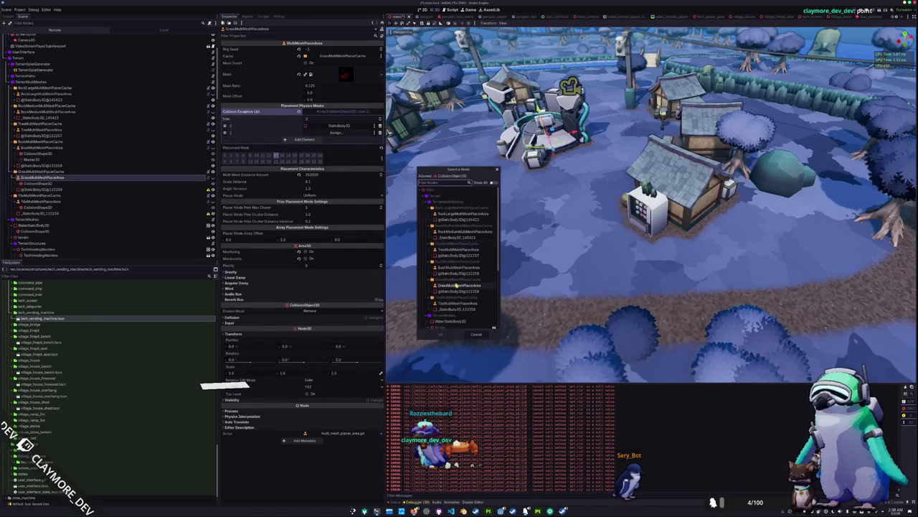
pyautogui.scroll(-4, 457, 285)
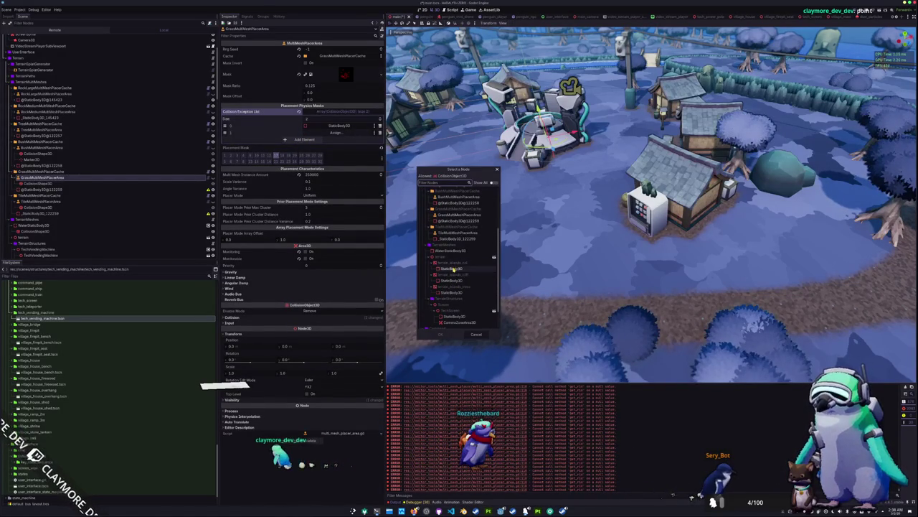
pyautogui.click(474, 334)
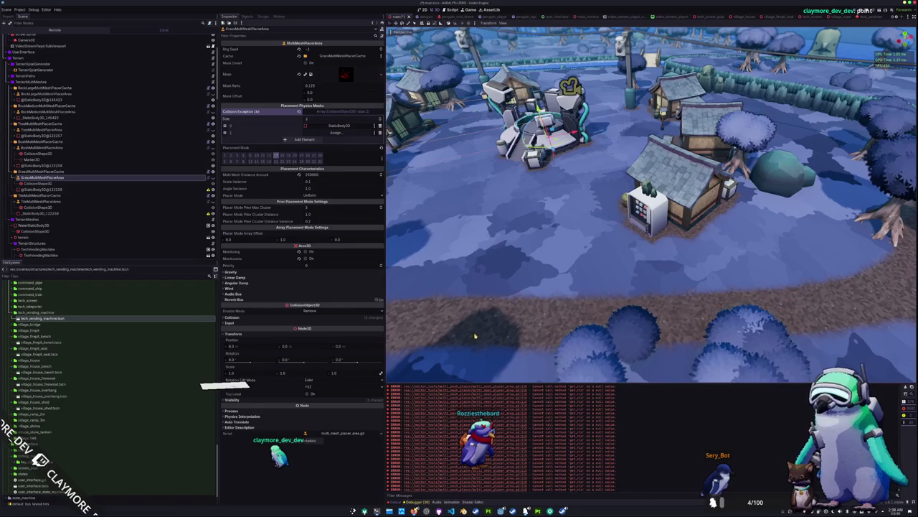
pyautogui.click(380, 133)
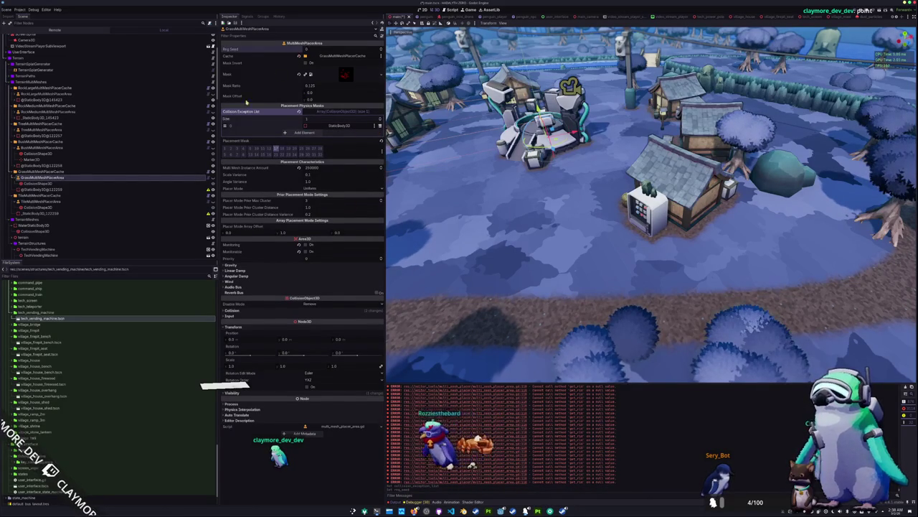
pyautogui.click(43, 171)
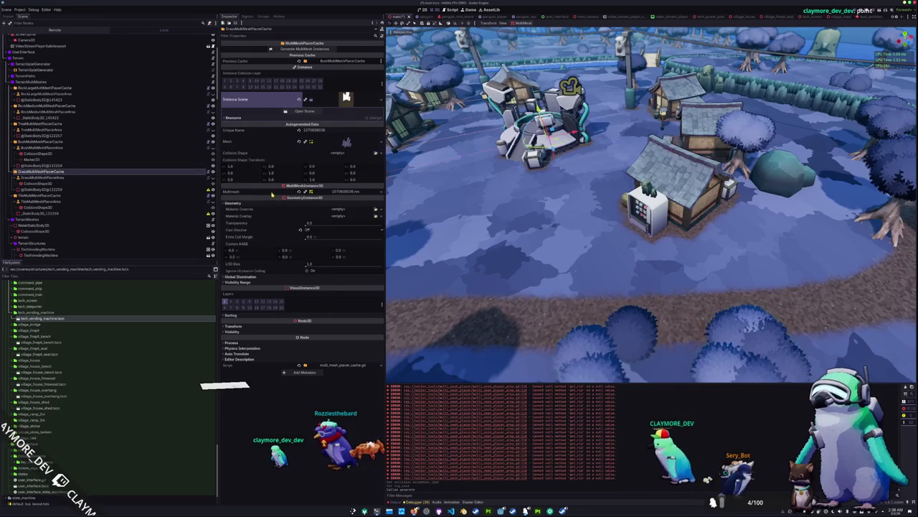
pyautogui.click(51, 177)
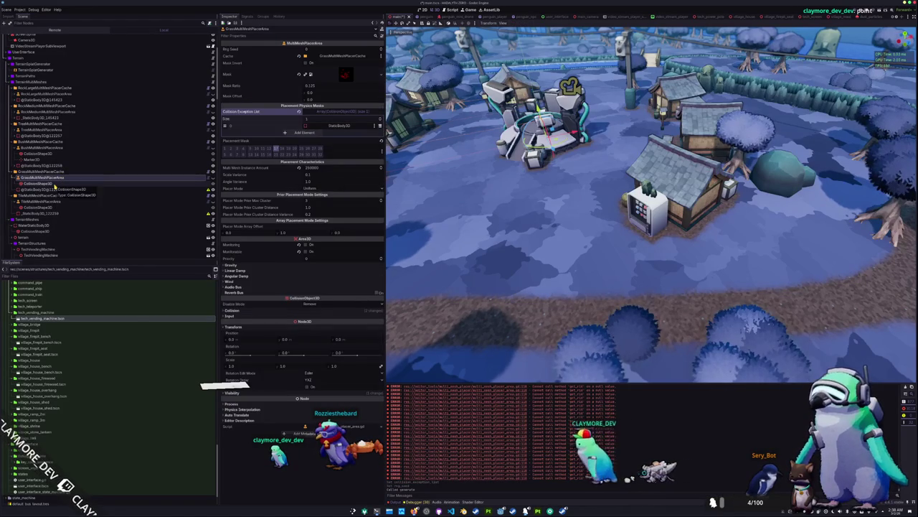
pyautogui.click(43, 184)
pyautogui.press('f')
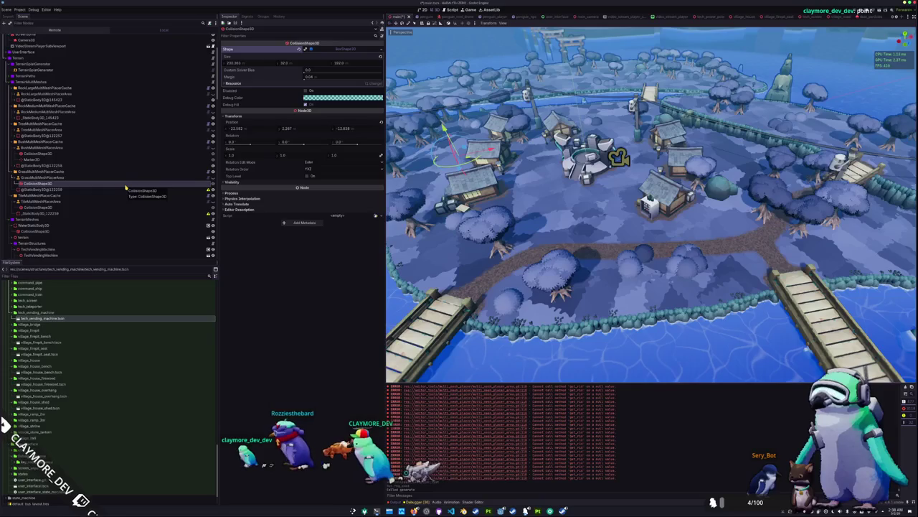
pyautogui.click(123, 171)
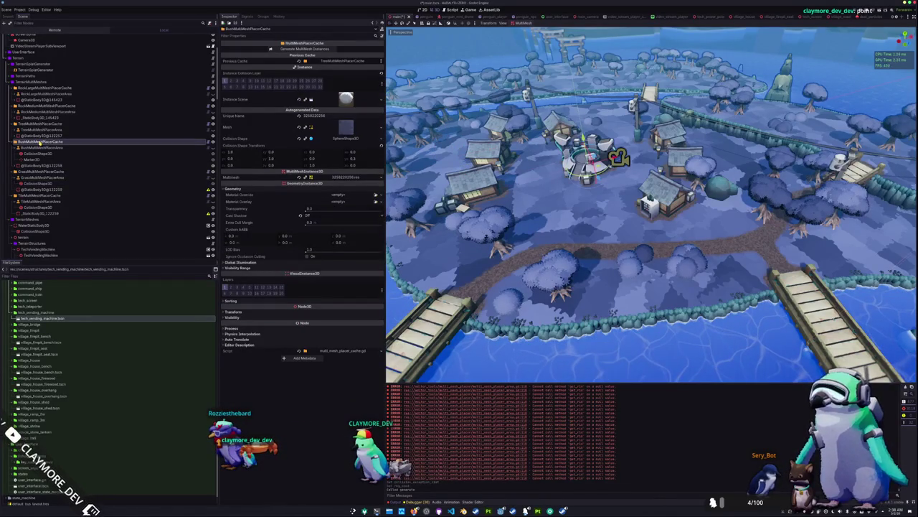
pyautogui.click(33, 172)
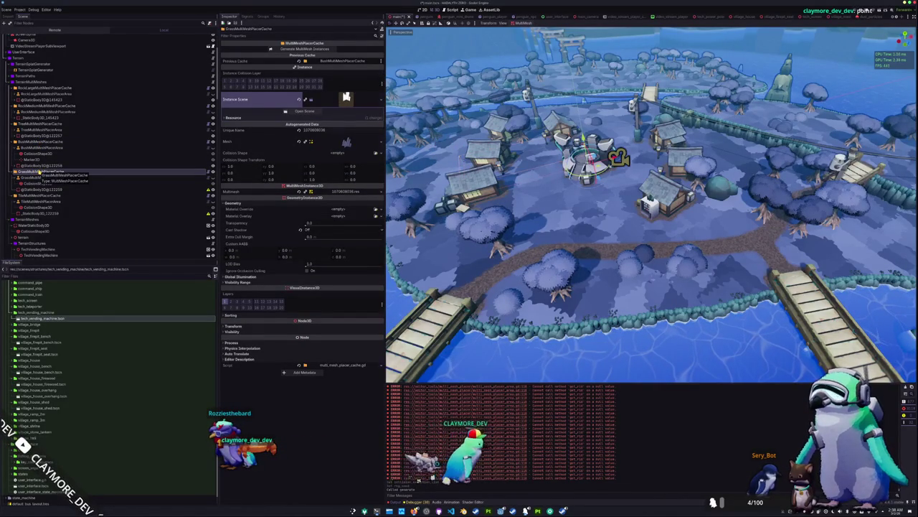
pyautogui.click(43, 143)
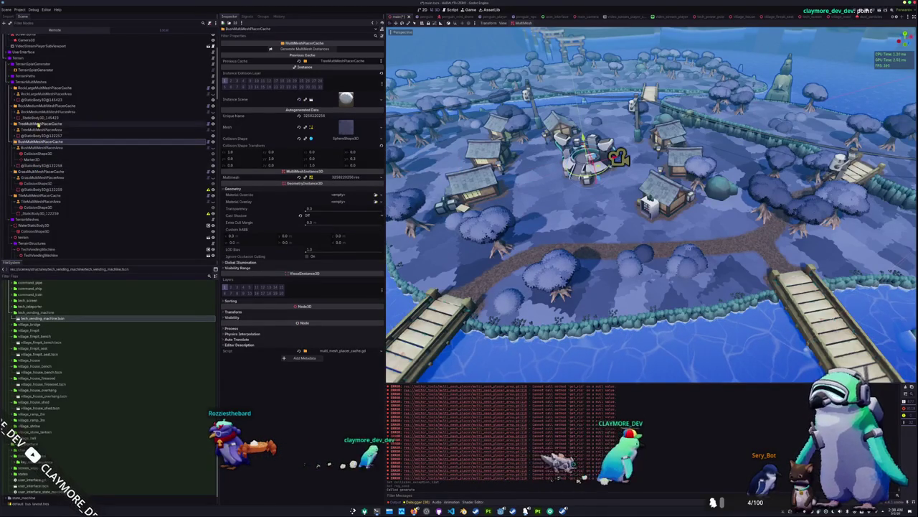
pyautogui.click(40, 172)
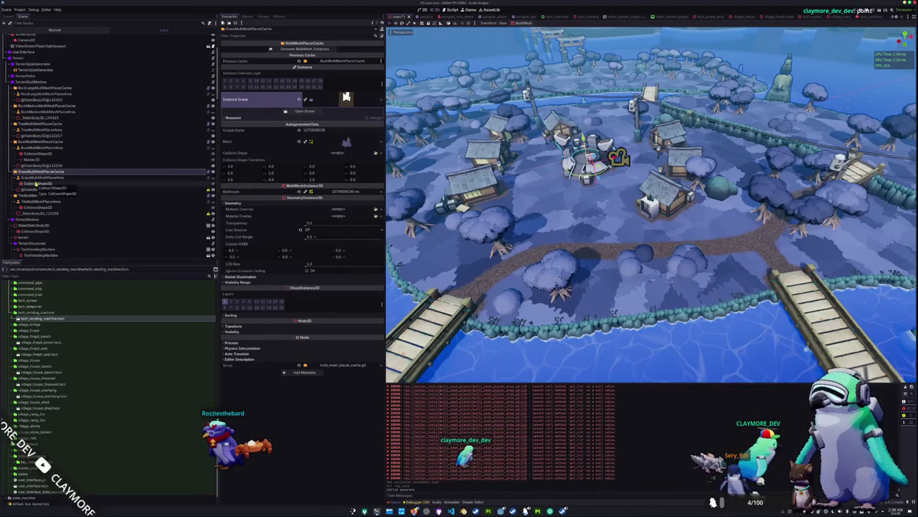
pyautogui.click(34, 184)
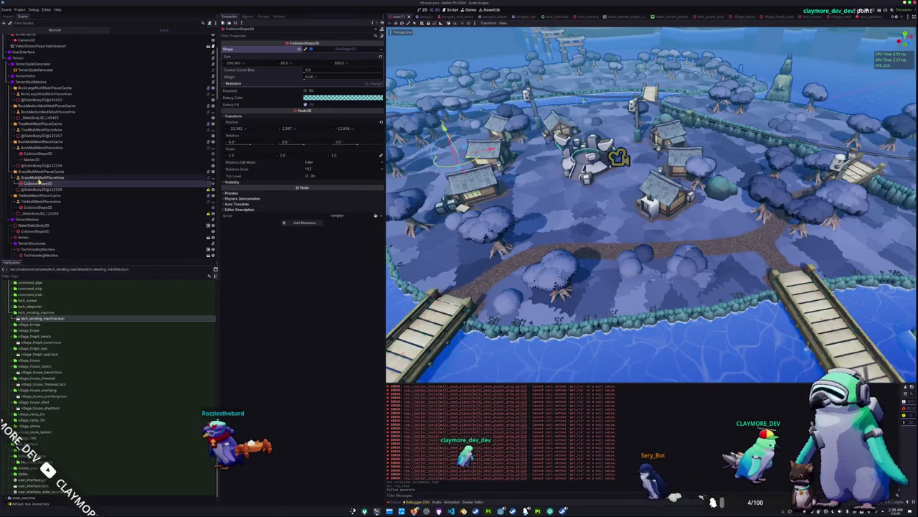
pyautogui.click(39, 175)
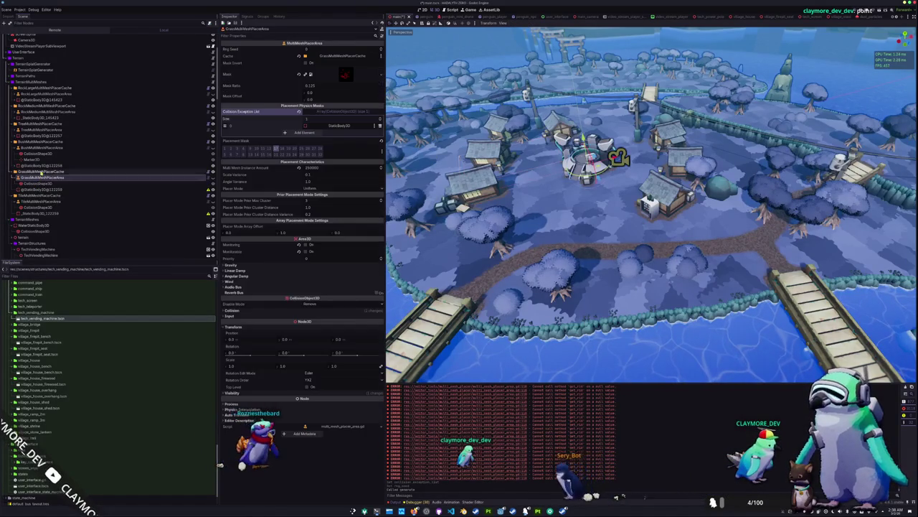
pyautogui.click(345, 74)
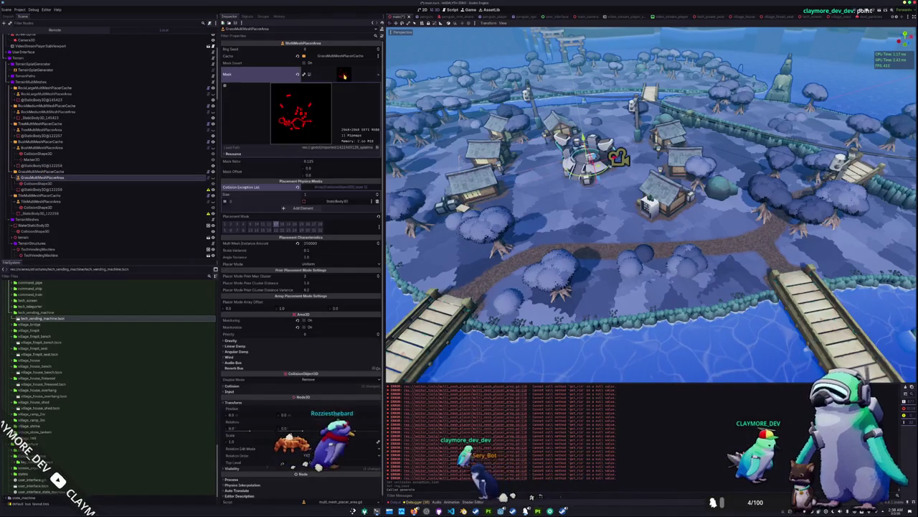
pyautogui.click(335, 75)
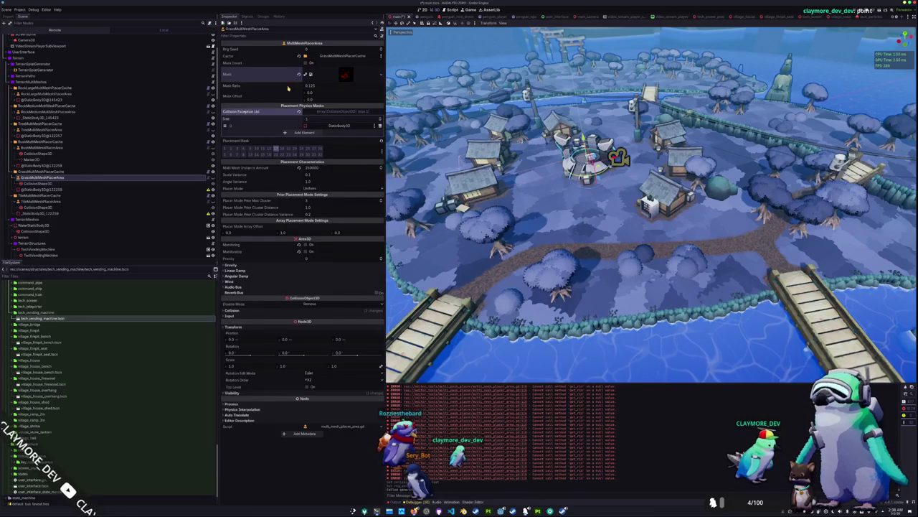
pyautogui.click(334, 112)
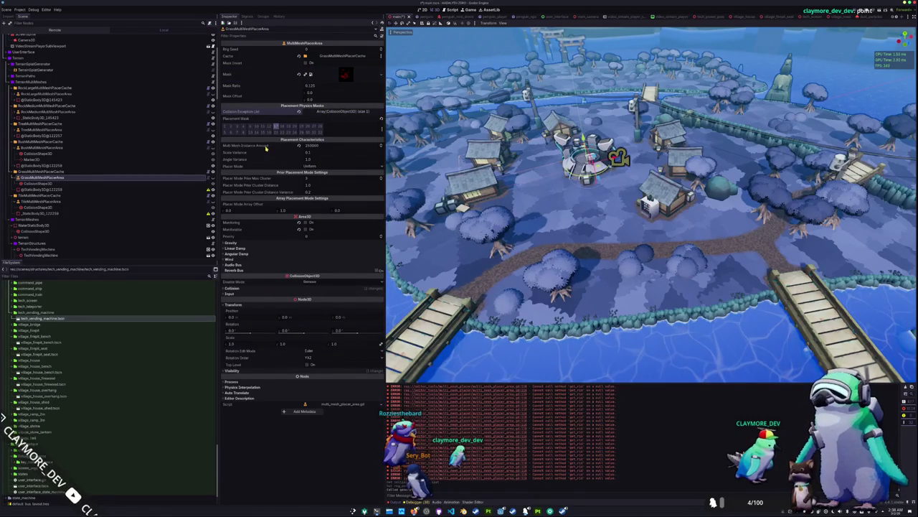
pyautogui.click(54, 172)
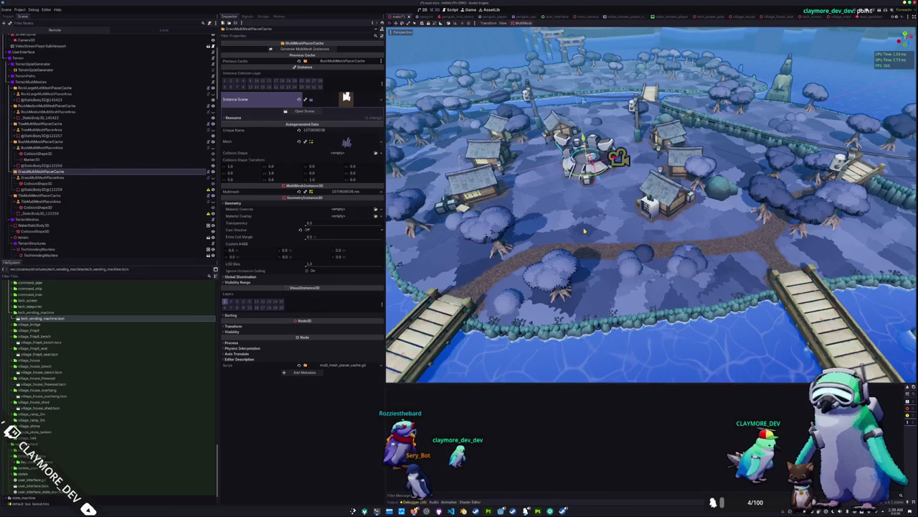
# Zoom and tilt the view over the village and save the scene with Ctrl+S
pyautogui.scroll(5, 588, 236)
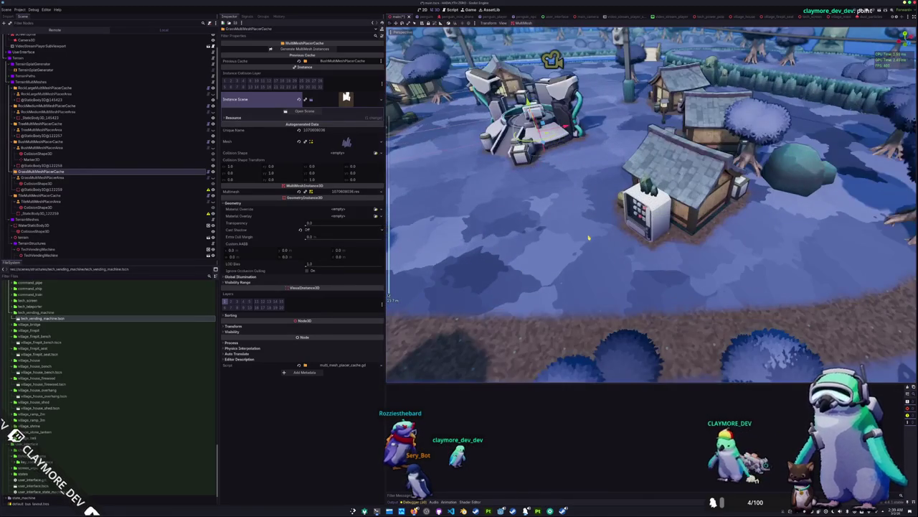
pyautogui.scroll(2, 588, 237)
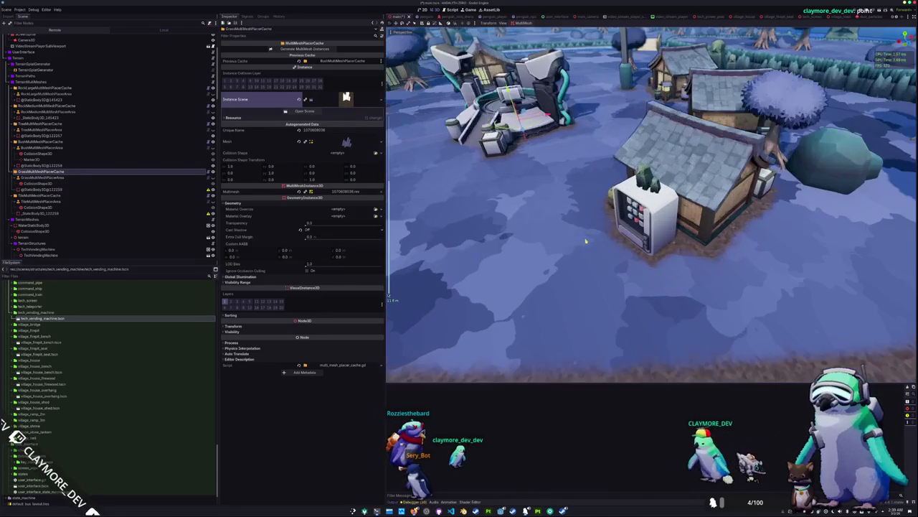
pyautogui.scroll(3, 574, 258)
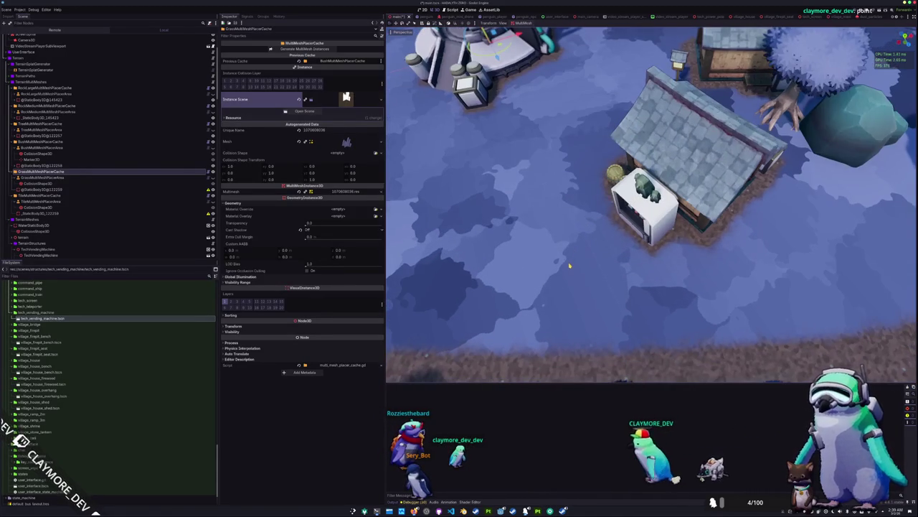
pyautogui.scroll(-5, 570, 267)
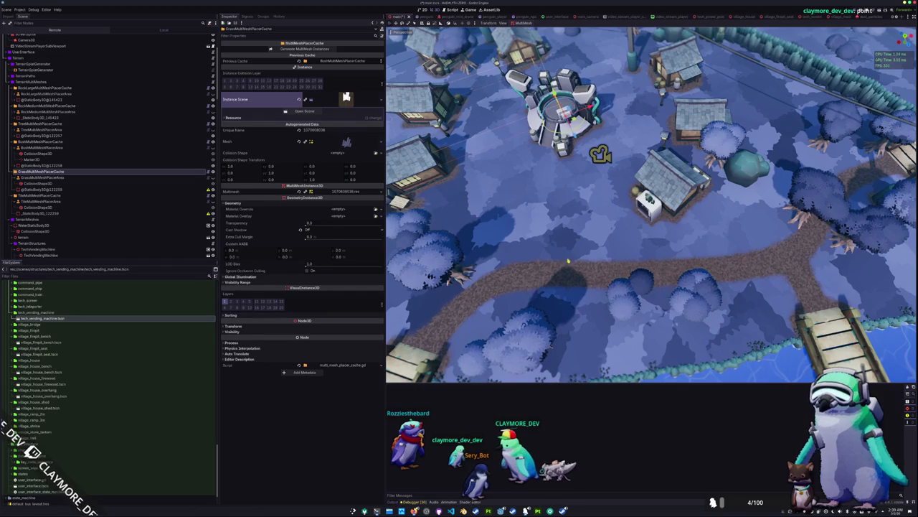
pyautogui.press('KP_2')
pyautogui.press('KP_2')
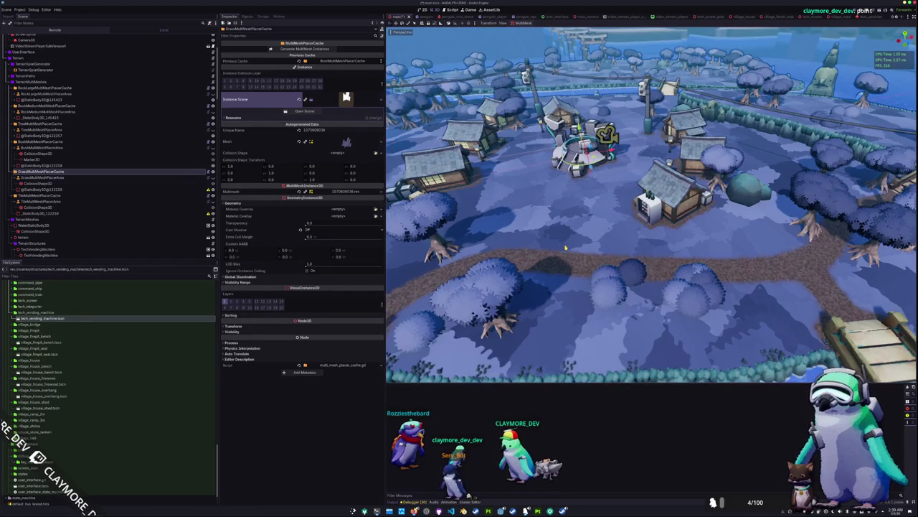
pyautogui.scroll(-3, 565, 247)
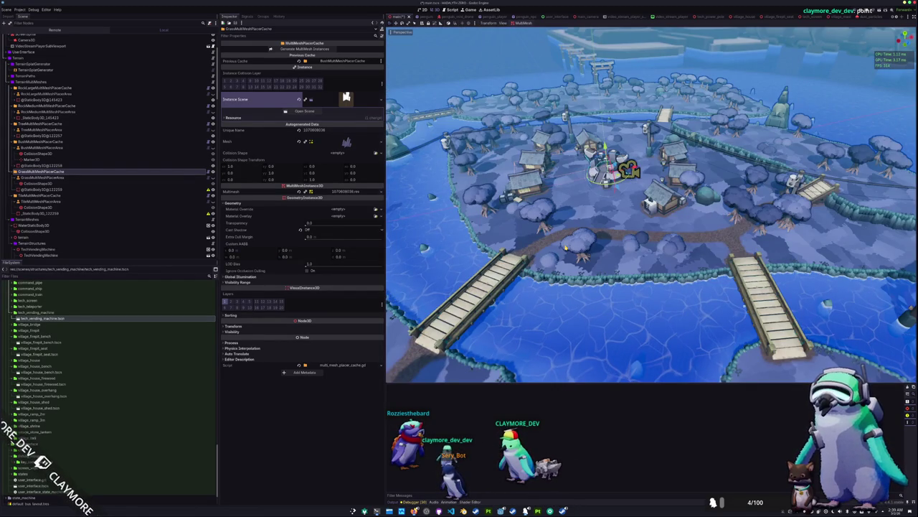
pyautogui.hotkey('ctrl', 's')
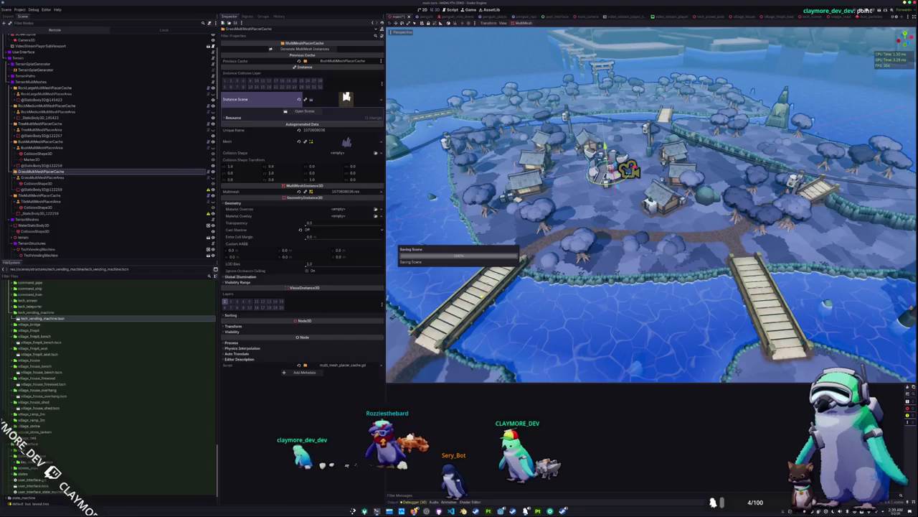
pyautogui.scroll(5, 521, 287)
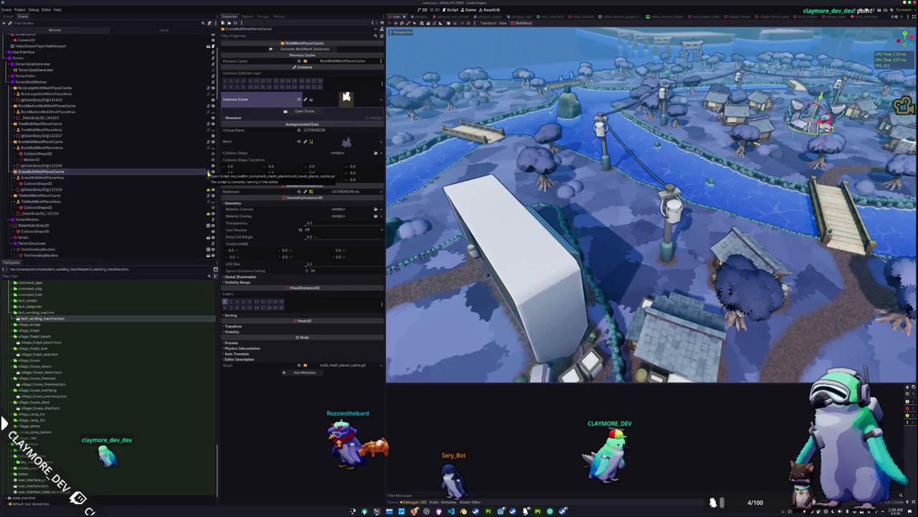
# Bring up the placer cache script in VS Code and scroll through it from line 43
pyautogui.click(451, 511)
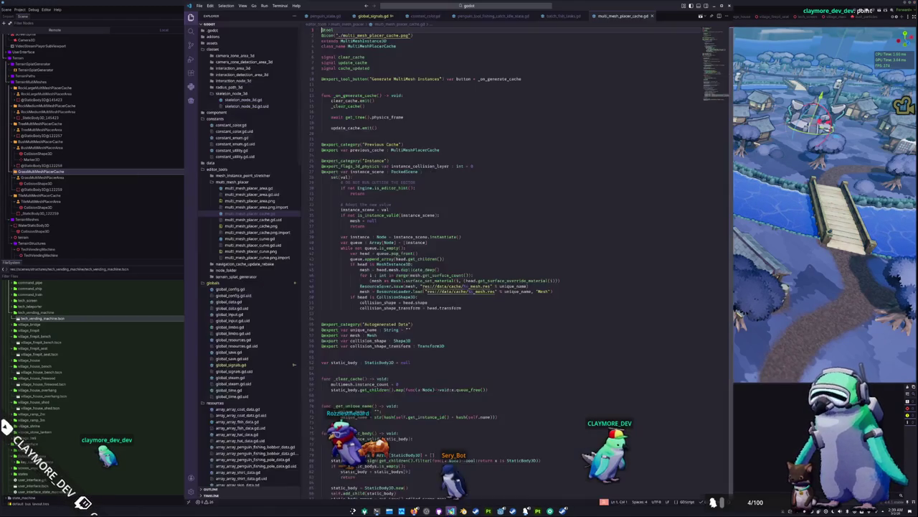
pyautogui.click(355, 313)
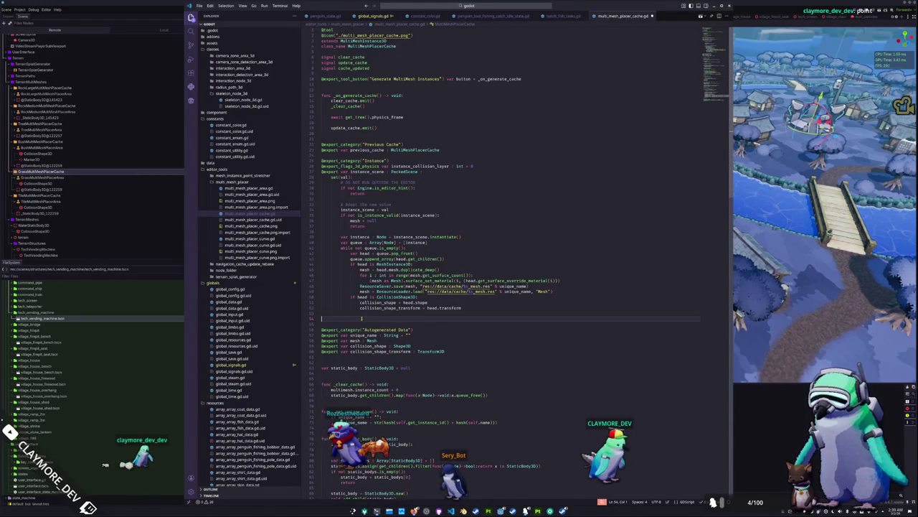
pyautogui.hotkey('alt', 'Tab')
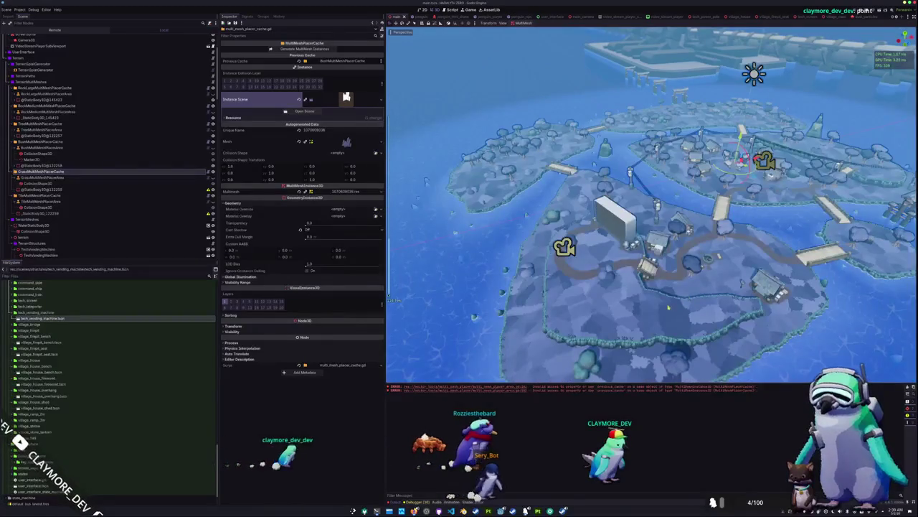
pyautogui.hotkey('alt', 'Tab')
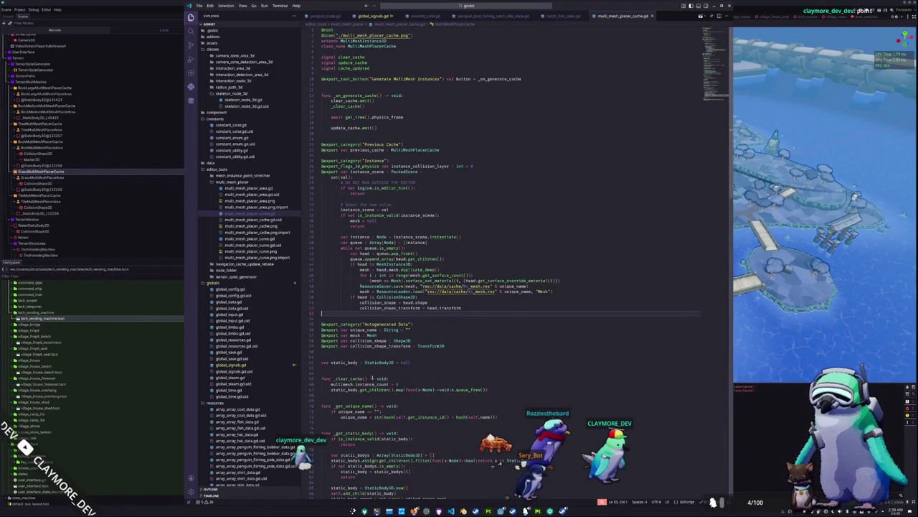
pyautogui.scroll(-20, 403, 378)
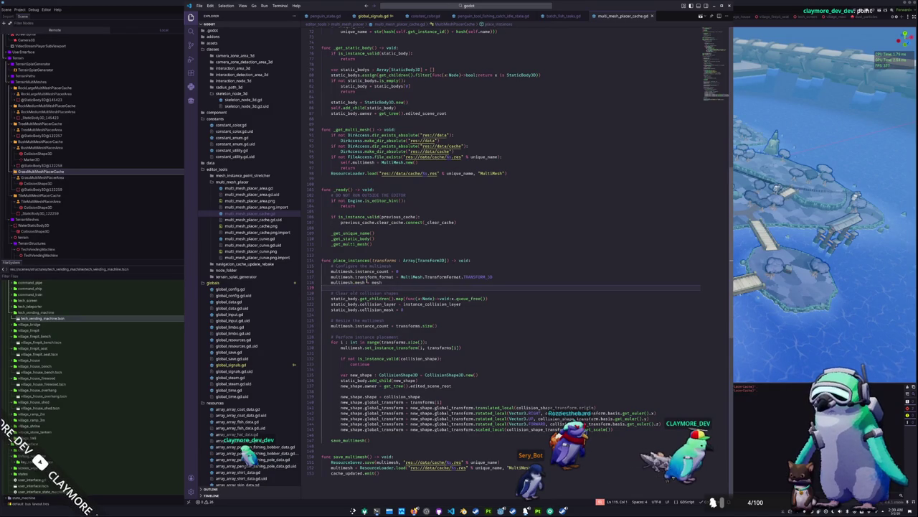
# Open multi_mesh_placer_area.gd at its _physics_process function, then go back to Godot
pyautogui.click(251, 188)
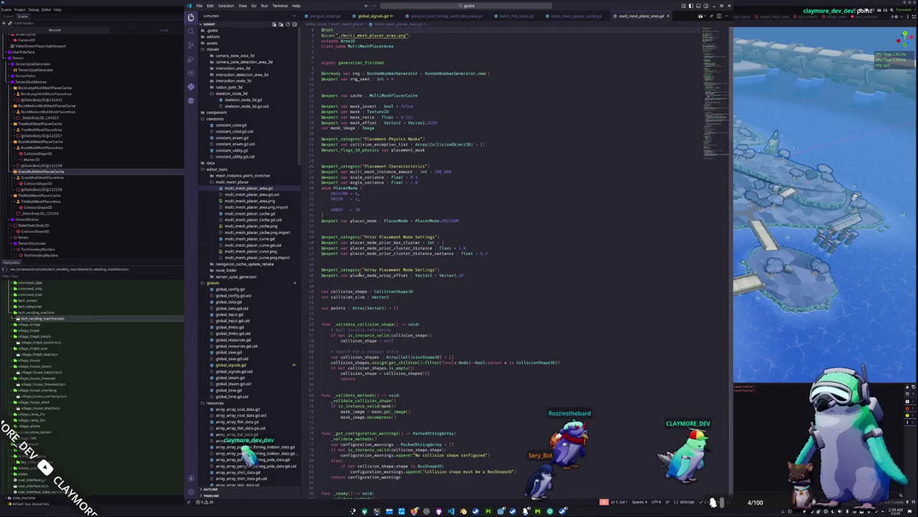
pyautogui.scroll(-20, 361, 275)
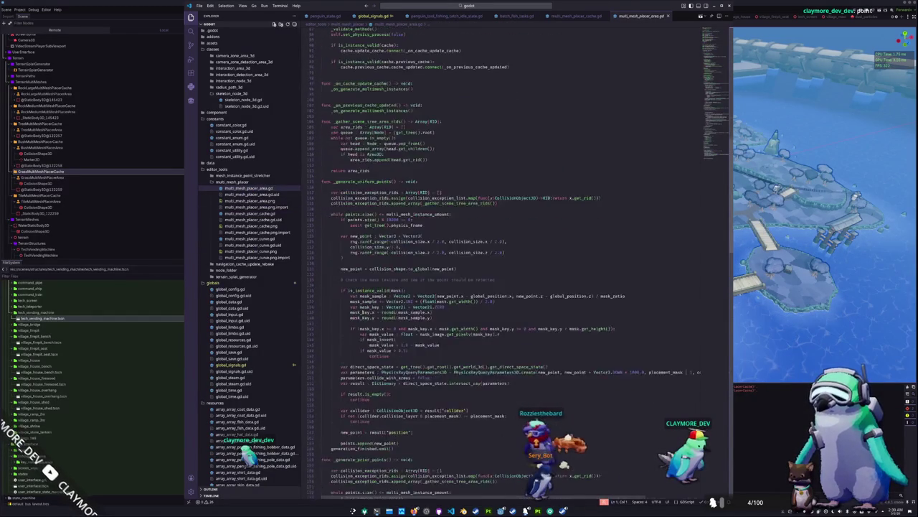
pyautogui.scroll(-20, 341, 325)
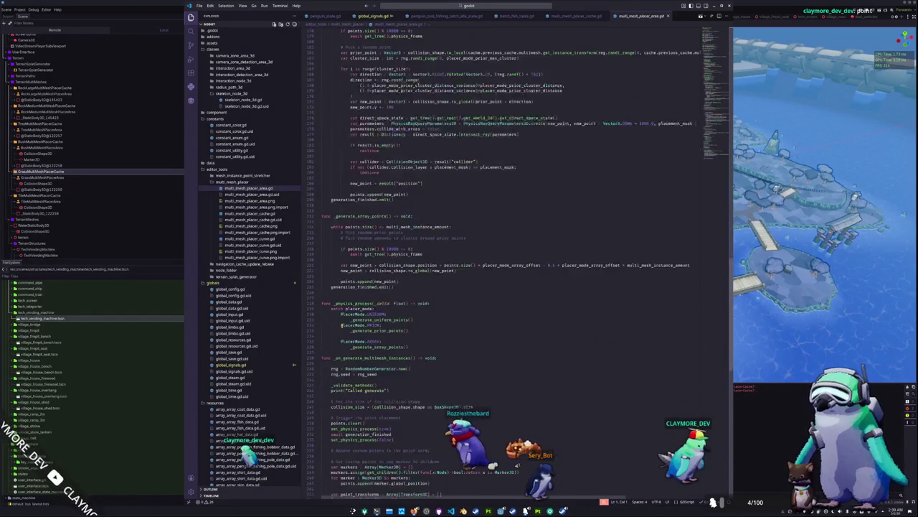
pyautogui.scroll(-6, 342, 325)
pyautogui.click(448, 182)
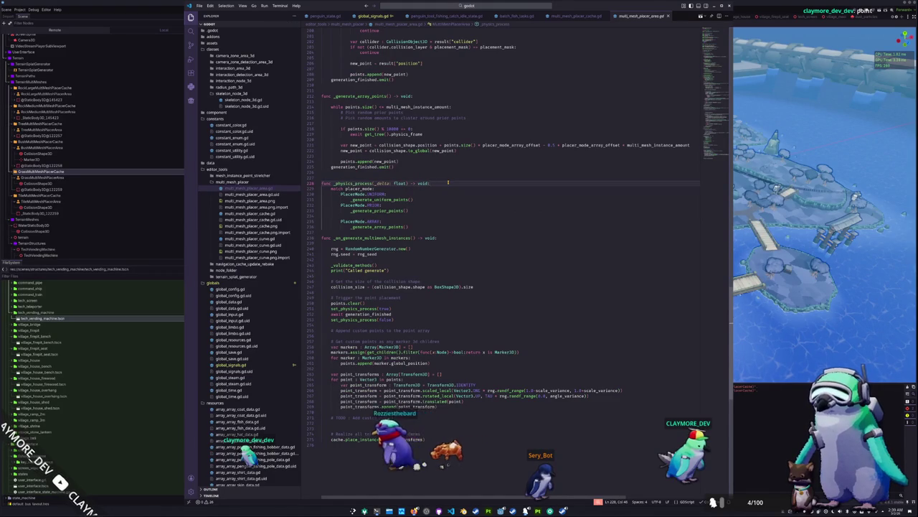
pyautogui.hotkey('alt', 'Tab')
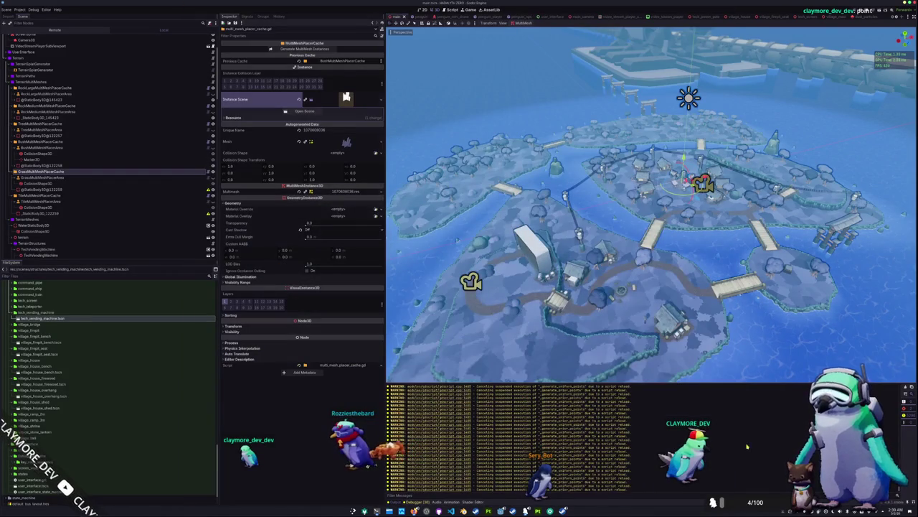
# Zoom in on the vending machine beside the house and glance at the grass placer area and cache
pyautogui.scroll(10, 695, 226)
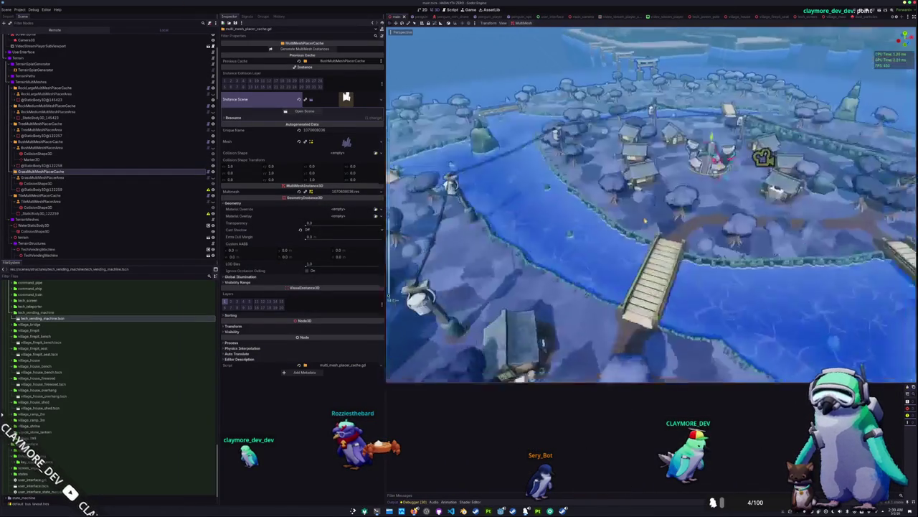
pyautogui.scroll(-4, 696, 225)
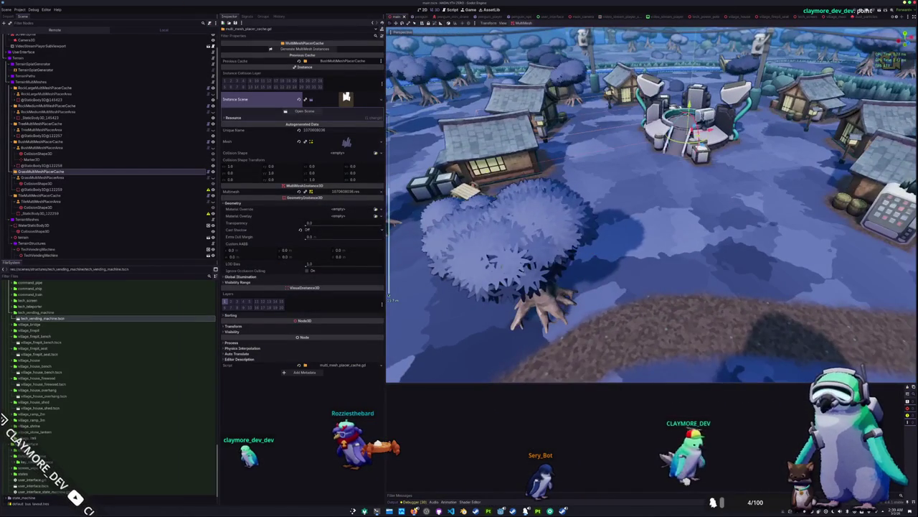
pyautogui.scroll(-5, 695, 226)
pyautogui.scroll(-3, 543, 198)
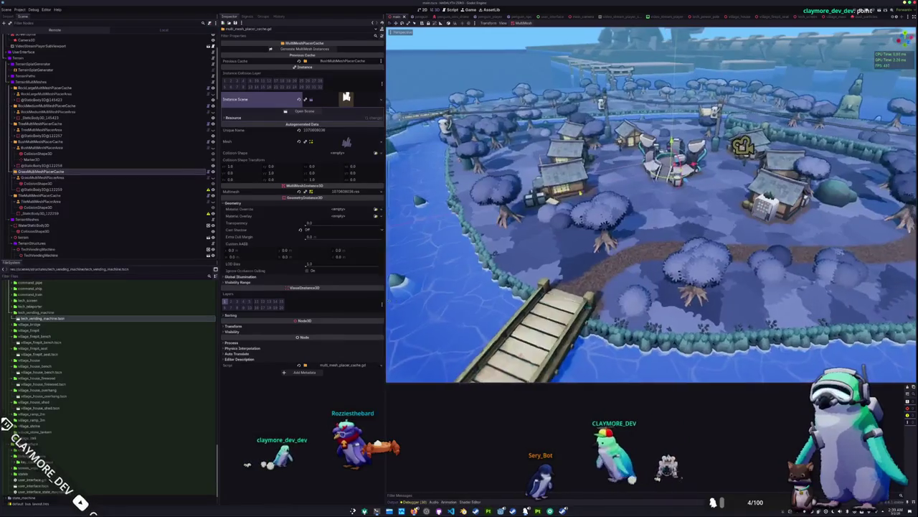
pyautogui.scroll(5, 543, 198)
pyautogui.scroll(5, 543, 198)
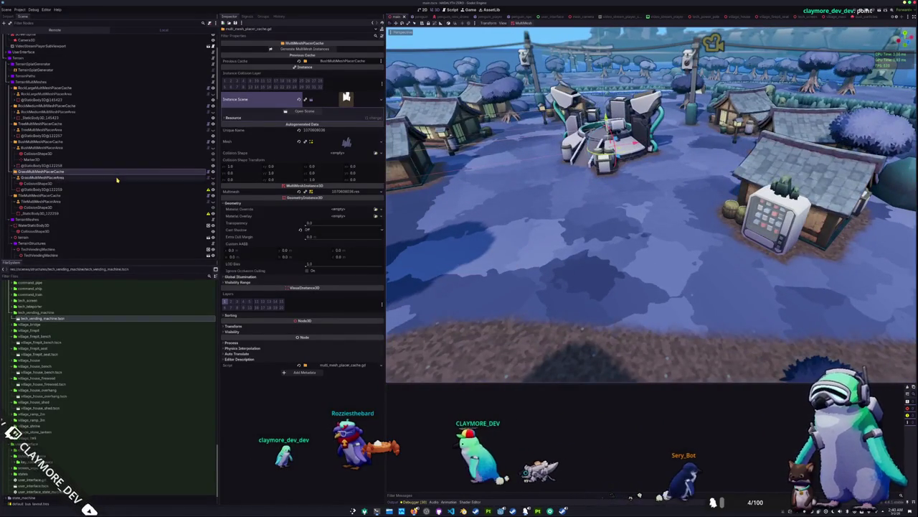
pyautogui.click(117, 178)
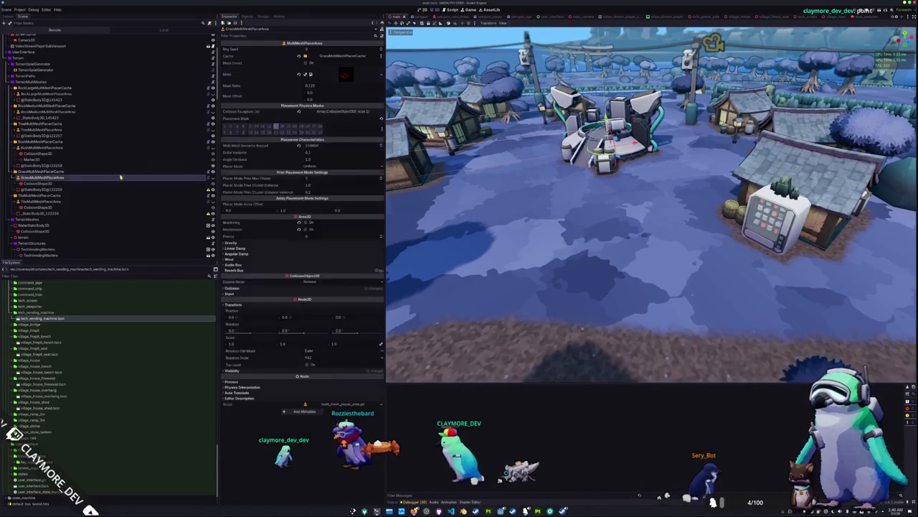
pyautogui.click(114, 172)
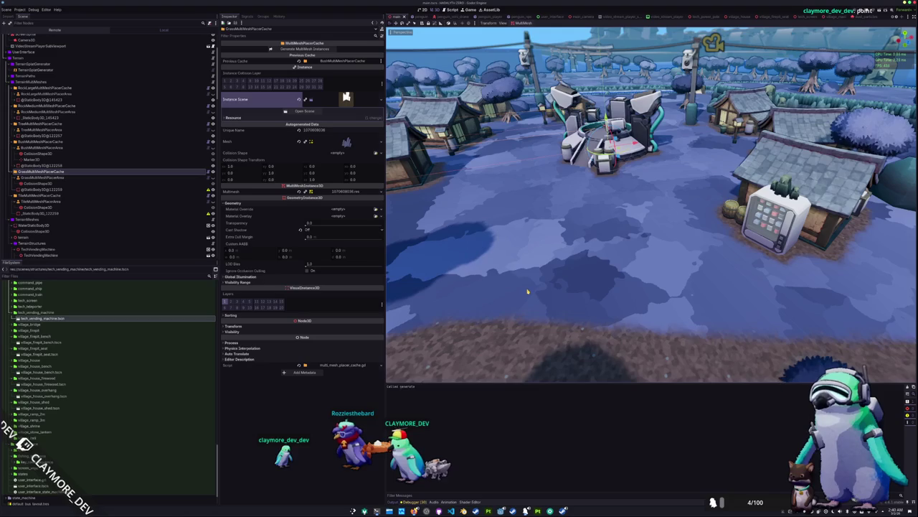
# Adjust the zoom again and select GrassMultiMeshPlacerArea to view its settings
pyautogui.scroll(-5, 529, 291)
pyautogui.scroll(5, 531, 289)
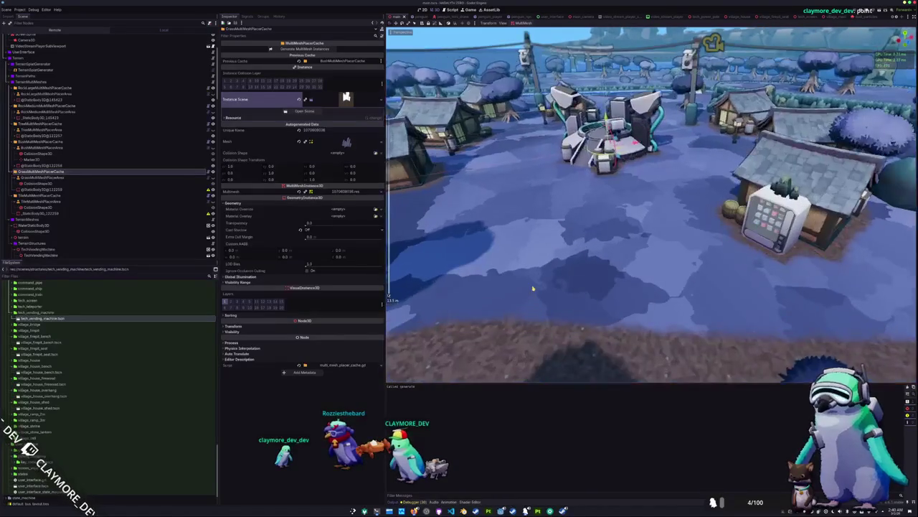
pyautogui.scroll(3, 533, 288)
pyautogui.scroll(-3, 503, 280)
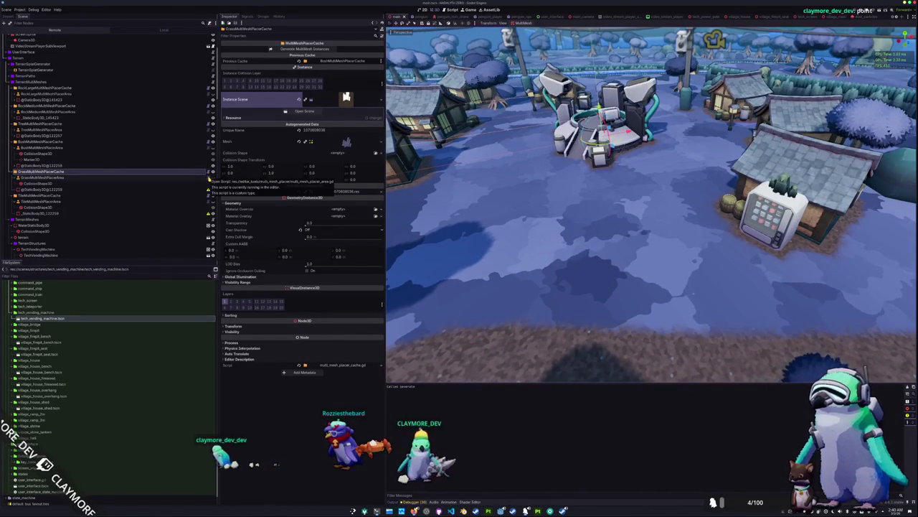
pyautogui.click(172, 177)
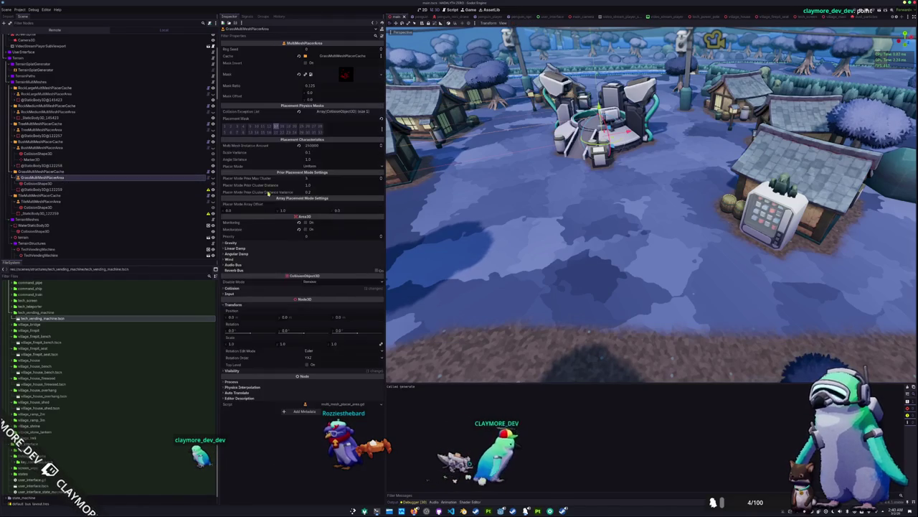
pyautogui.scroll(-5, 411, 207)
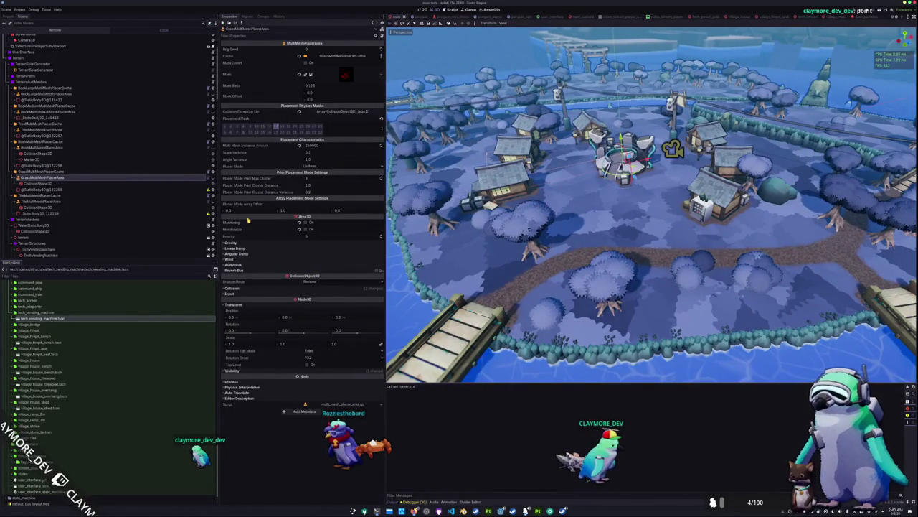
# Review the grass area's exceptions, red-dot mask and debugger warnings, then select TreeMultiMeshPlacerCache
pyautogui.click(330, 111)
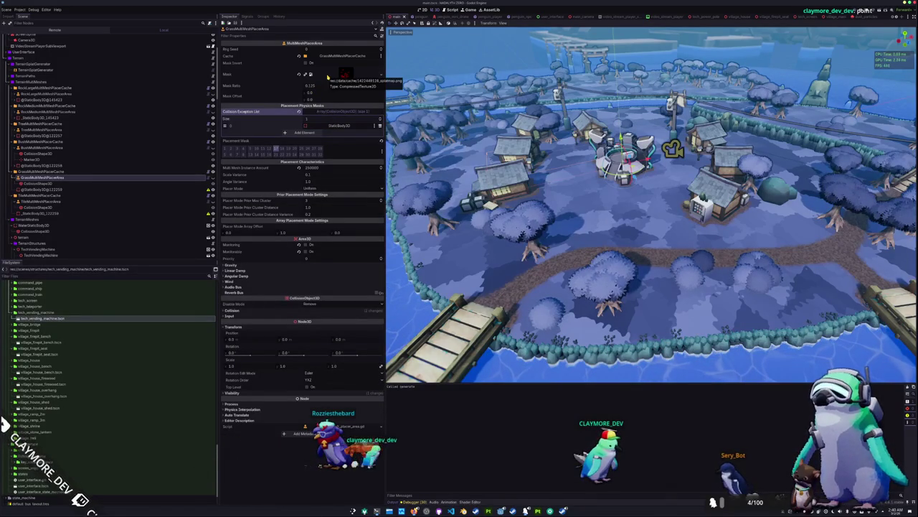
pyautogui.click(327, 76)
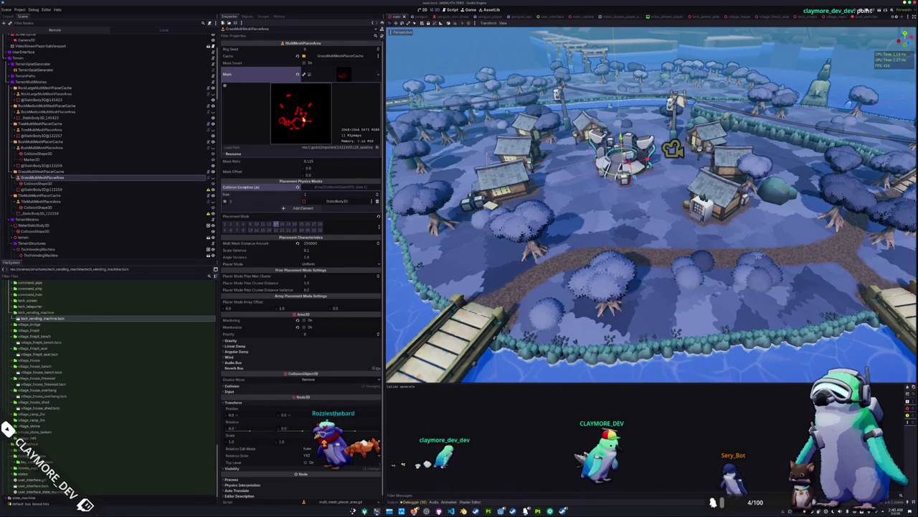
pyautogui.click(413, 501)
pyautogui.click(421, 333)
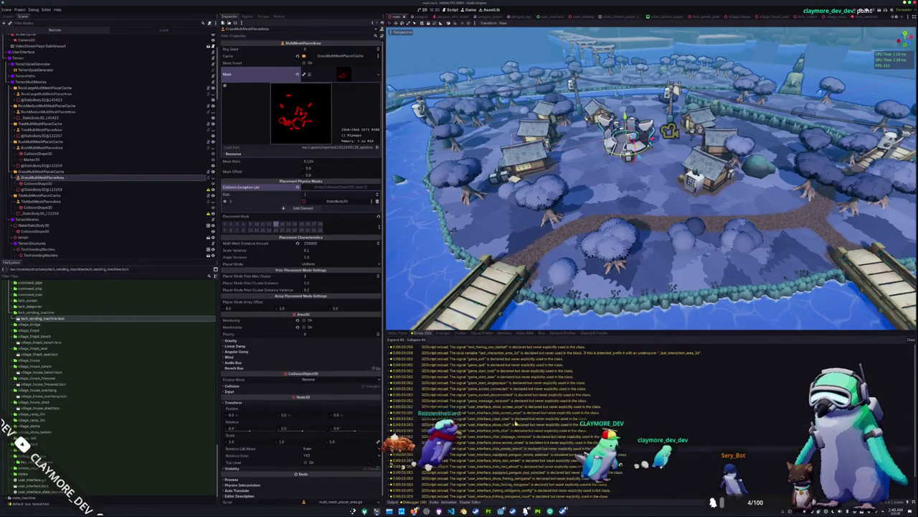
pyautogui.click(398, 502)
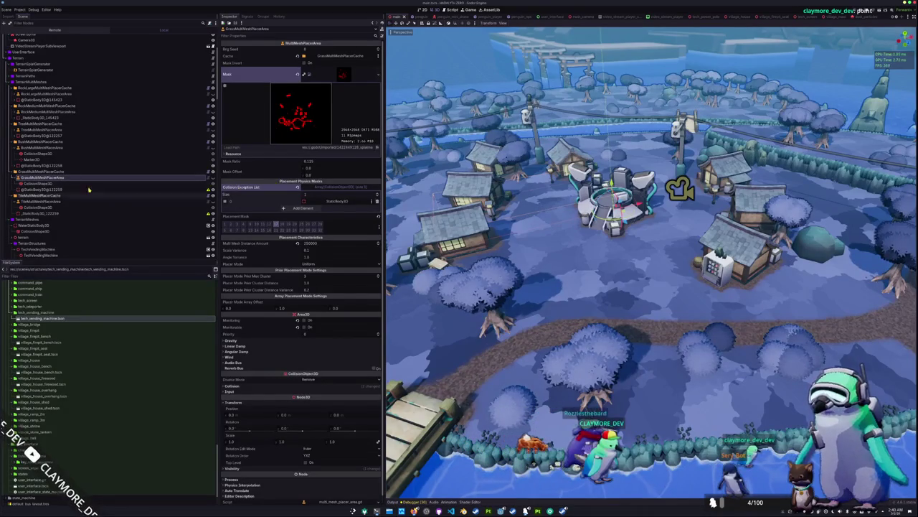
pyautogui.click(41, 195)
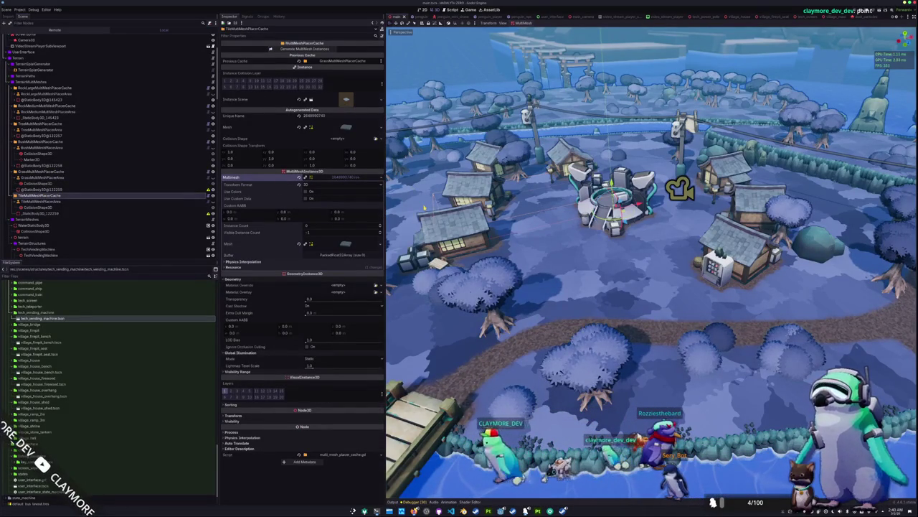
# Orbit the view across the village toward the vending machine, then reselect GrassMultiMeshPlacerArea
pyautogui.scroll(5, 438, 215)
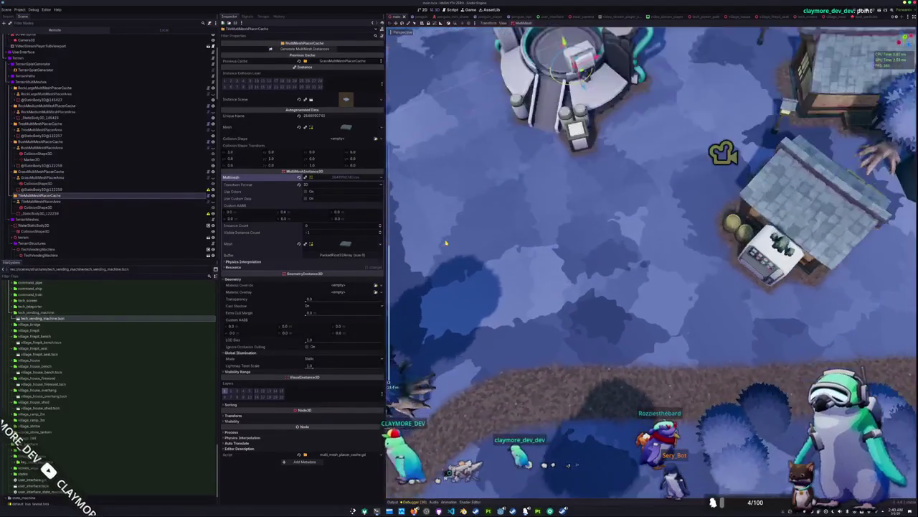
pyautogui.moveTo(446, 243)
pyautogui.mouseDown()
pyautogui.moveTo(502, 301)
pyautogui.moveTo(523, 262)
pyautogui.mouseUp()
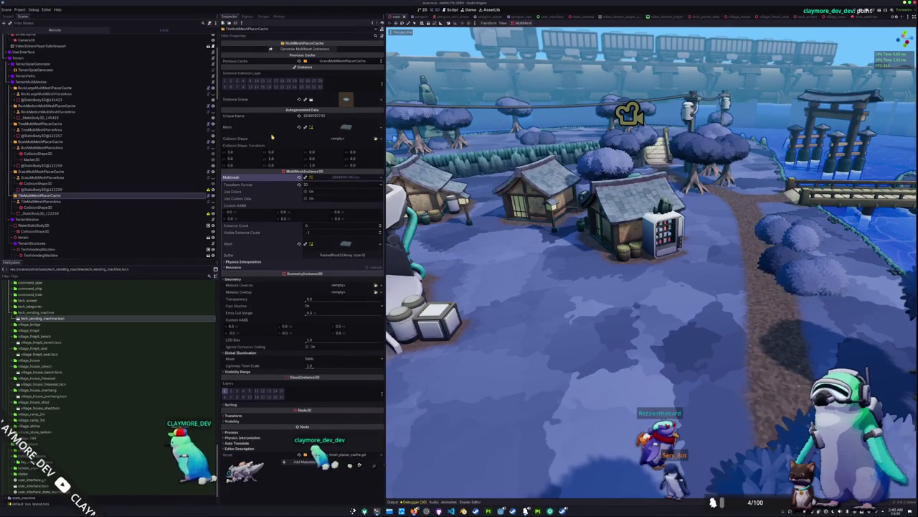
pyautogui.click(44, 202)
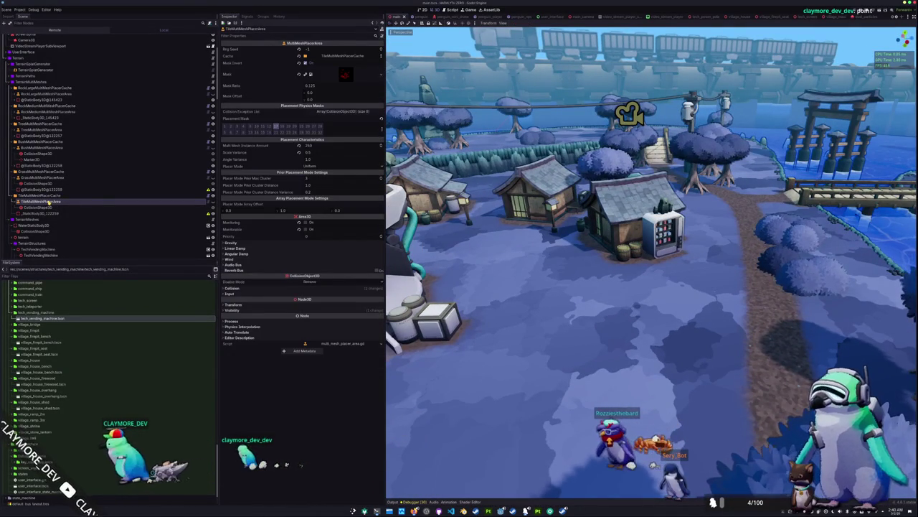
pyautogui.click(45, 178)
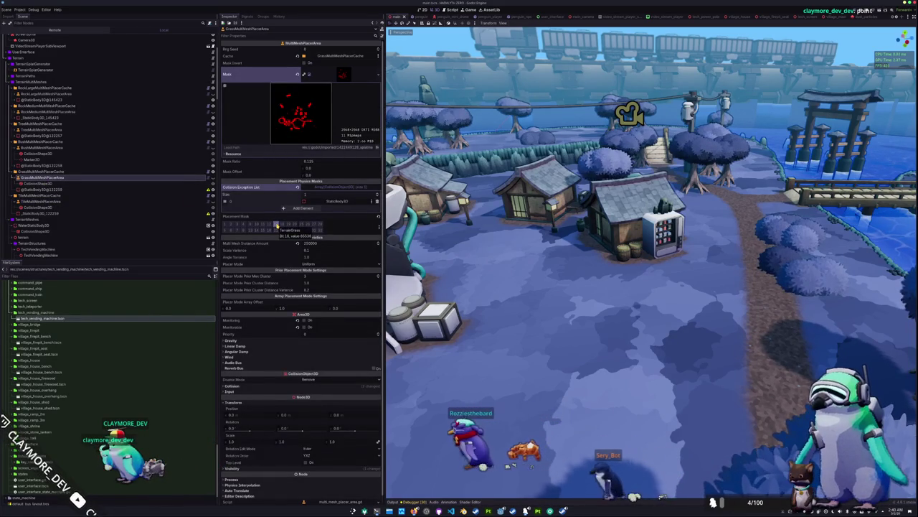
pyautogui.scroll(3, 14, 135)
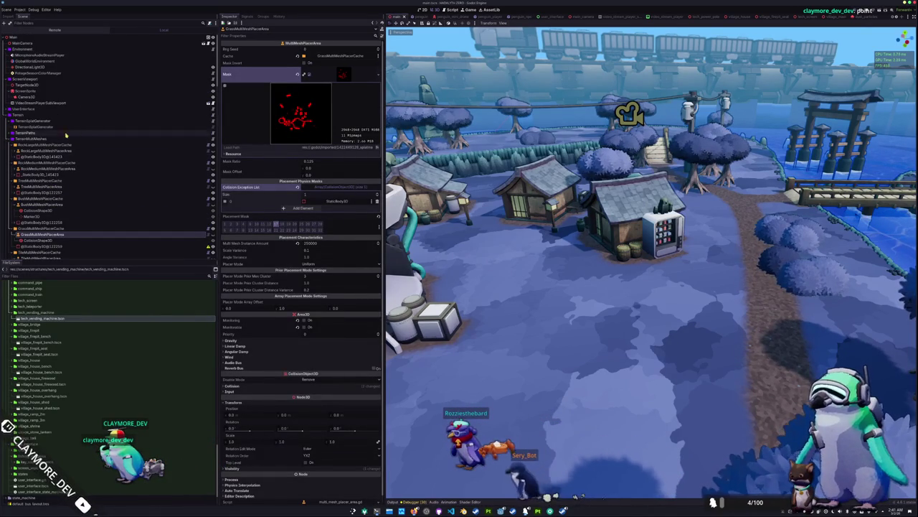
# Expand TerrainPaths and inspect the WaterStaticBody3D node's properties
pyautogui.click(10, 134)
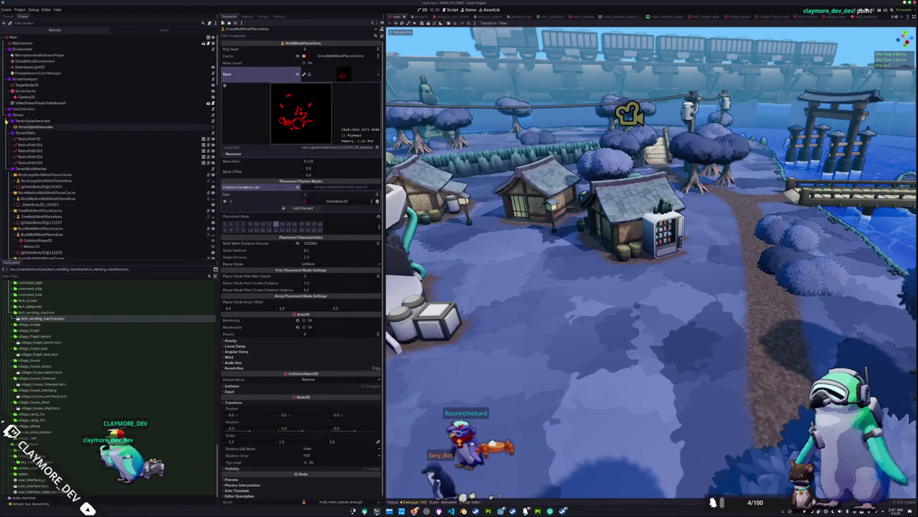
pyautogui.scroll(-5, 10, 148)
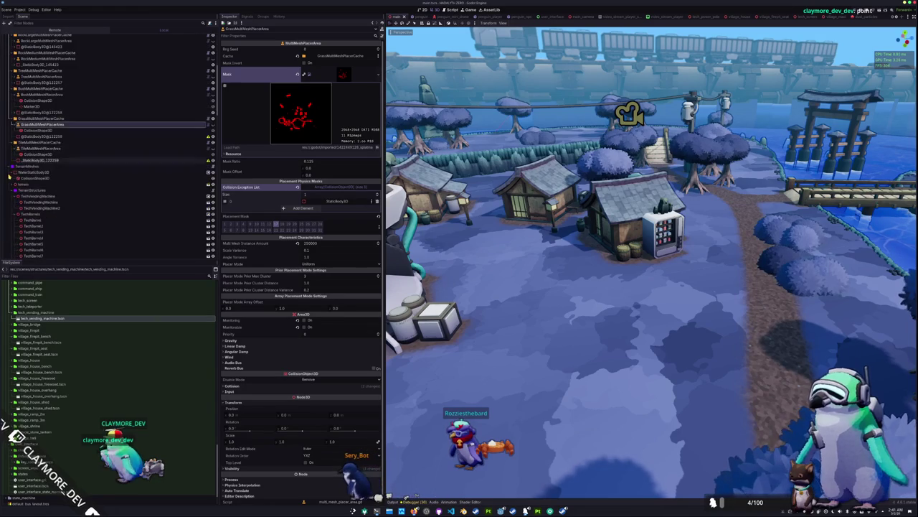
pyautogui.click(30, 172)
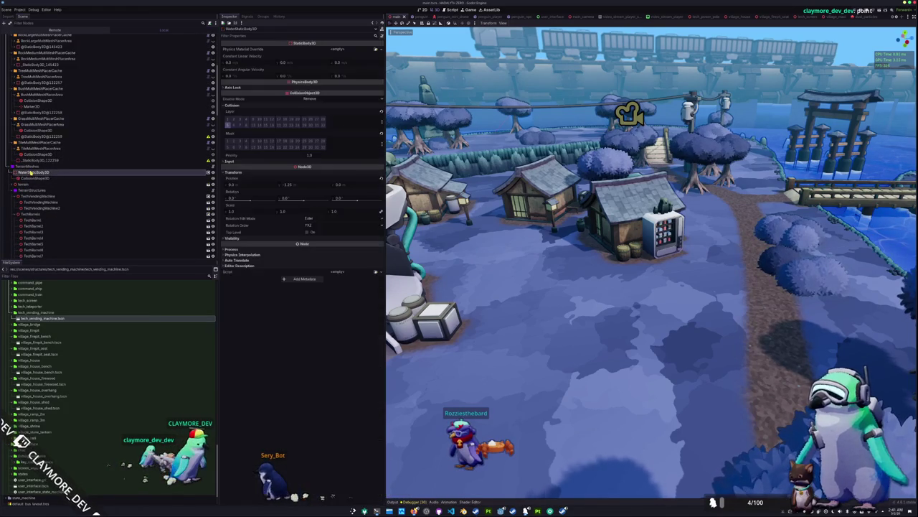
# Select the StaticBody3D under terrain_islands_col to view its collision layers
pyautogui.scroll(-12, 29, 190)
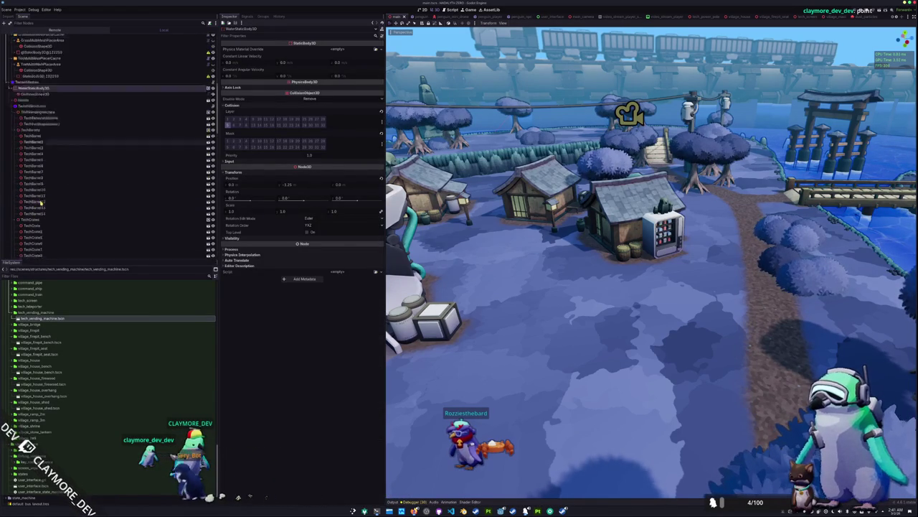
pyautogui.scroll(-10, 40, 206)
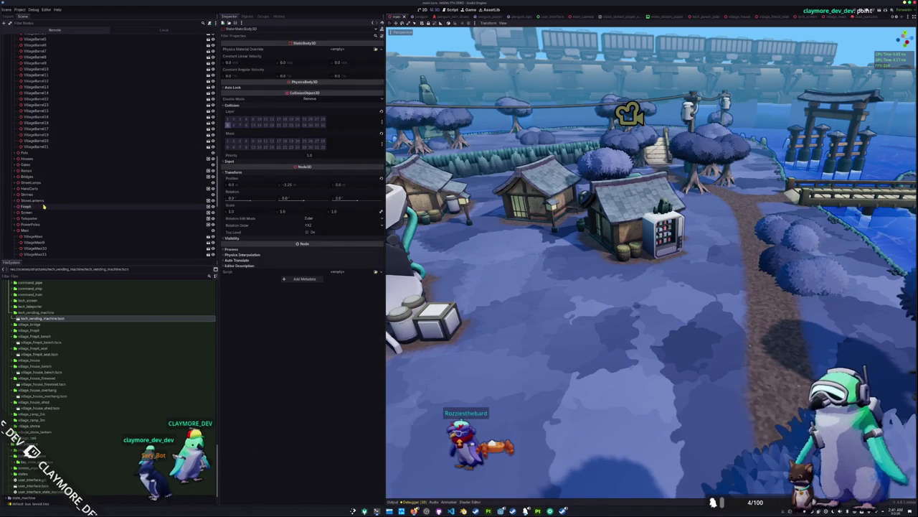
pyautogui.scroll(10, 44, 206)
pyautogui.scroll(12, 43, 184)
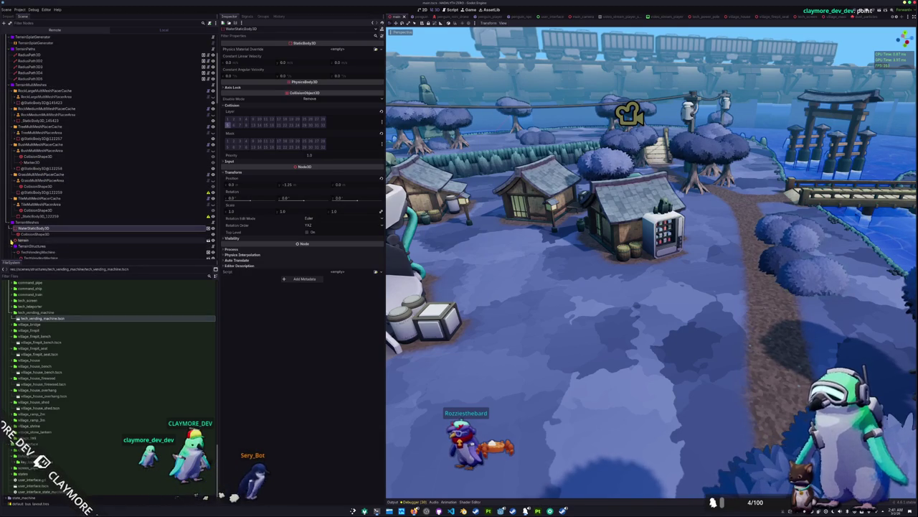
pyautogui.scroll(-3, 19, 233)
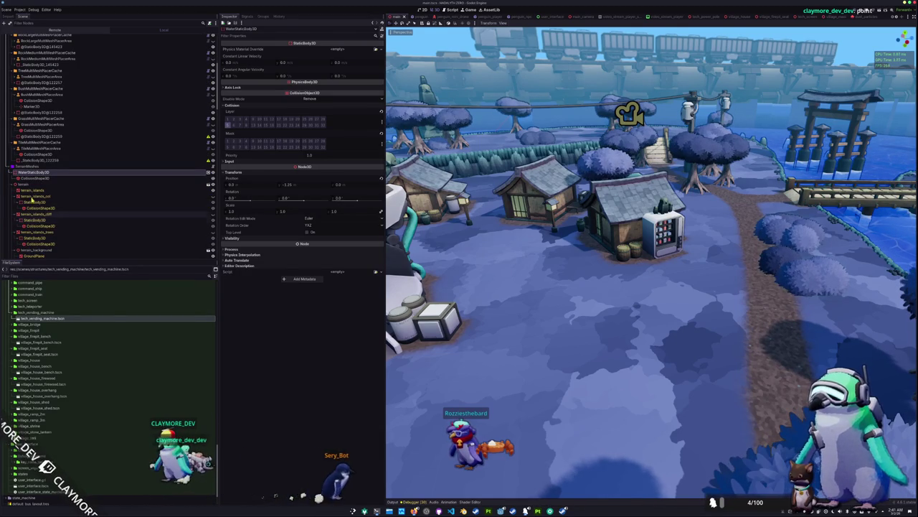
pyautogui.click(32, 202)
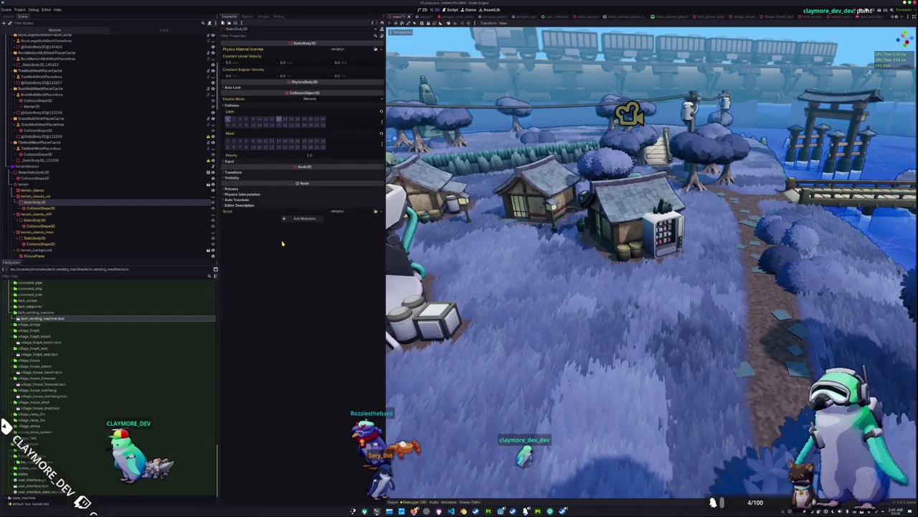
# Zoom in on the vending machine house in the grass and save the village scene
pyautogui.scroll(-5, 516, 281)
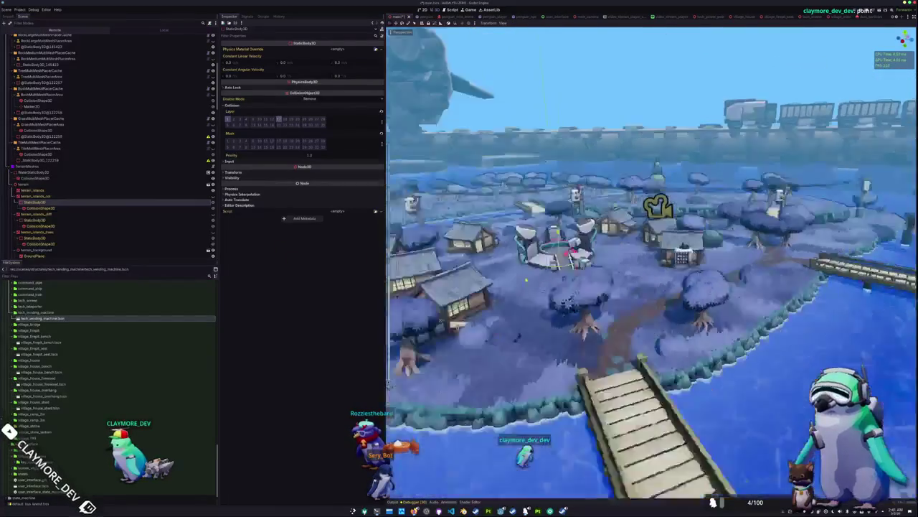
pyautogui.scroll(3, 524, 282)
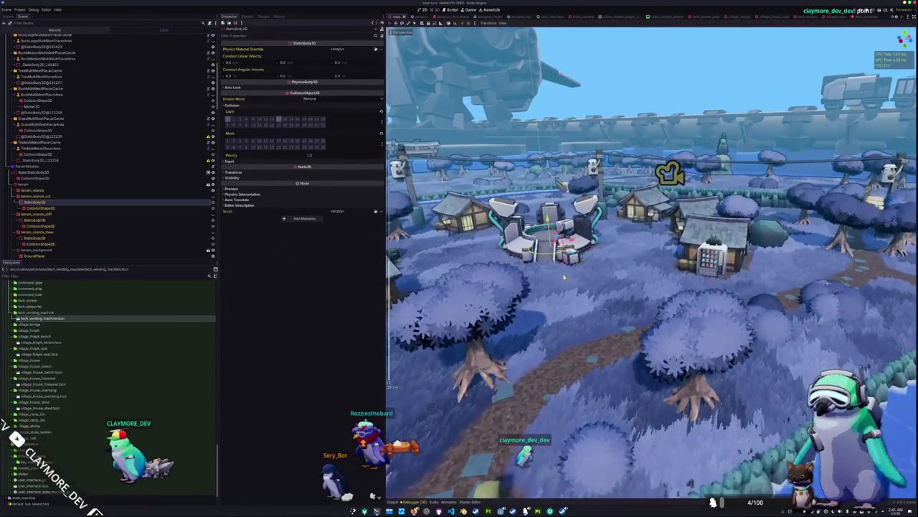
pyautogui.scroll(5, 565, 277)
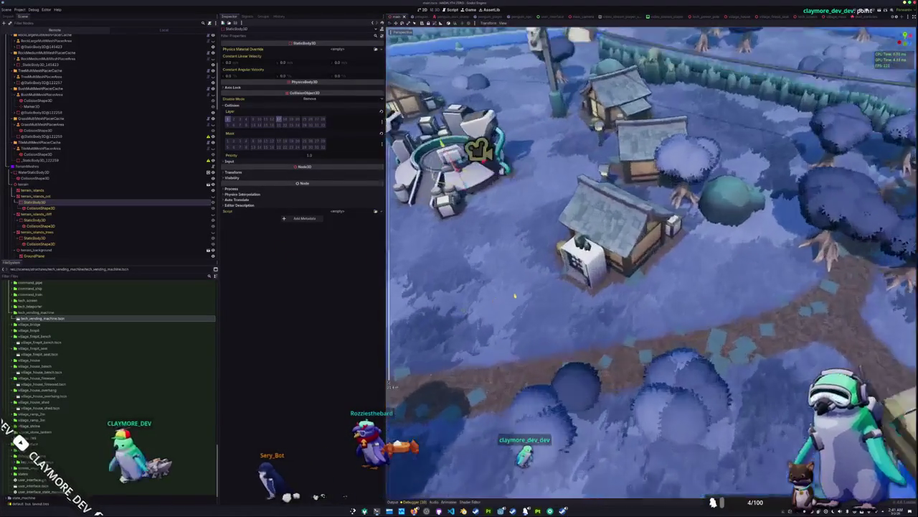
pyautogui.hotkey('ctrl', 's')
# Orbit the view across the village, save again, and select the WaterPlane node
pyautogui.scroll(-5, 514, 293)
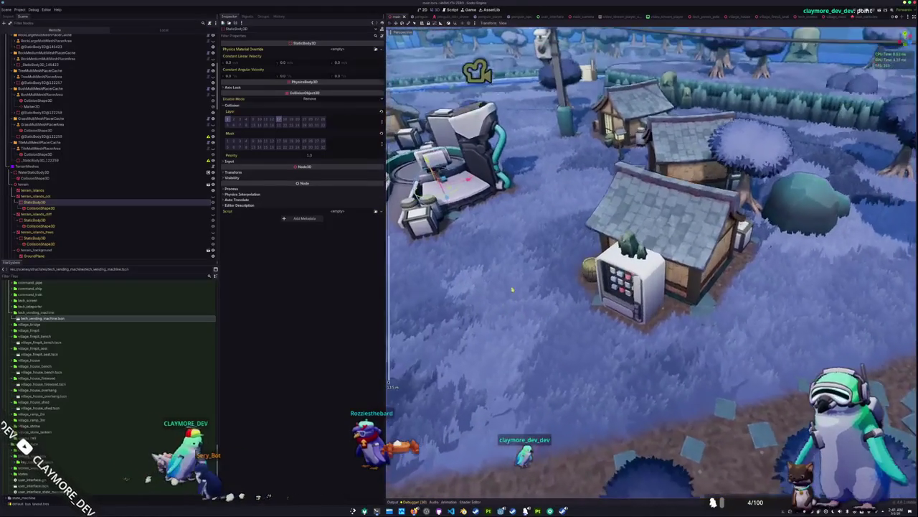
pyautogui.scroll(-2, 512, 293)
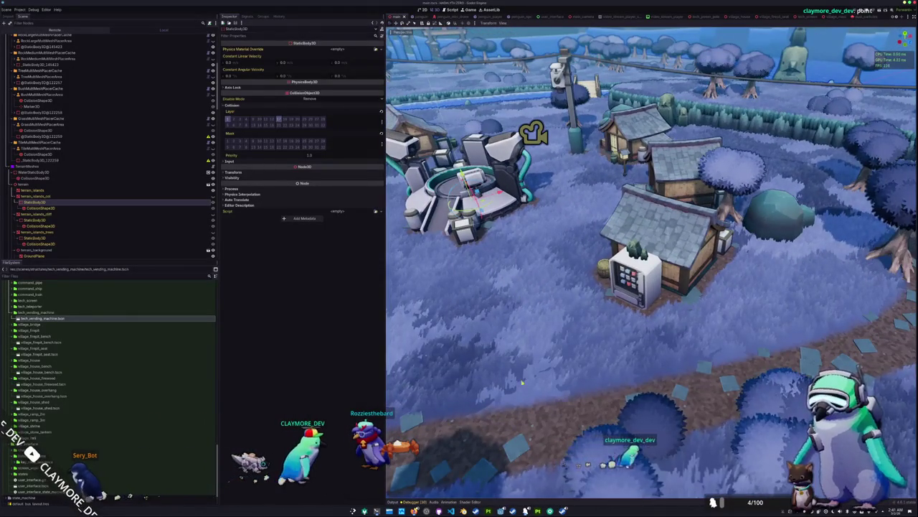
pyautogui.scroll(6, 522, 382)
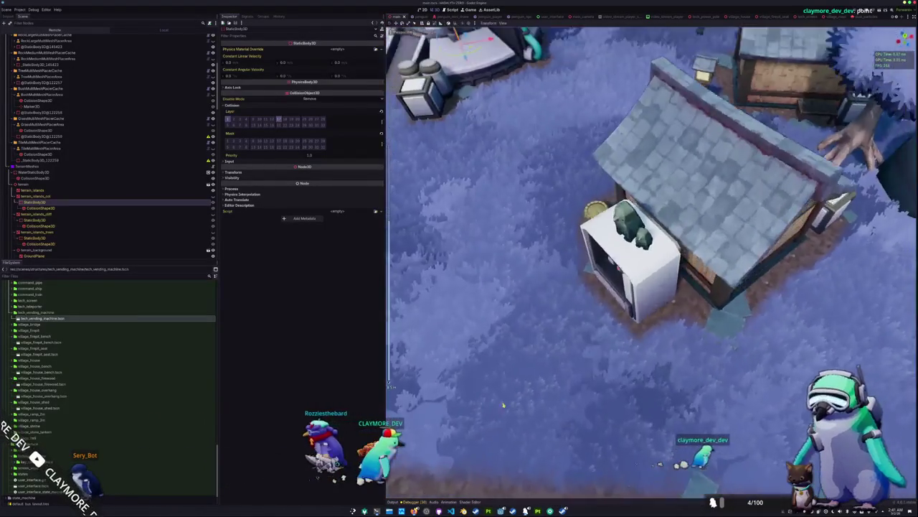
pyautogui.moveTo(503, 406)
pyautogui.mouseDown()
pyautogui.moveTo(456, 353)
pyautogui.moveTo(503, 371)
pyautogui.mouseUp()
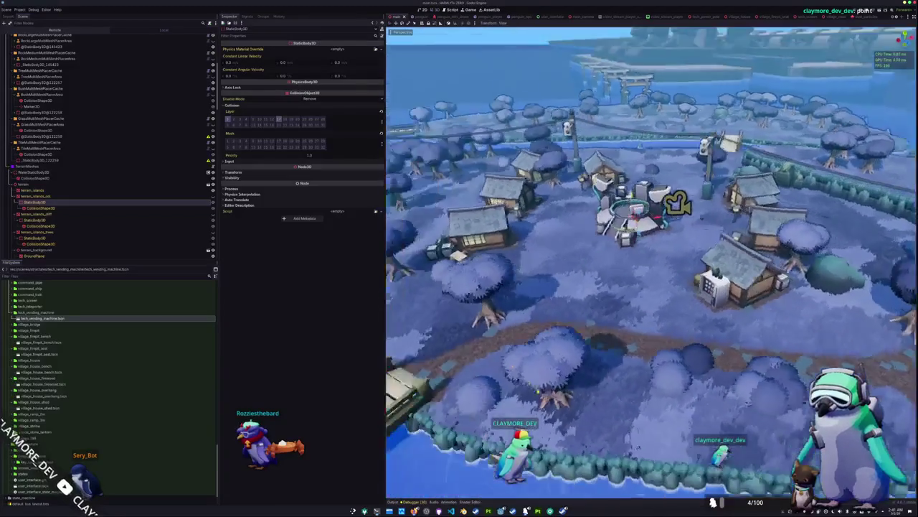
pyautogui.hotkey('ctrl', 's')
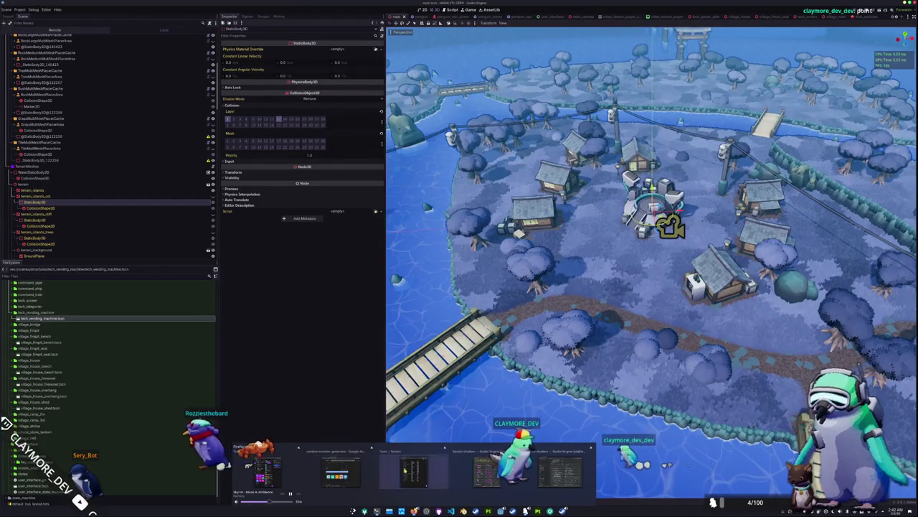
pyautogui.click(33, 254)
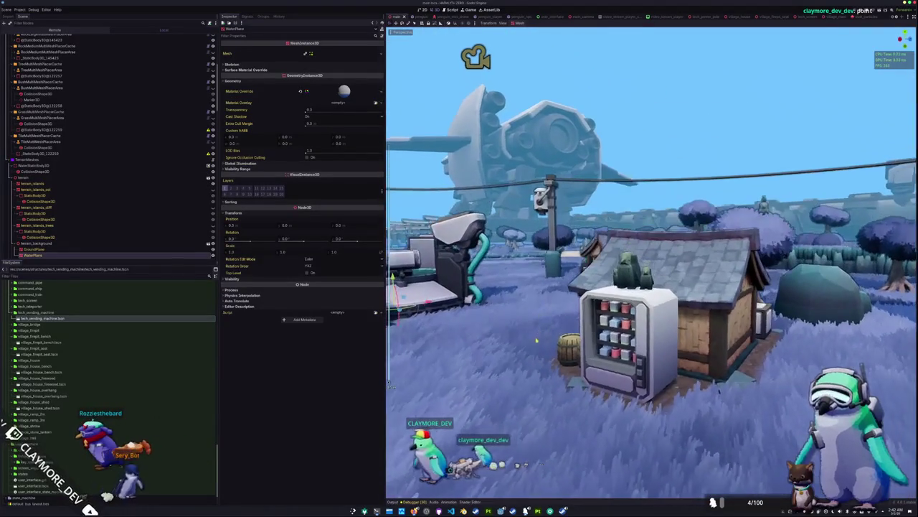
# Capture a Spectacle region screenshot of the vending machine to the clipboard, then close the preview
pyautogui.press('super+shift+s')
pyautogui.moveTo(560, 233); pyautogui.dragTo(694, 420)
pyautogui.press('Return')
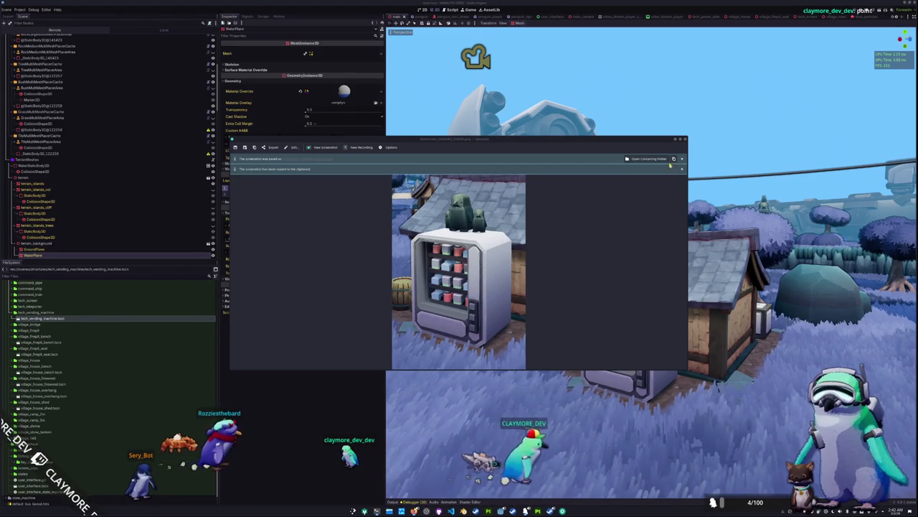
pyautogui.click(681, 139)
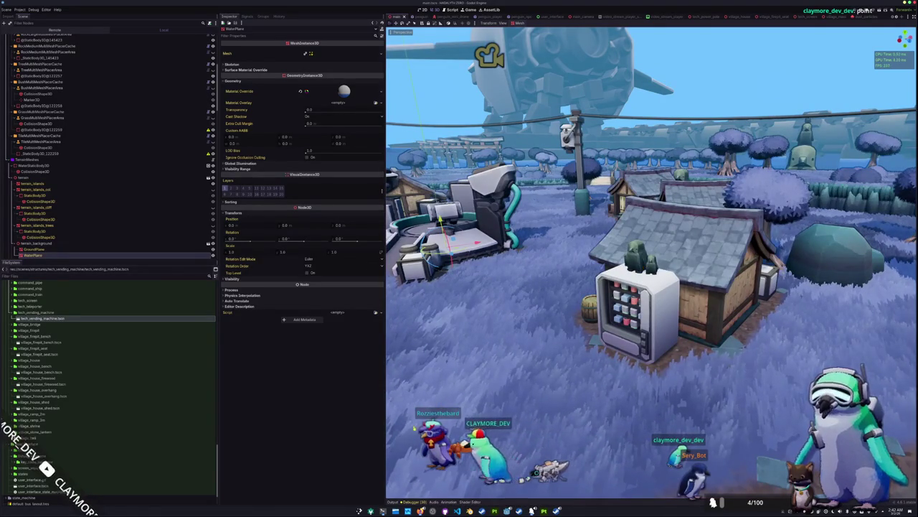
# Bring the Notion Tasks database forward and scroll through asset tasks like tech_vending_machine
pyautogui.moveTo(421, 511)
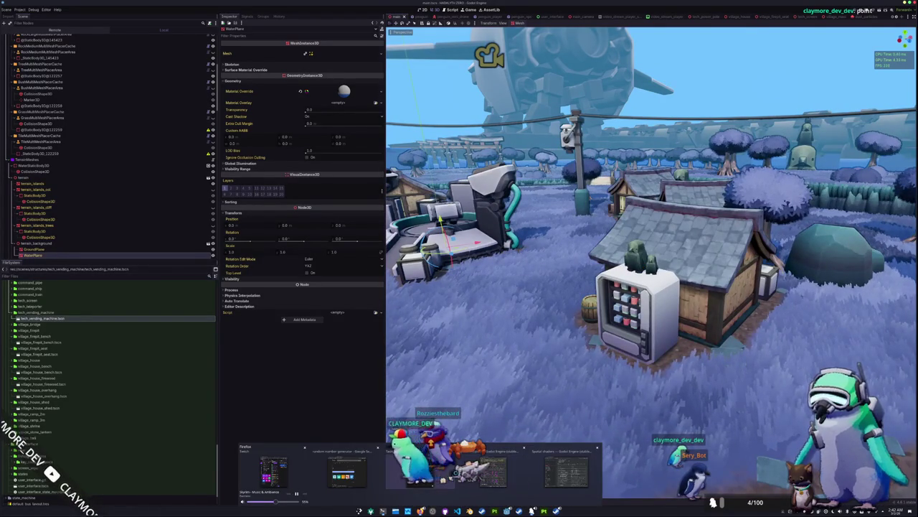
pyautogui.click(343, 472)
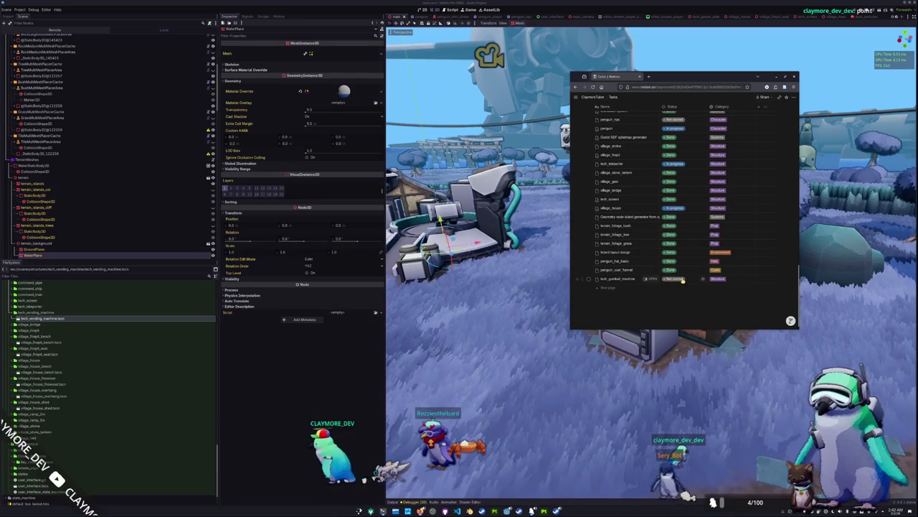
pyautogui.scroll(2, 657, 201)
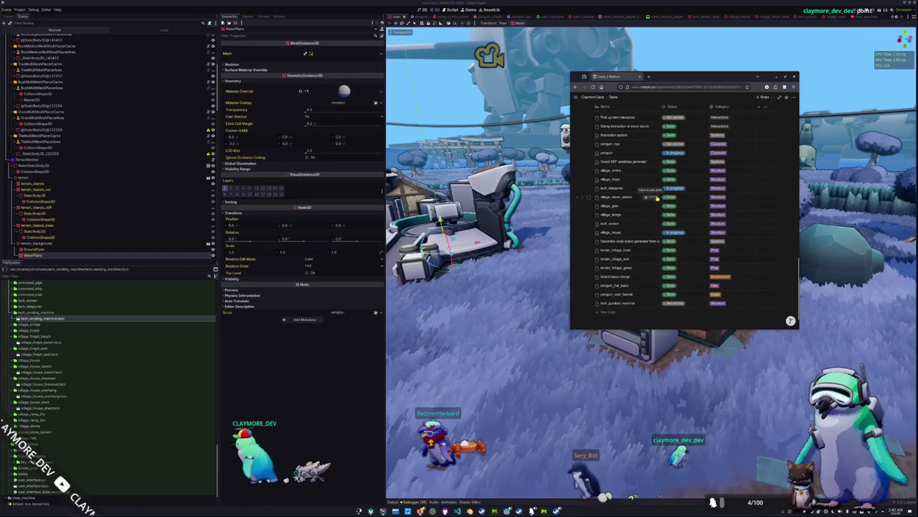
pyautogui.scroll(5, 655, 198)
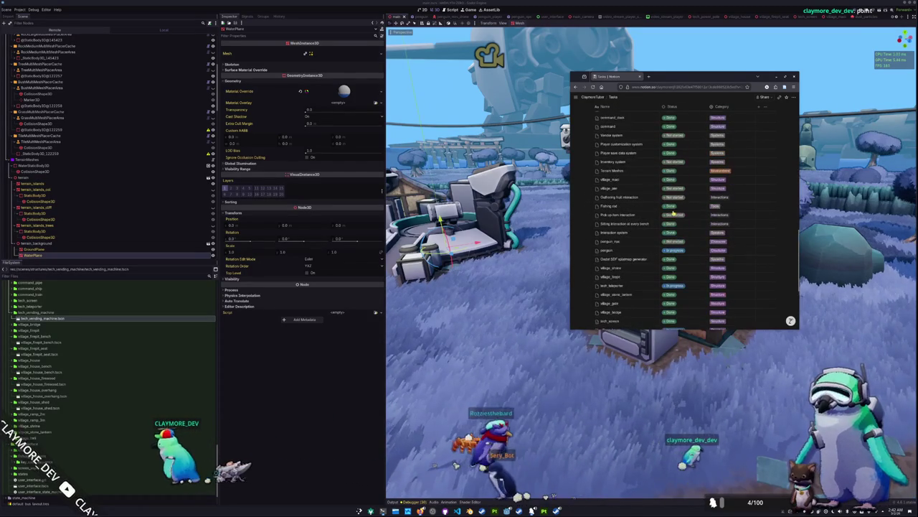
pyautogui.scroll(5, 674, 213)
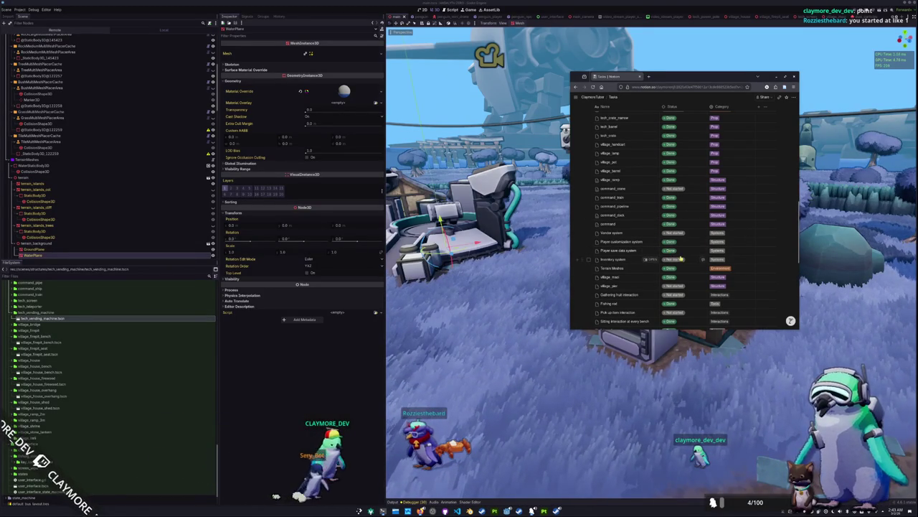
pyautogui.scroll(-5, 680, 258)
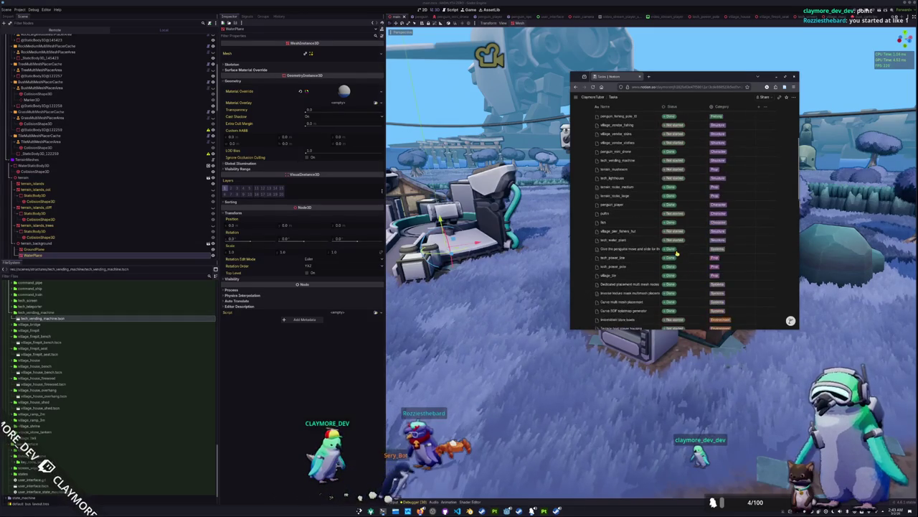
pyautogui.scroll(5, 676, 252)
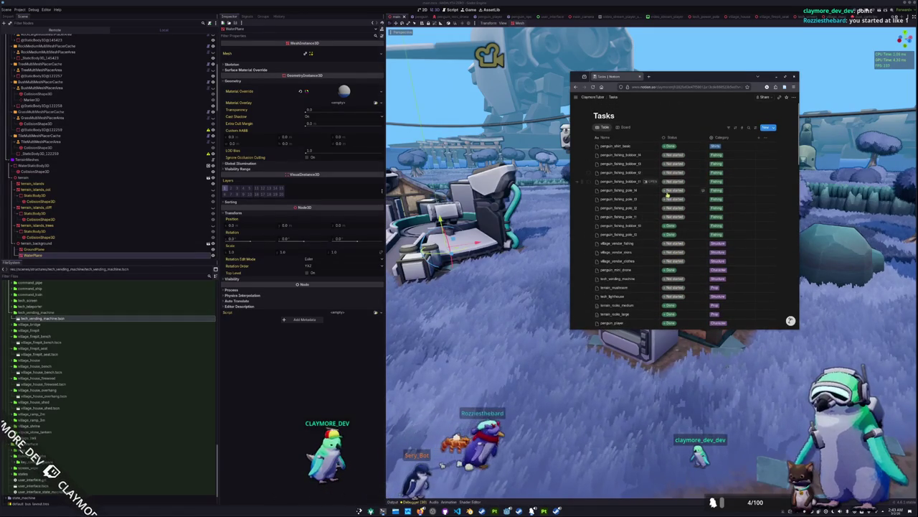
pyautogui.scroll(-2, 678, 245)
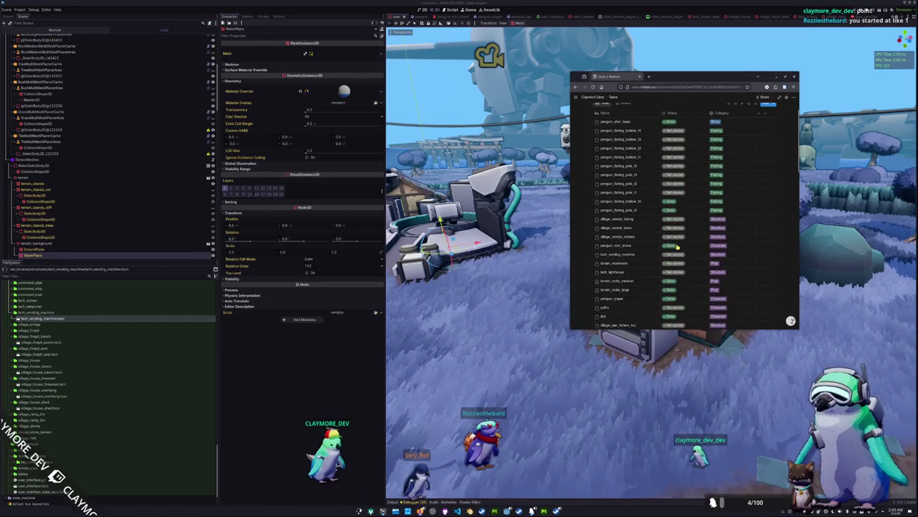
pyautogui.scroll(-5, 631, 258)
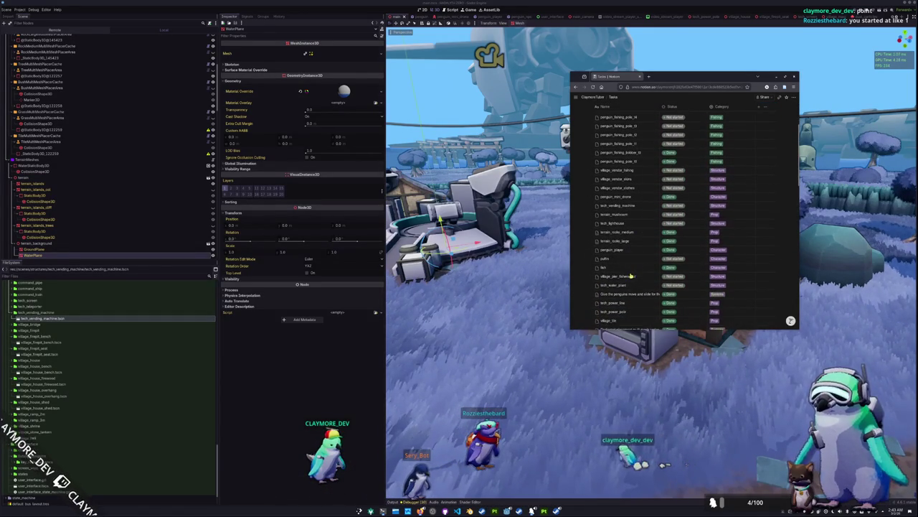
pyautogui.scroll(-5, 631, 274)
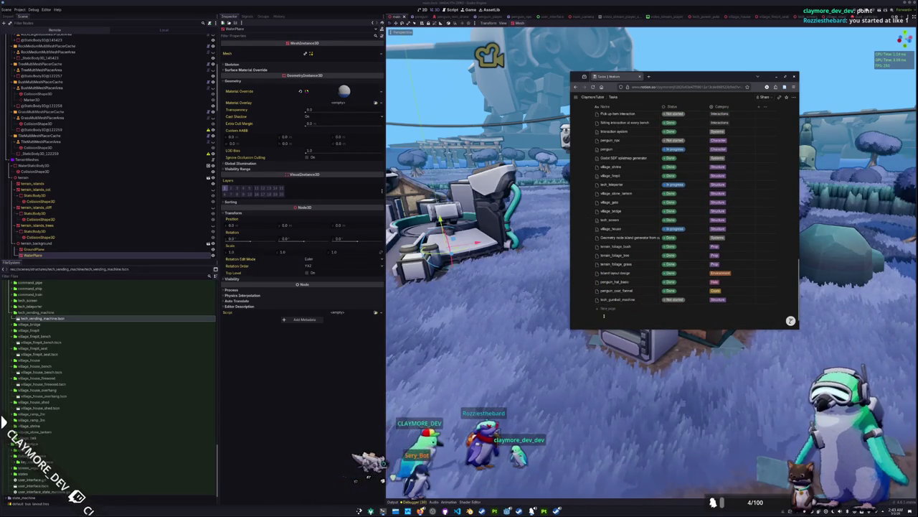
pyautogui.scroll(5, 631, 287)
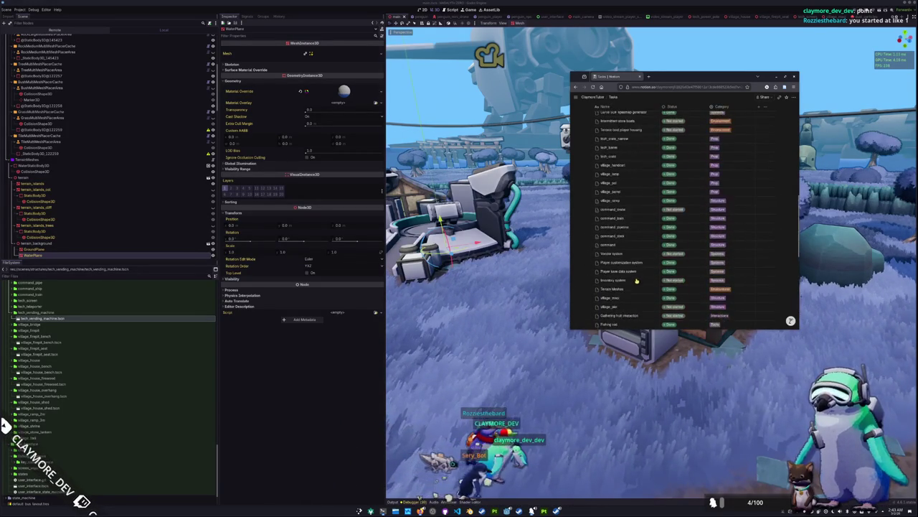
pyautogui.scroll(3, 639, 258)
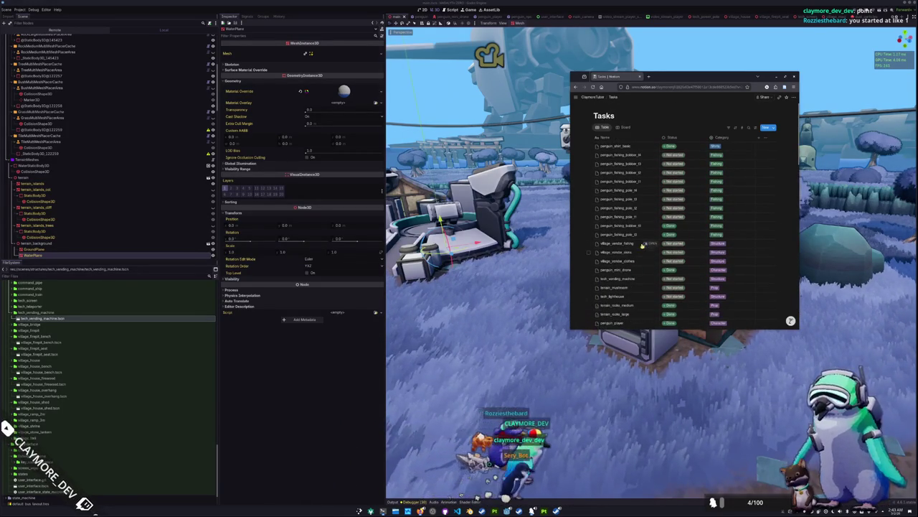
# Sort the Notion Tasks table by Name ascending
pyautogui.click(731, 127)
pyautogui.click(735, 128)
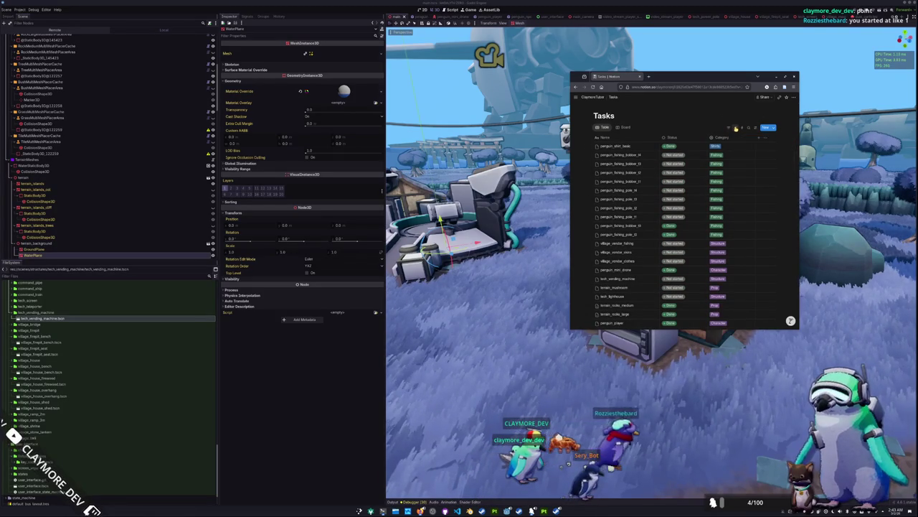
pyautogui.click(735, 129)
pyautogui.click(743, 147)
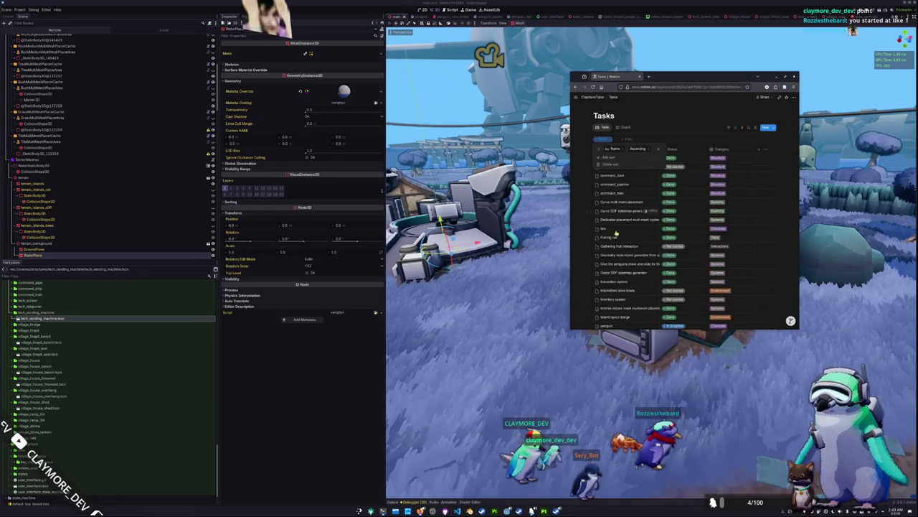
pyautogui.click(663, 148)
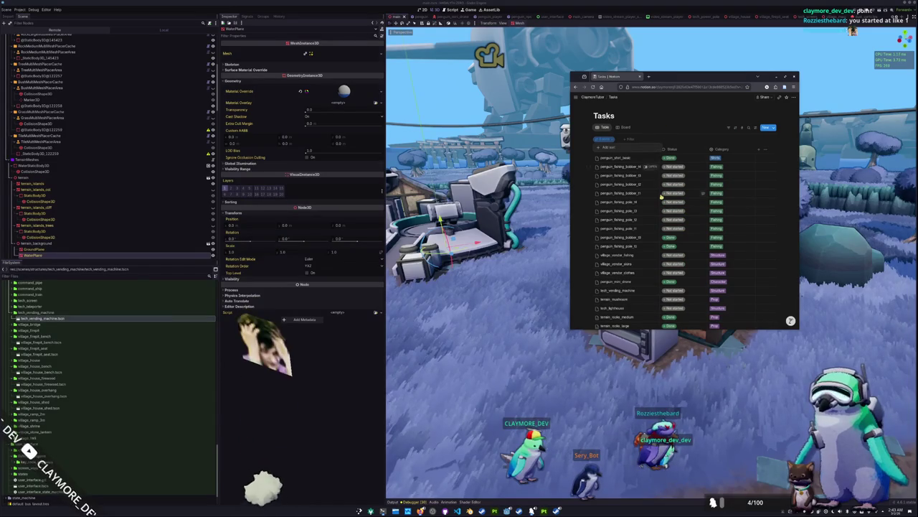
pyautogui.click(622, 148)
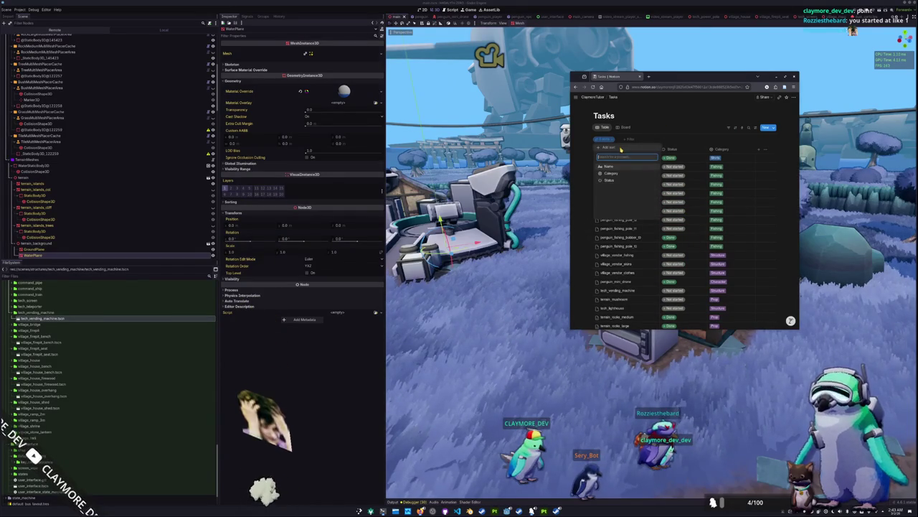
pyautogui.click(611, 168)
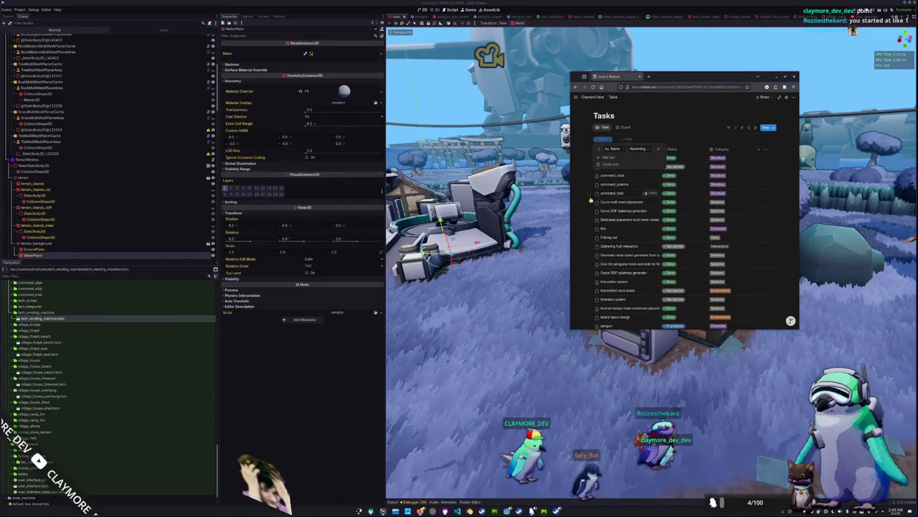
pyautogui.click(574, 246)
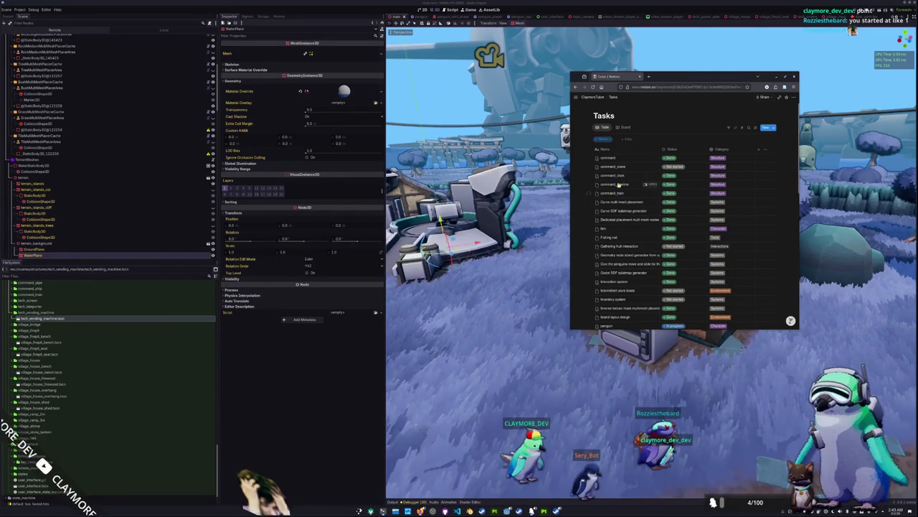
# Set tech_vending_machine's Status to Done
pyautogui.scroll(-10, 624, 215)
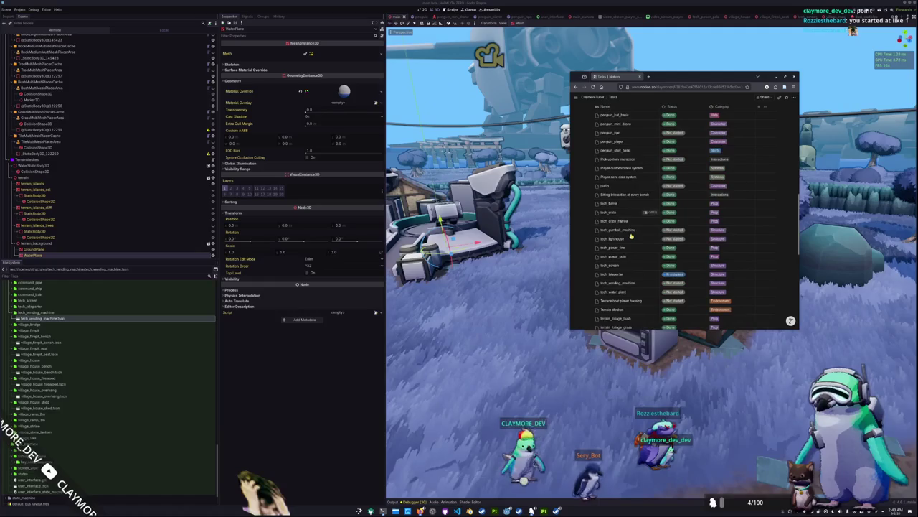
pyautogui.scroll(-2, 632, 235)
pyautogui.click(673, 235)
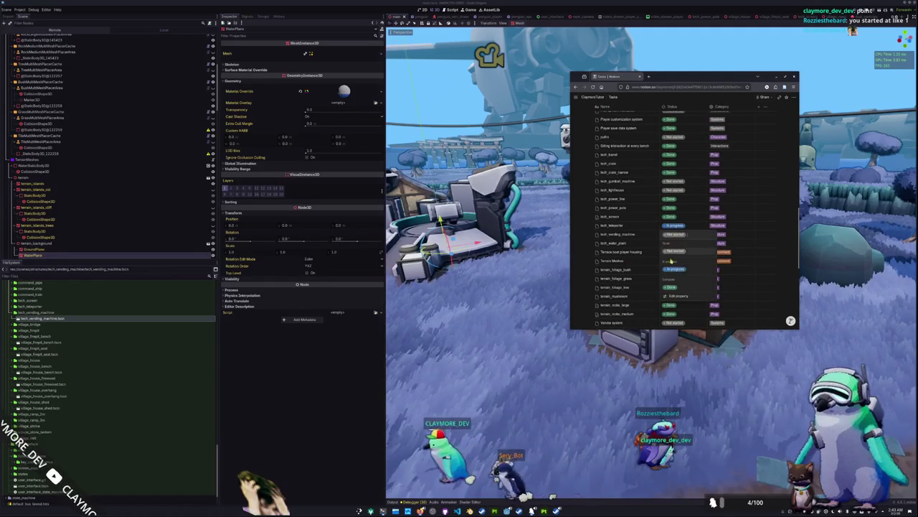
pyautogui.click(670, 287)
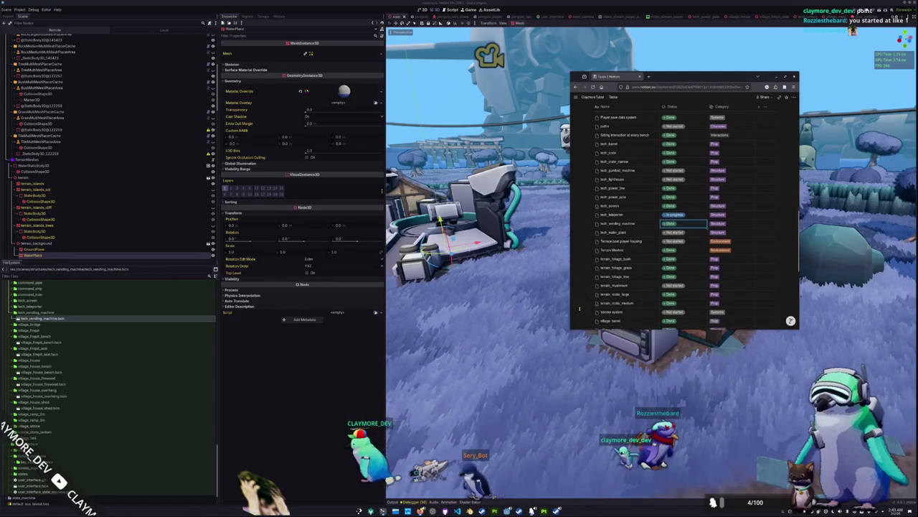
# Close the task list and orbit the Godot village view
pyautogui.click(312, 415)
pyautogui.moveTo(430, 359); pyautogui.dragTo(491, 353)
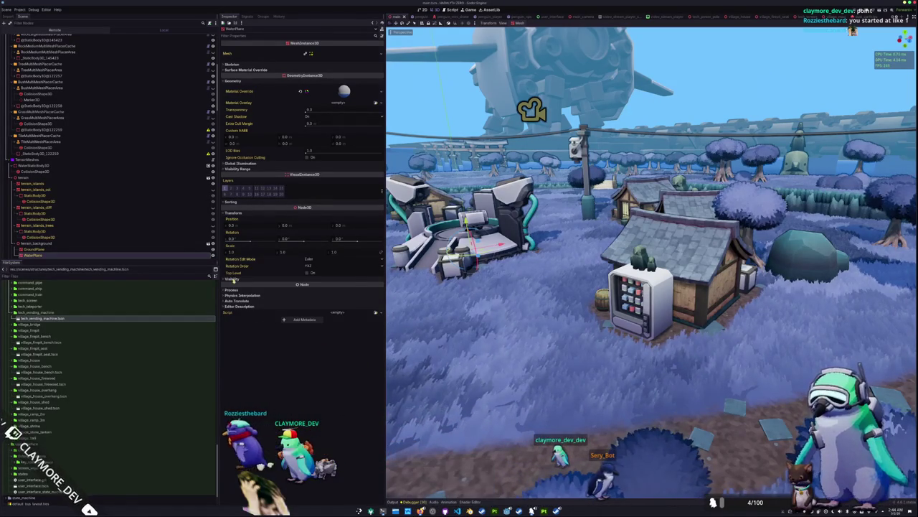
pyautogui.scroll(-5, 119, 231)
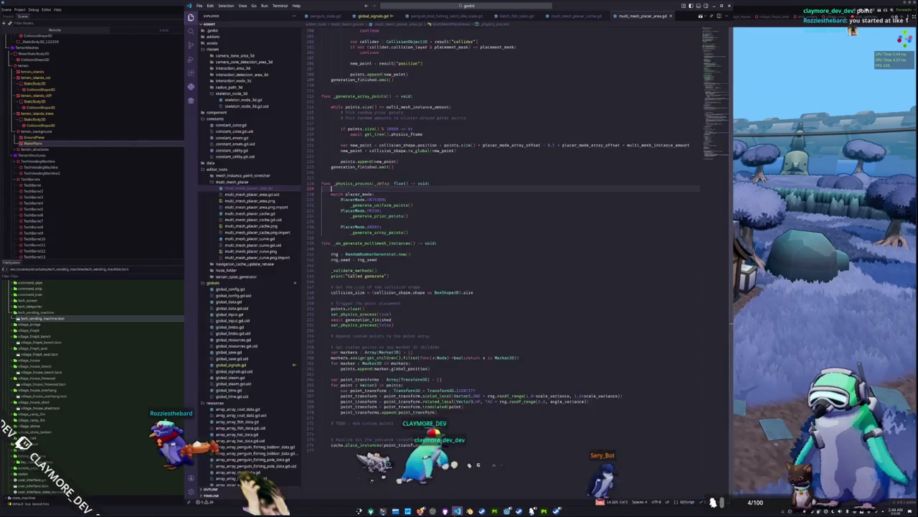
# In VS Code, open database_entry_interaction_node_3d.gd via quick search for 'interaction'
pyautogui.hotkey('alt', 'Tab')
pyautogui.click(452, 6)
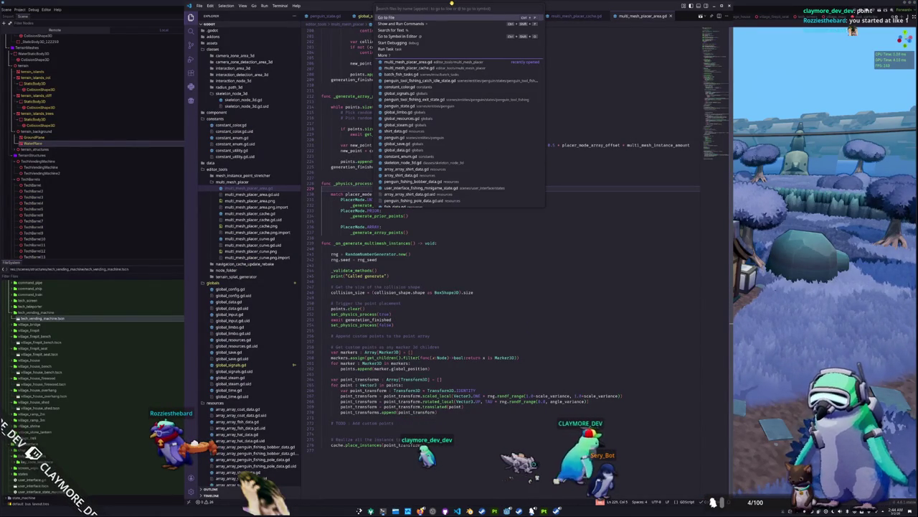
pyautogui.write('interaction')
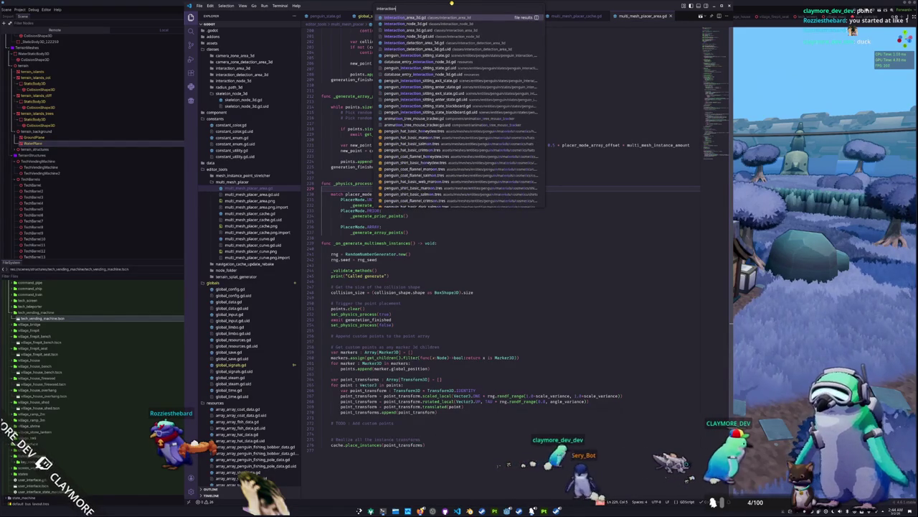
pyautogui.press('Down')
pyautogui.press('Down')
pyautogui.press('Down')
pyautogui.press('Down')
pyautogui.press('Down')
pyautogui.press('Down')
pyautogui.press('Return')
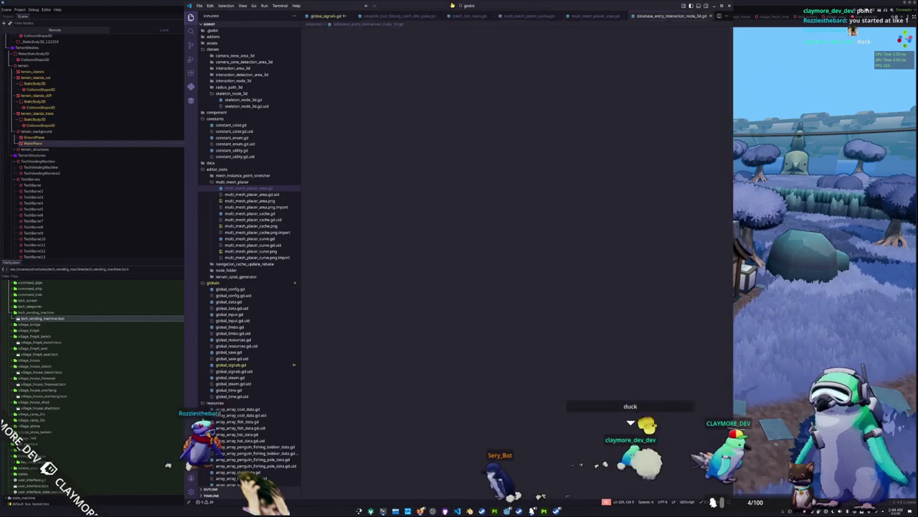
# Follow the InteractionNode3D definition through to the InteractionArea3D script
pyautogui.click(409, 51)
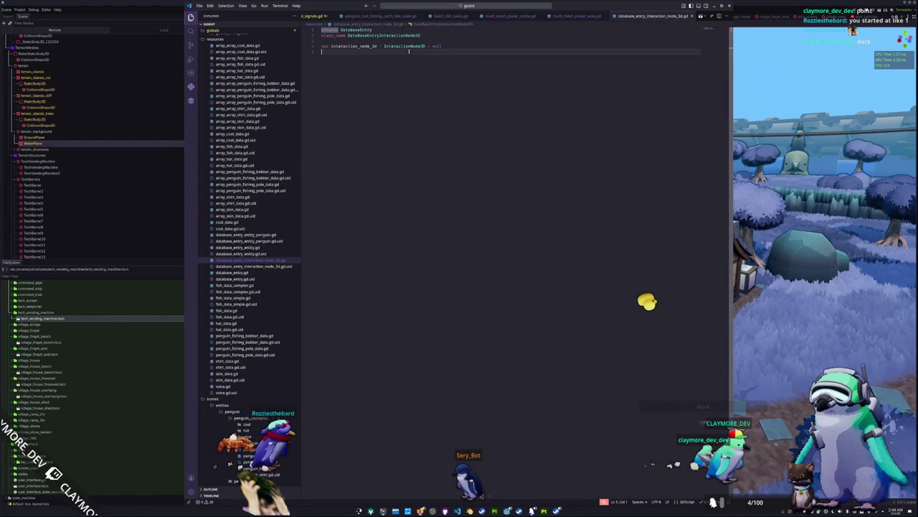
pyautogui.click(407, 47)
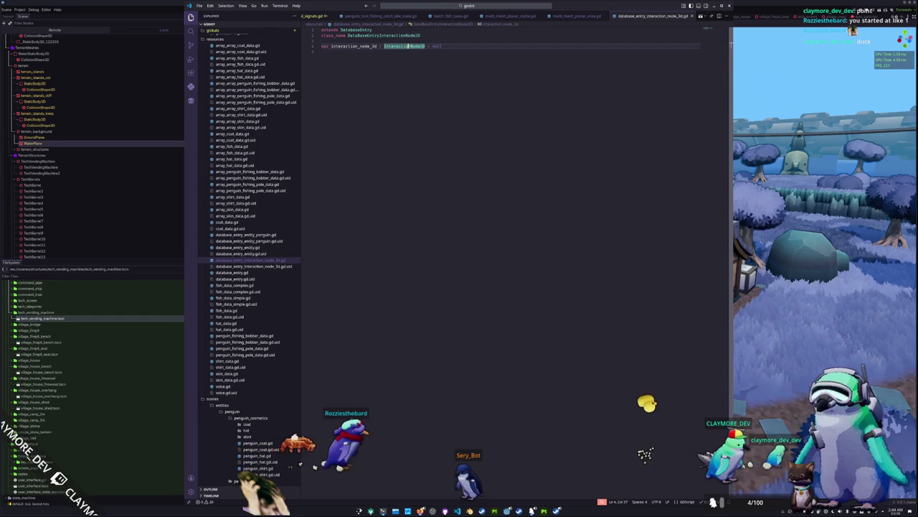
pyautogui.keyDown('ctrl'); pyautogui.click(406, 47); pyautogui.keyUp('ctrl')
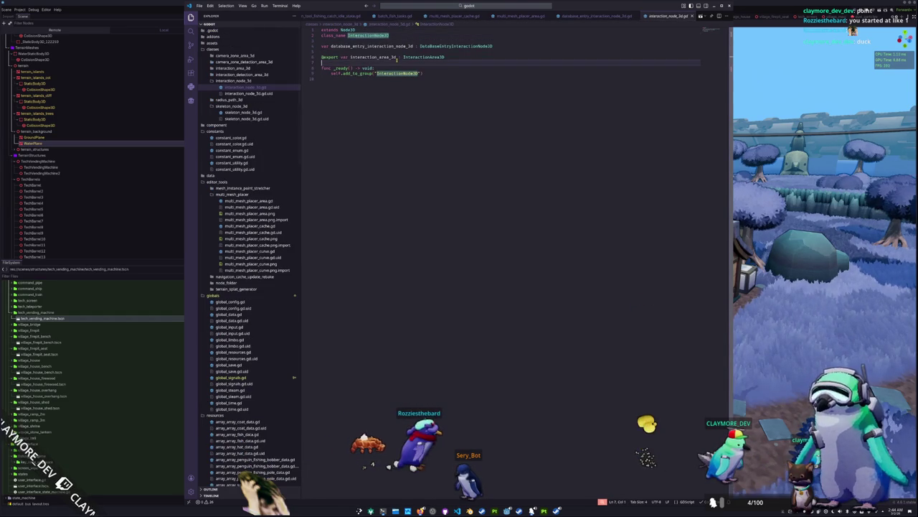
pyautogui.keyDown('ctrl'); pyautogui.click(416, 57); pyautogui.keyUp('ctrl')
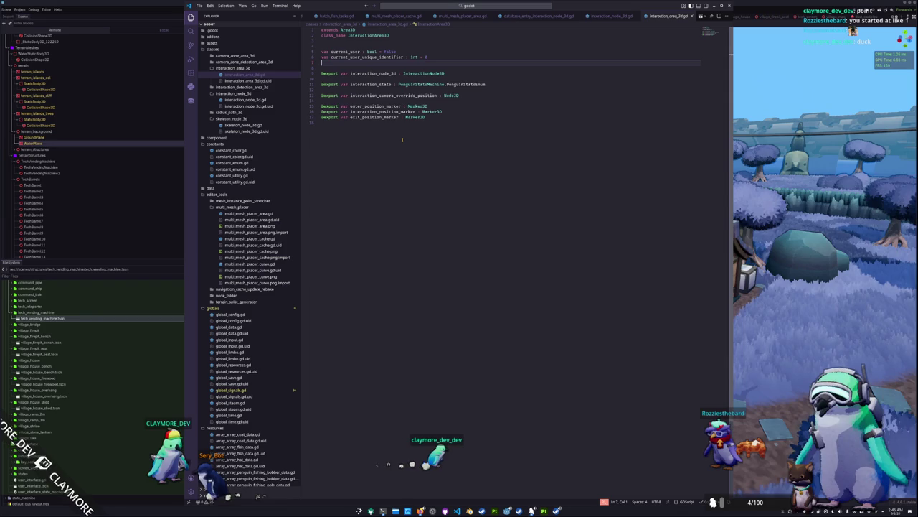
# Add 'var single_user : bool = true' above current_user in interaction_area_3d.gd
pyautogui.write('var ')
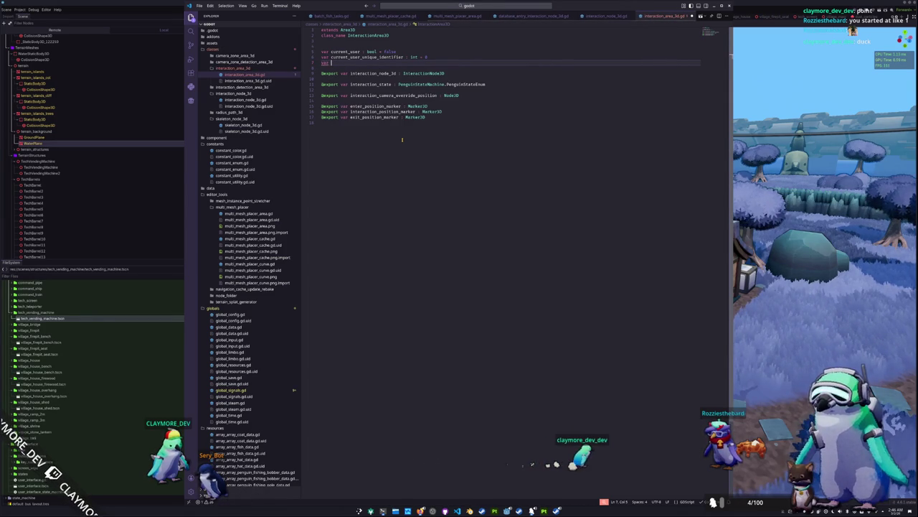
pyautogui.write('cam')
pyautogui.press('BackSpace')
pyautogui.press('BackSpace')
pyautogui.press('BackSpace')
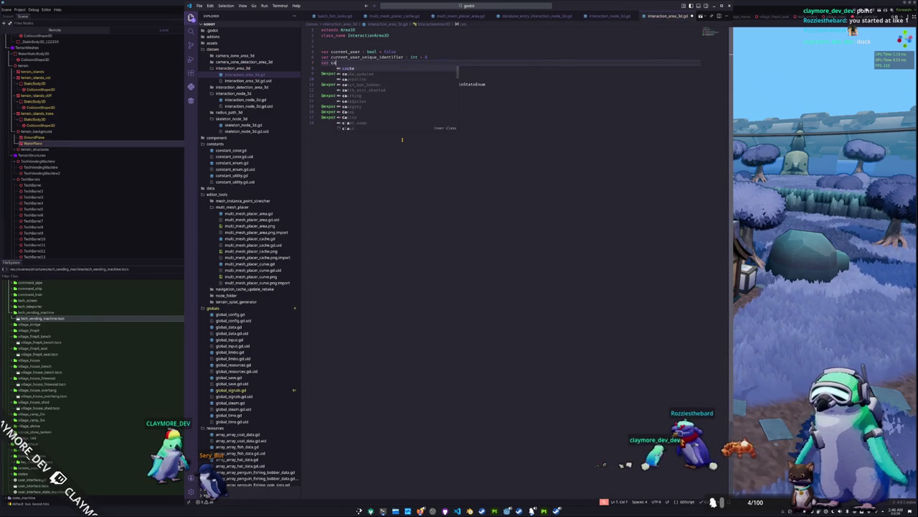
pyautogui.write('single')
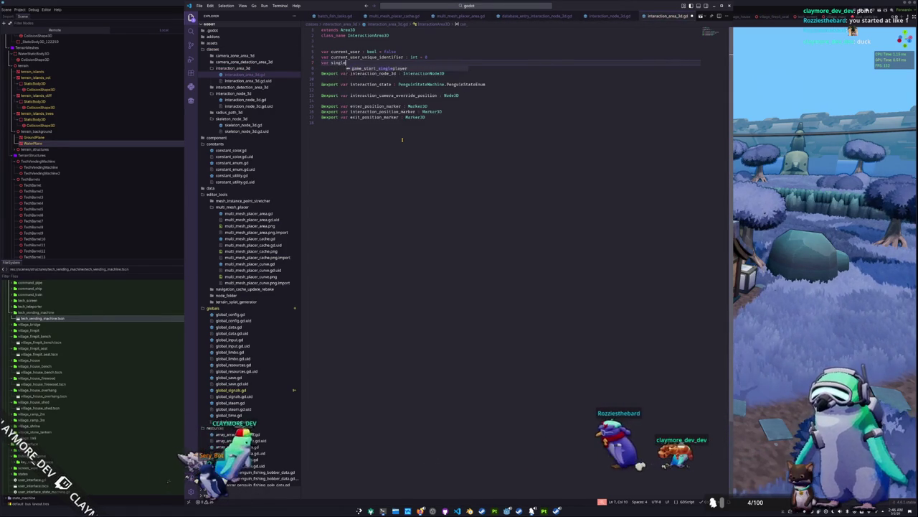
pyautogui.write('_user : bool = tru')
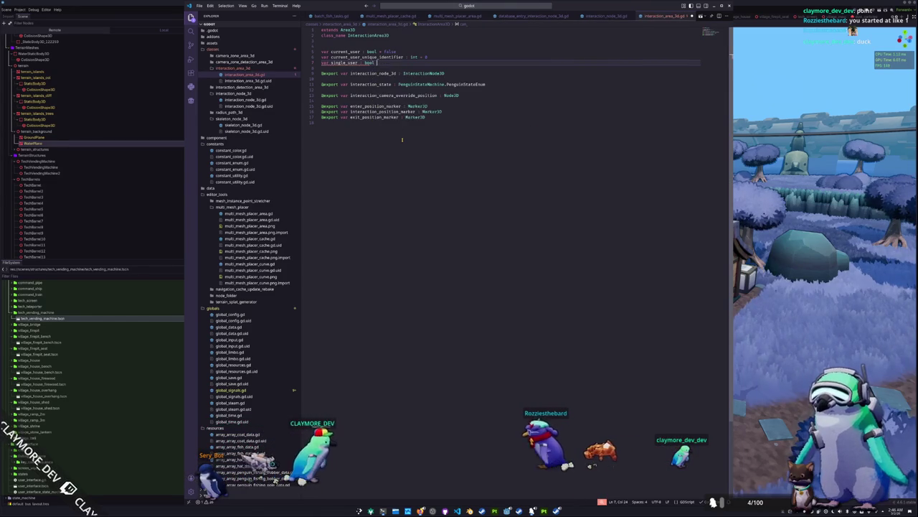
pyautogui.hotkey('ctrl', 'z')
pyautogui.hotkey('ctrl', 'z')
pyautogui.hotkey('ctrl', 'z')
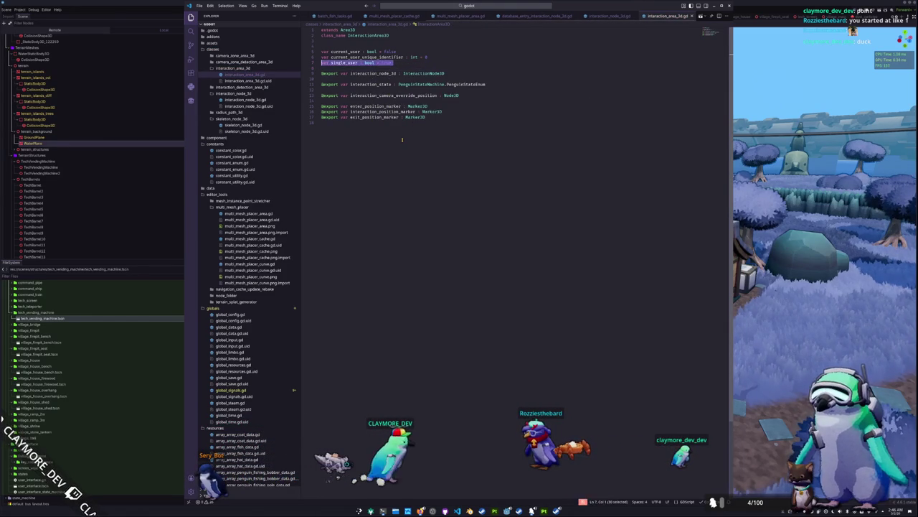
pyautogui.hotkey('ctrl', 'y')
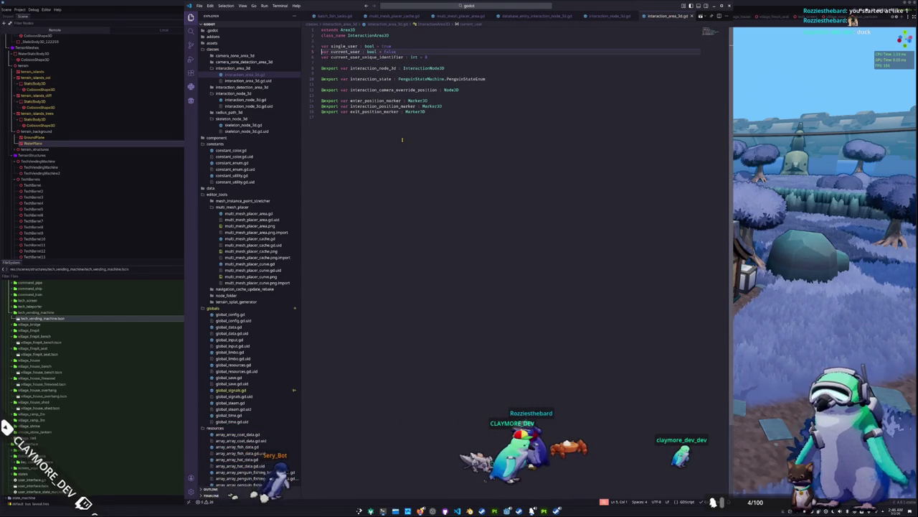
pyautogui.click(396, 128)
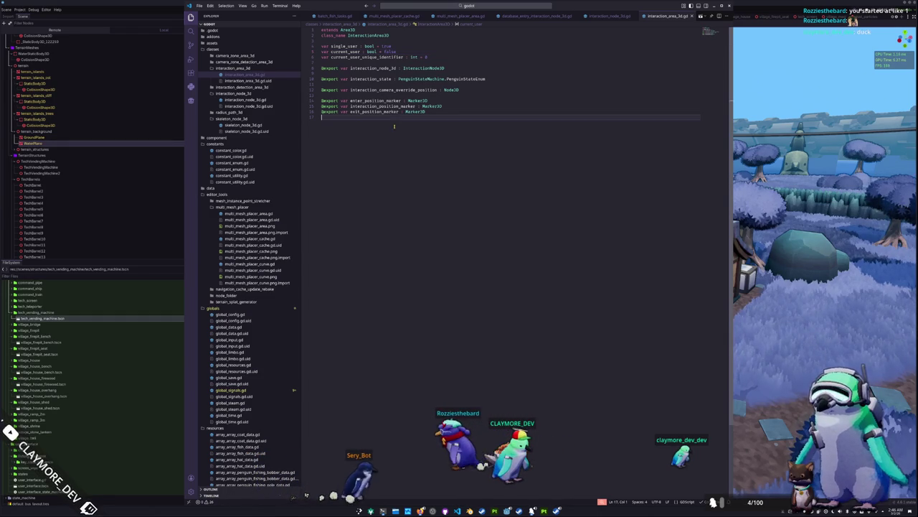